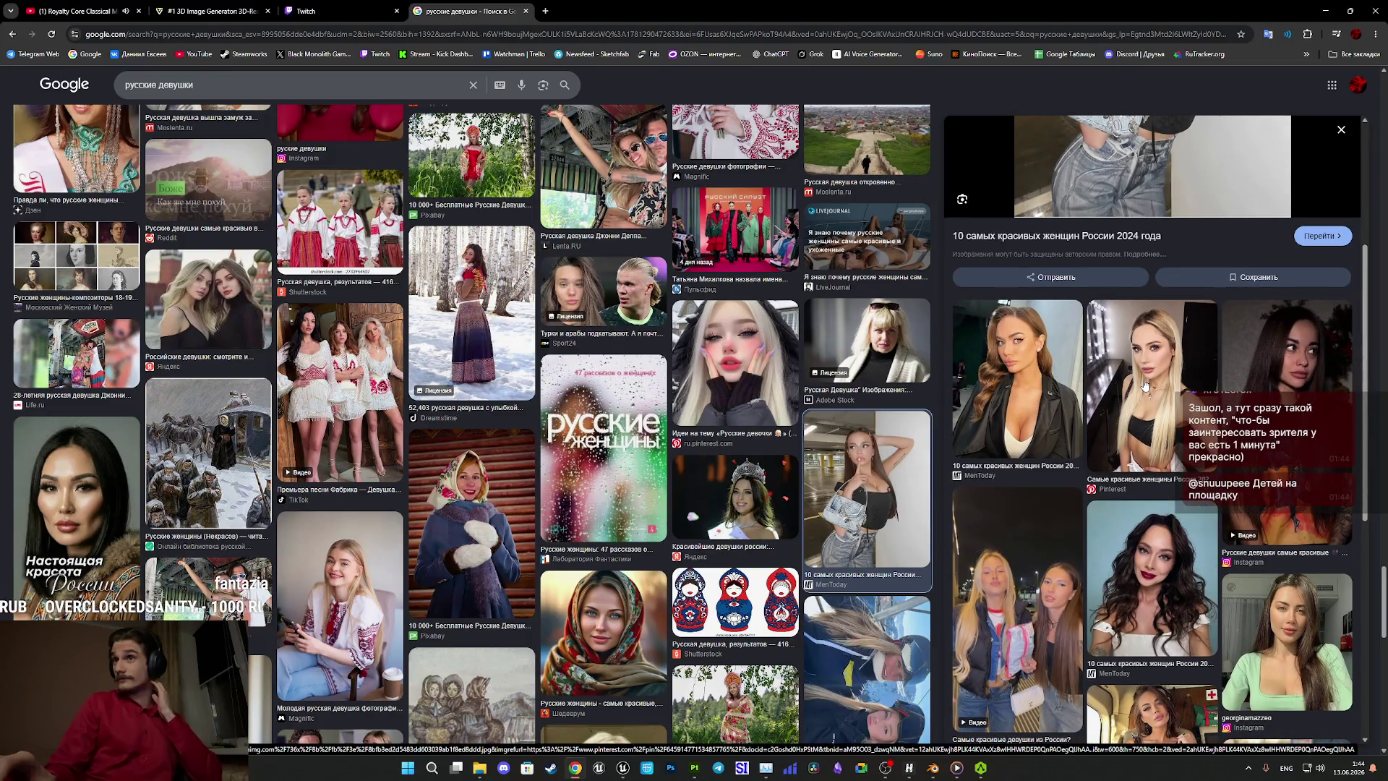
Browse the related images and preview the blonde woman's Pinterest photo.
scroll(1159, 385, down, 2)
scroll(1163, 378, down, 2)
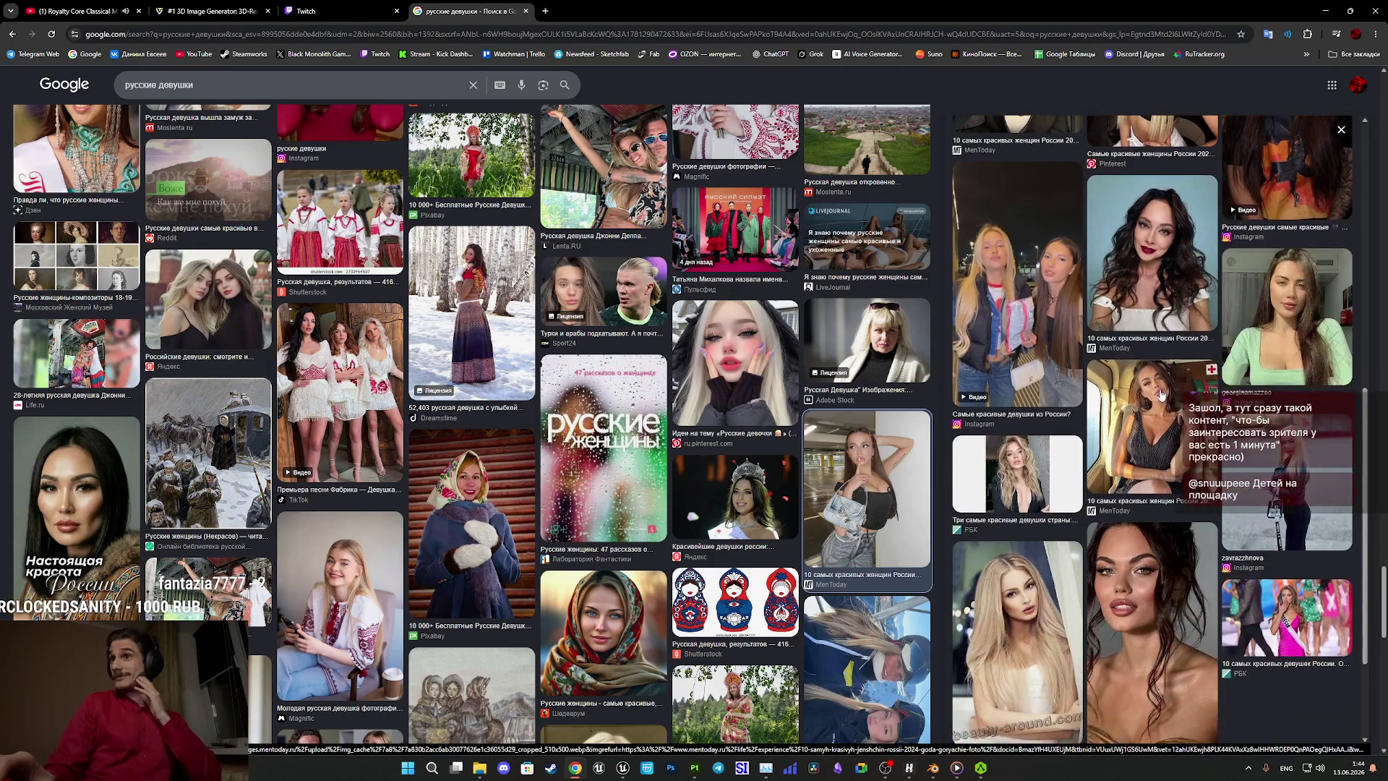
scroll(1112, 375, up, 1)
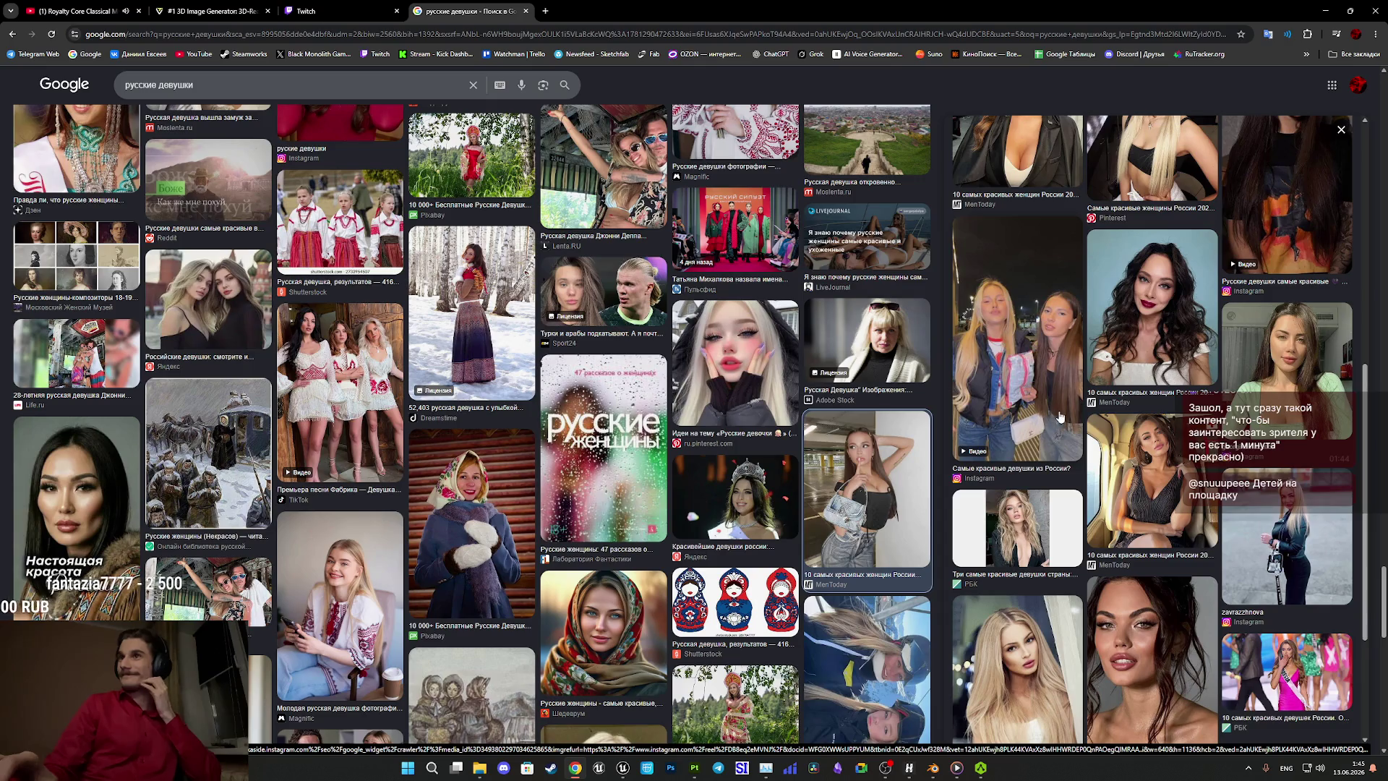
scroll(1167, 468, up, 2)
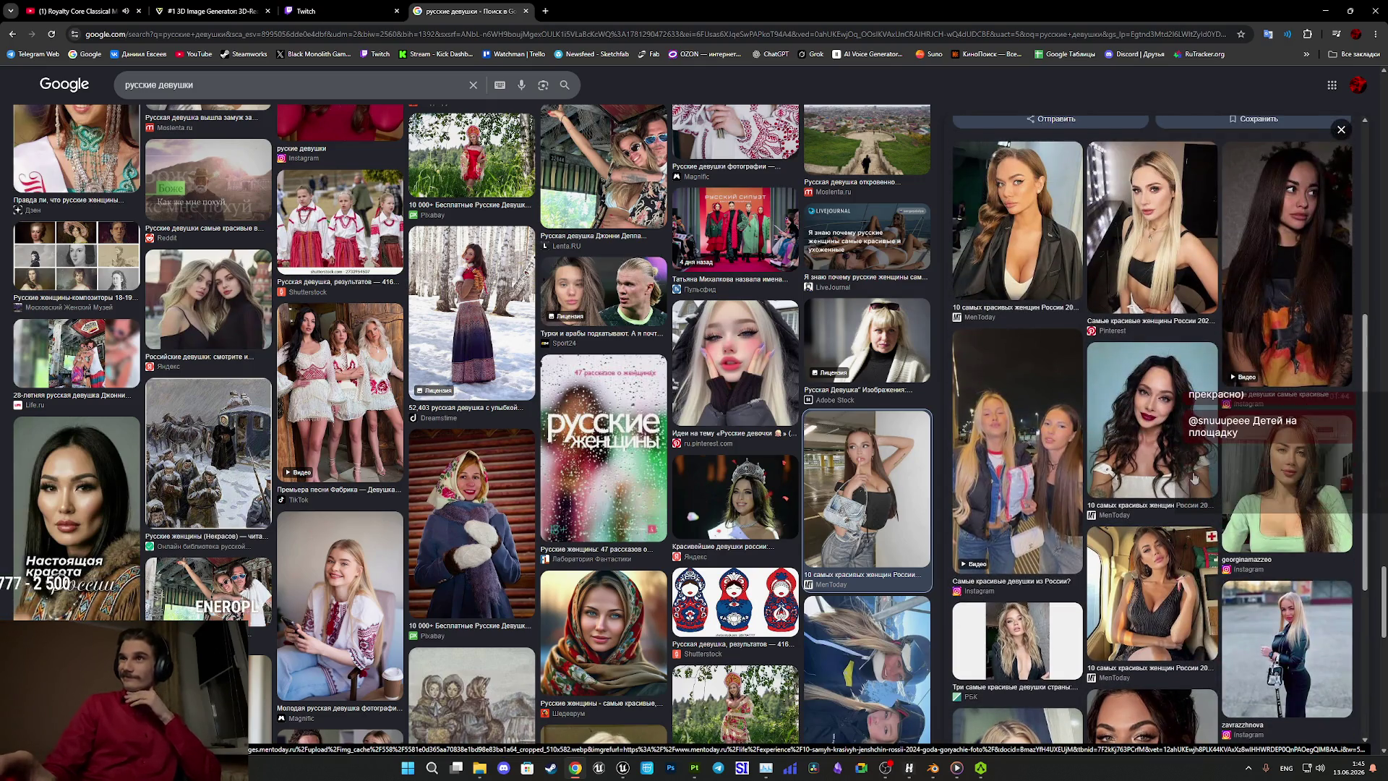
scroll(1167, 469, up, 3)
click(1181, 466)
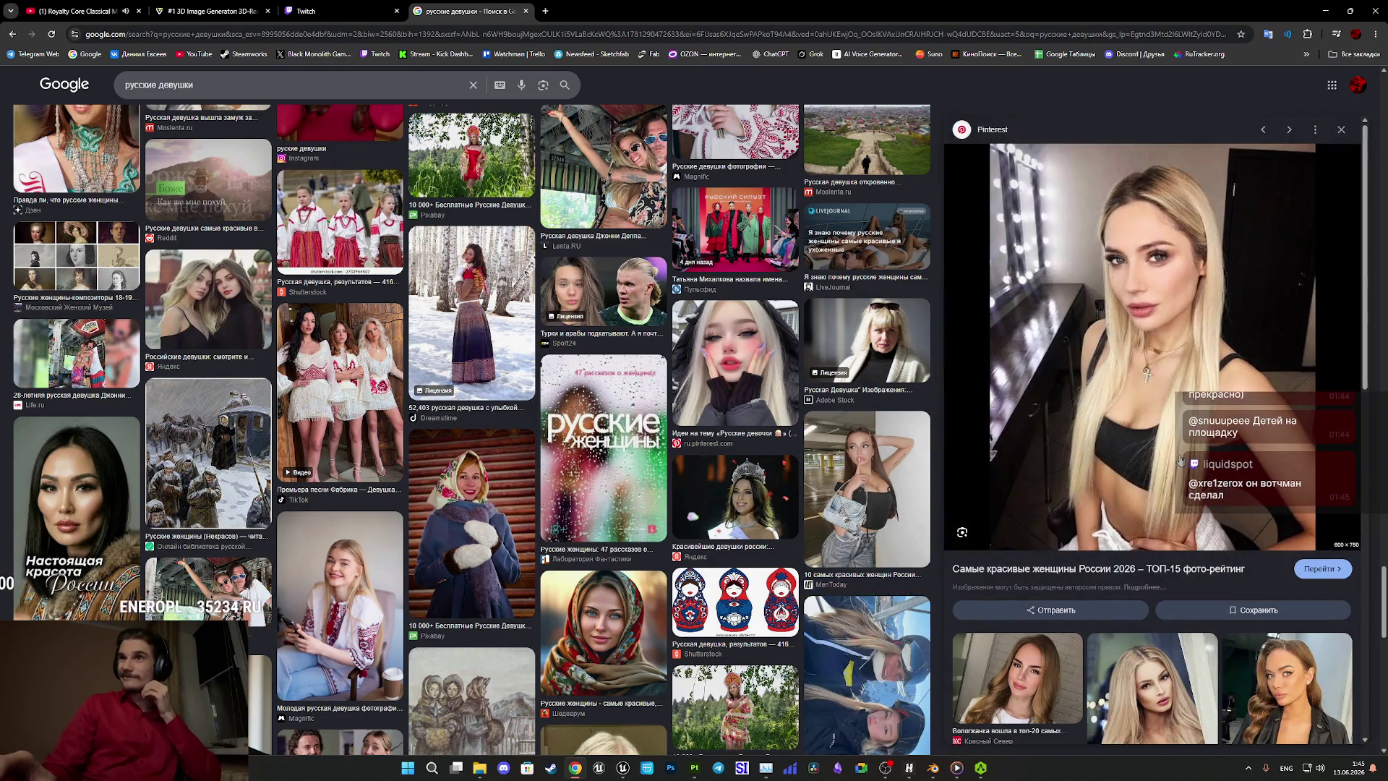
Preview the RBK photo of the long-haired blonde woman and copy it to the clipboard.
scroll(1178, 460, down, 6)
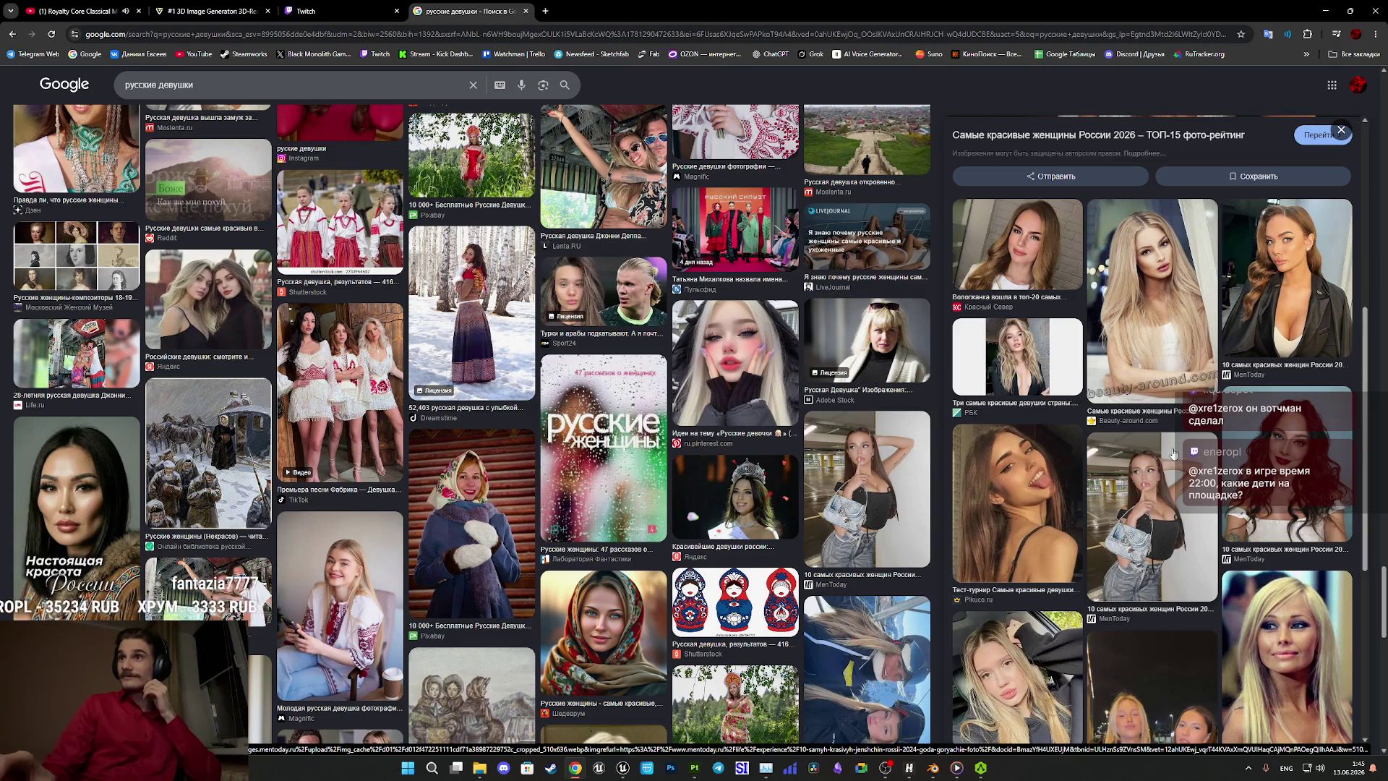
scroll(1170, 452, down, 2)
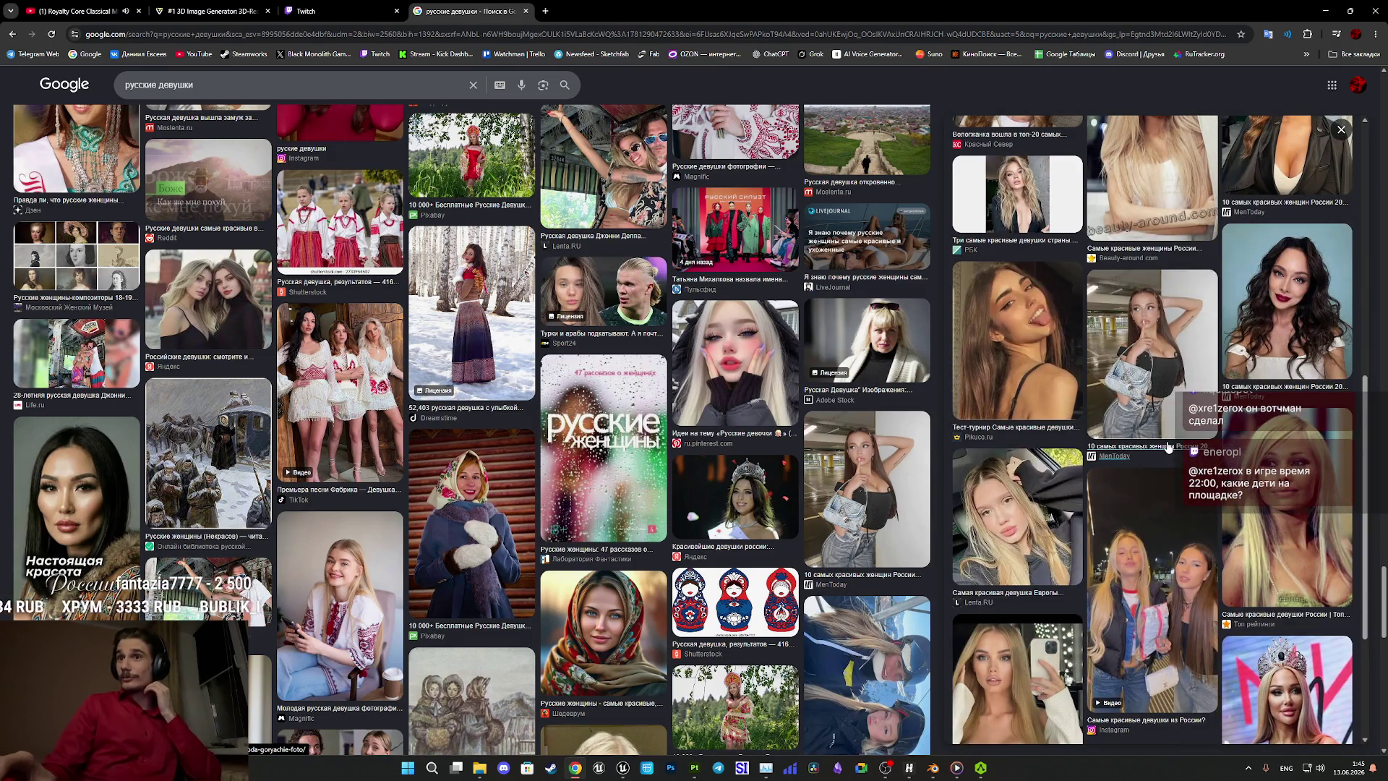
scroll(1167, 447, down, 1)
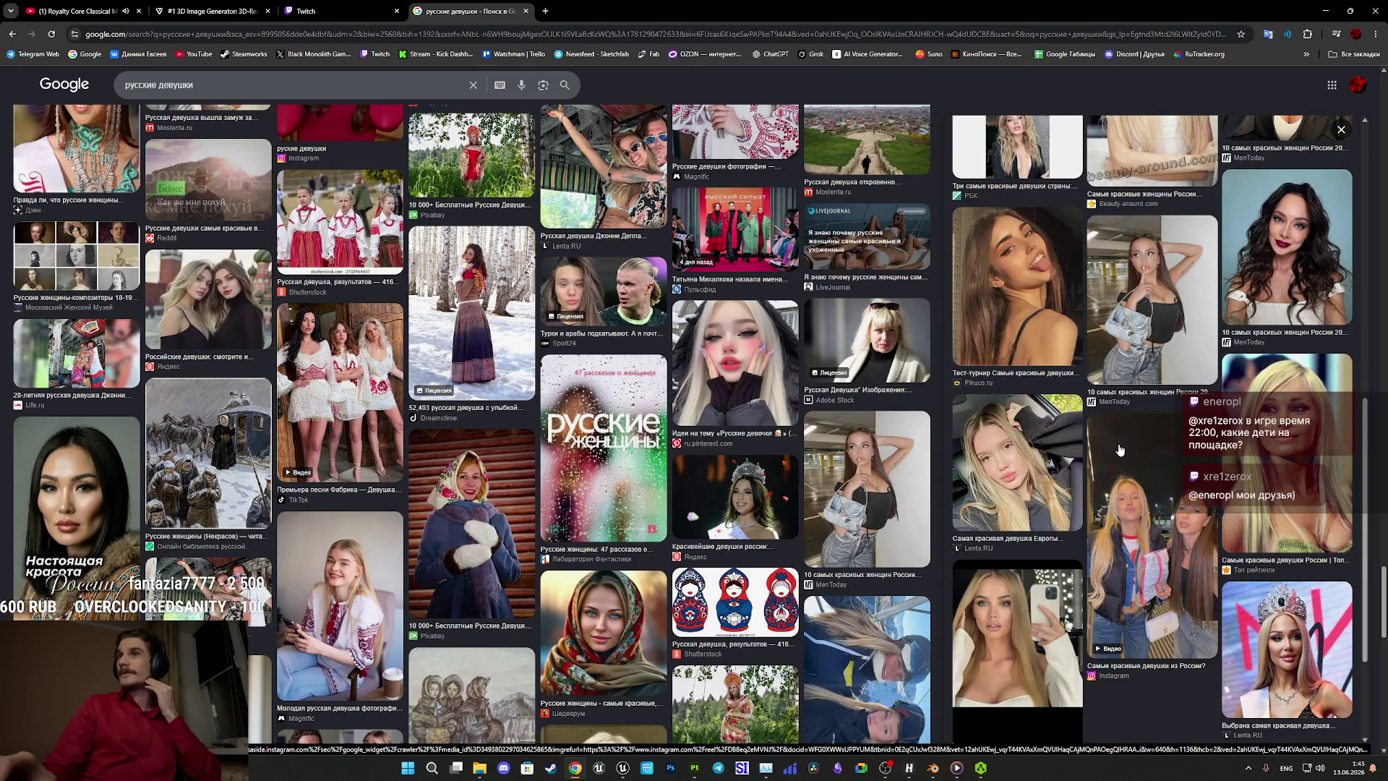
scroll(1119, 450, up, 3)
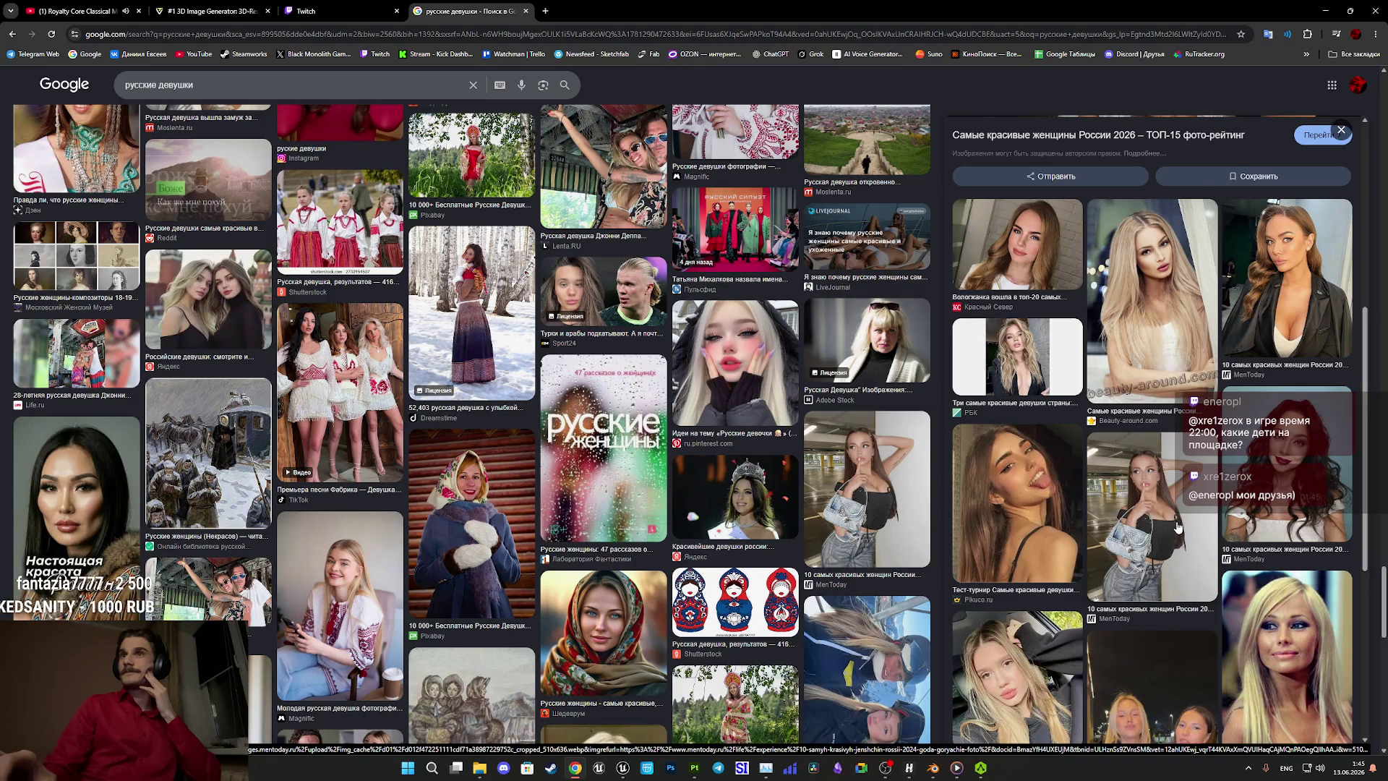
scroll(1178, 527, up, 1)
click(1036, 413)
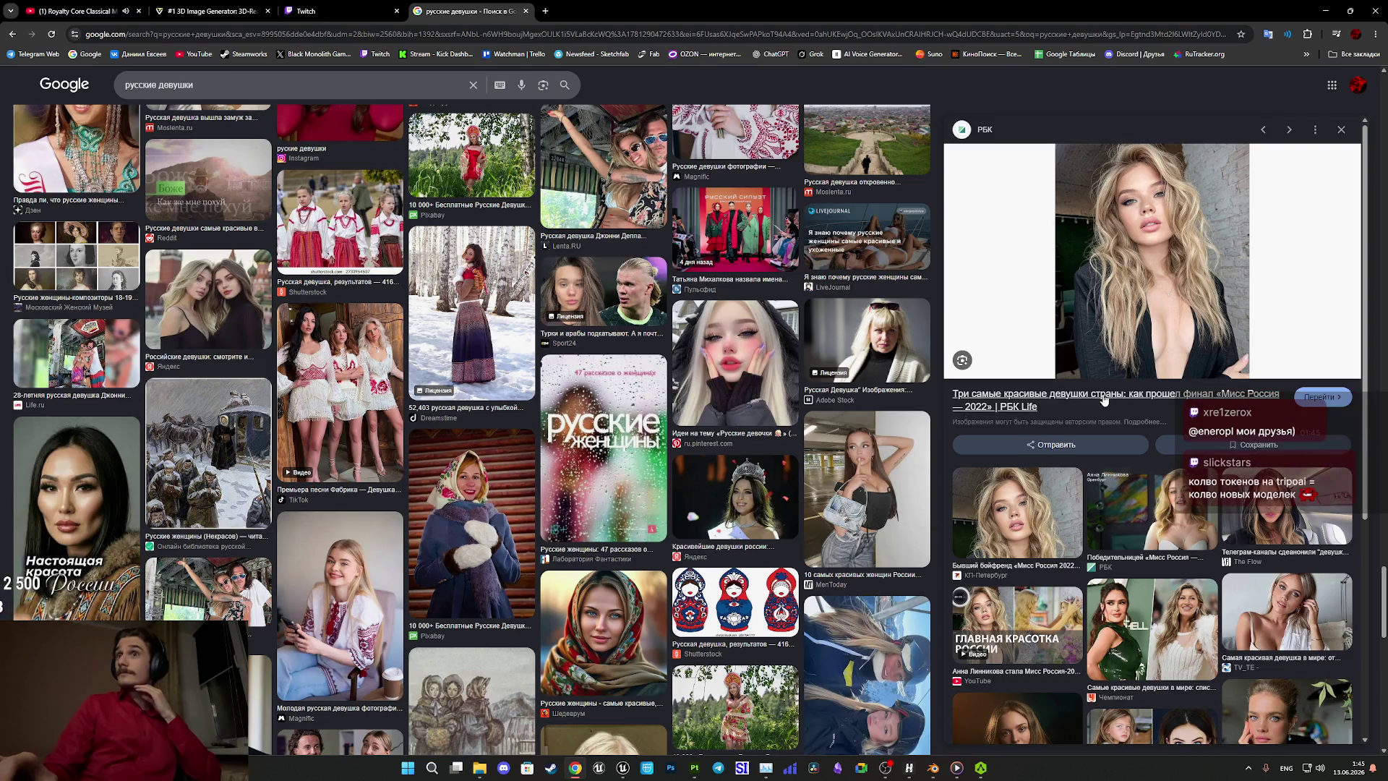
right_click(1146, 311)
click(1185, 365)
click(345, 15)
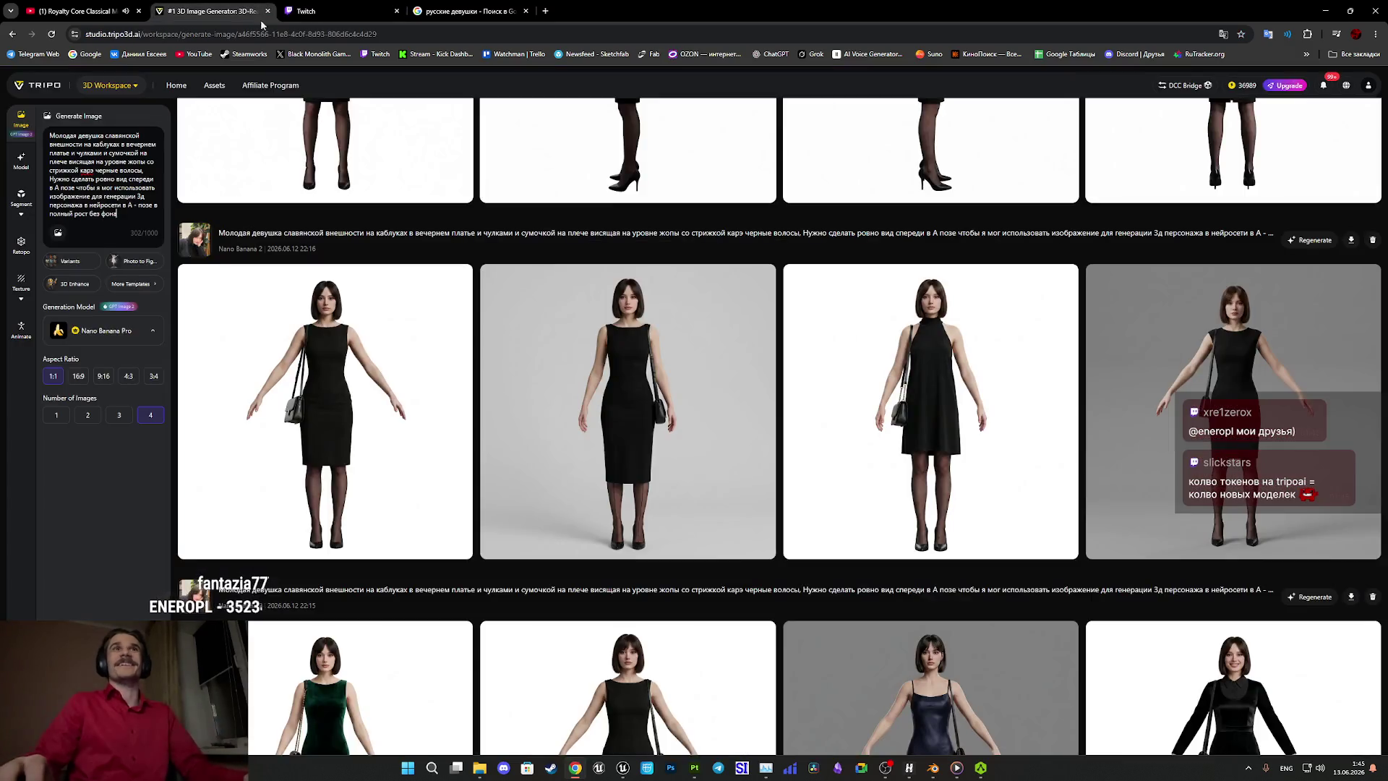
Delete 'каблуках' and the evening dress, handbag and bob haircut phrases from the Tripo prompt.
click(210, 10)
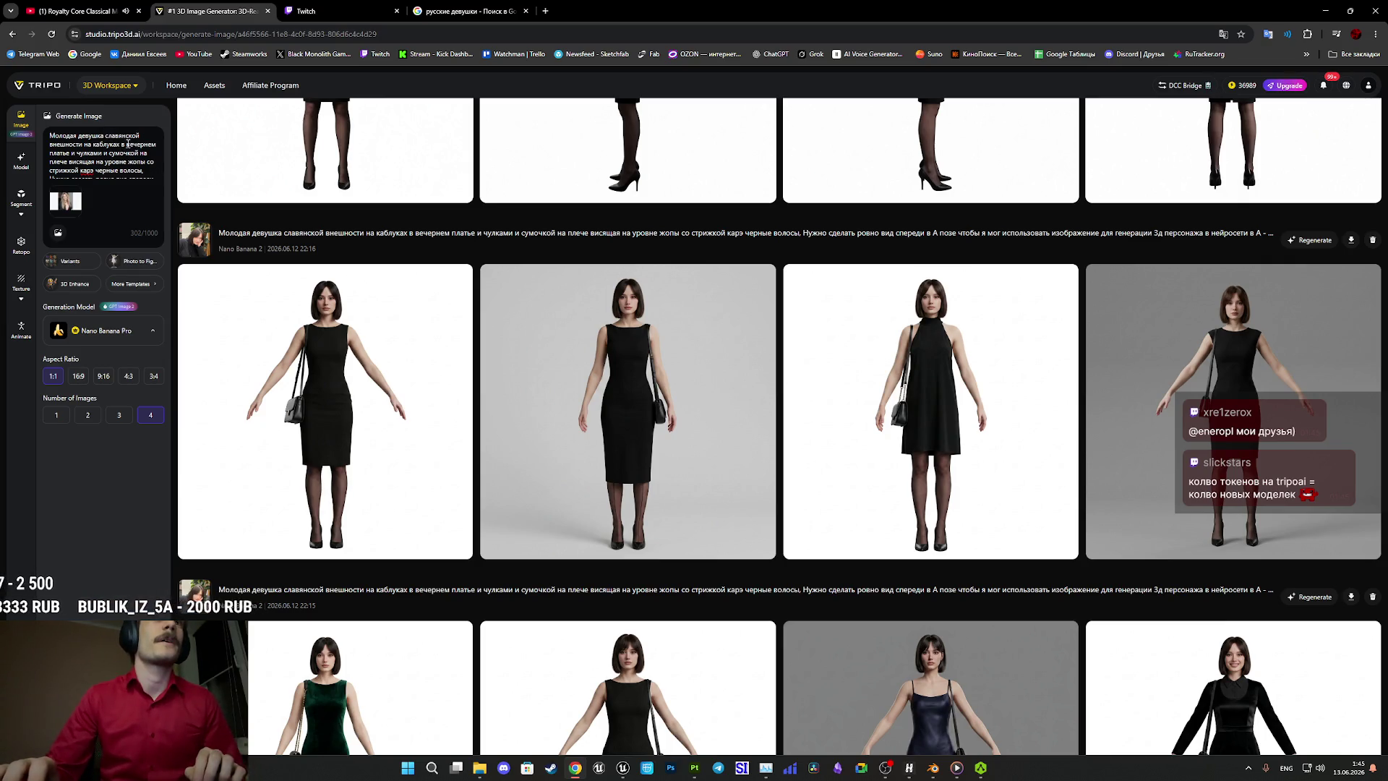
drag(120, 147, 91, 145)
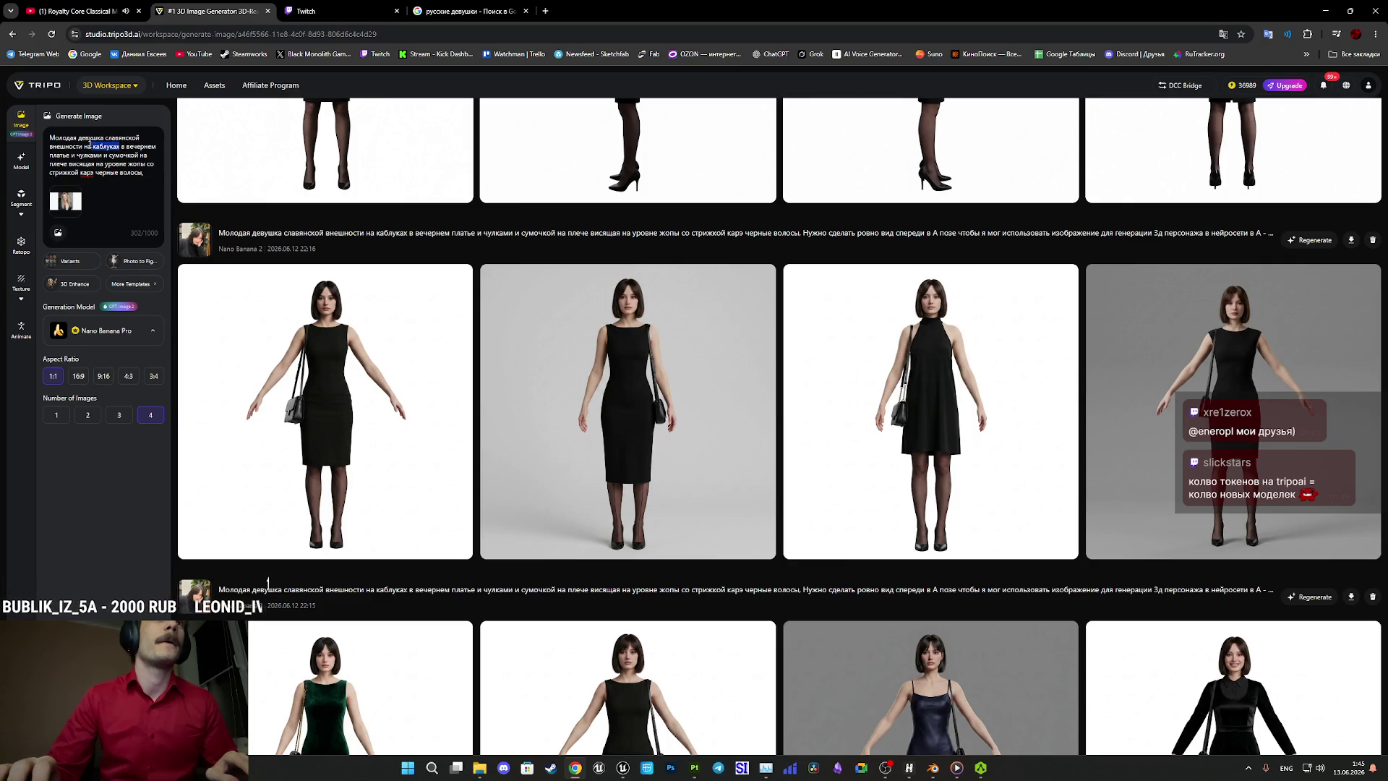
key(BackSpace)
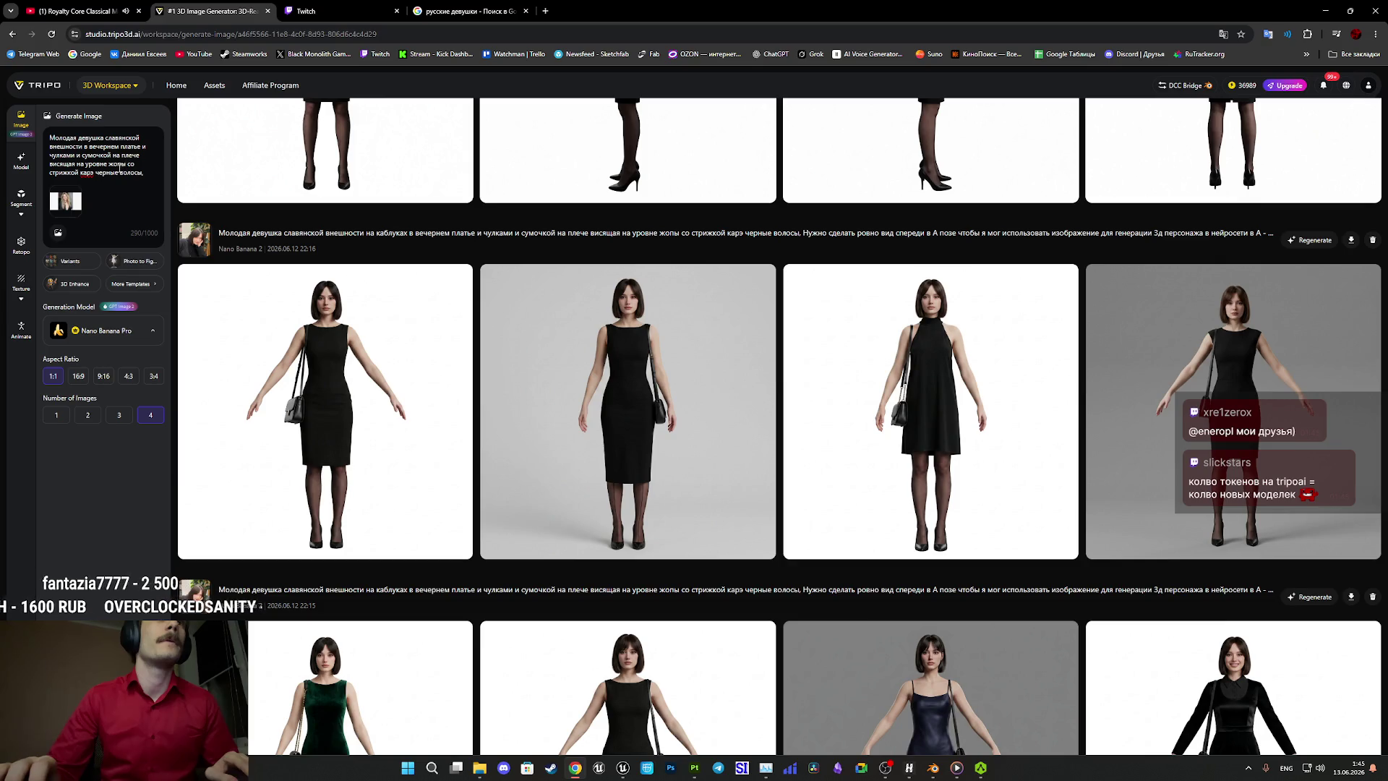
mouse_move(94, 172)
mouse_down()
mouse_move(113, 154)
mouse_move(86, 148)
mouse_up()
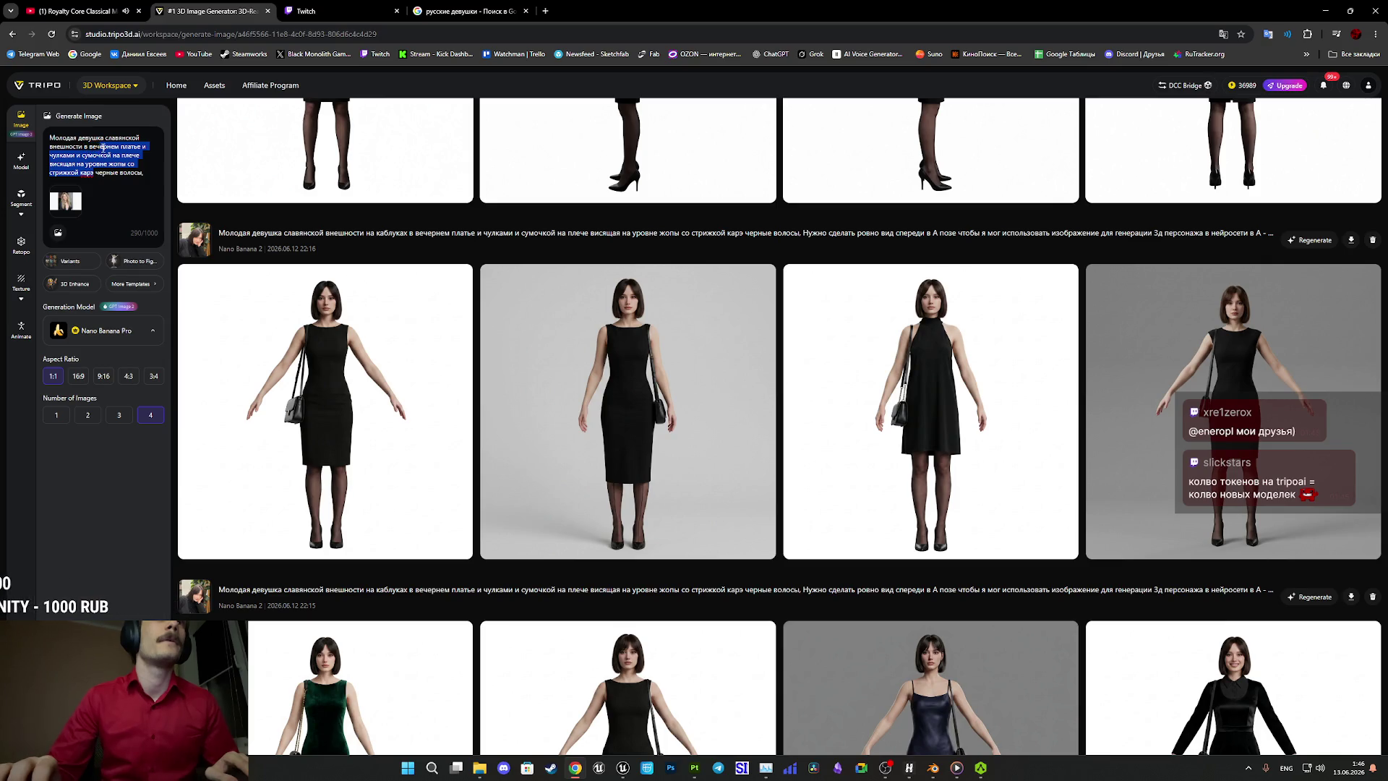
drag(92, 147, 86, 146)
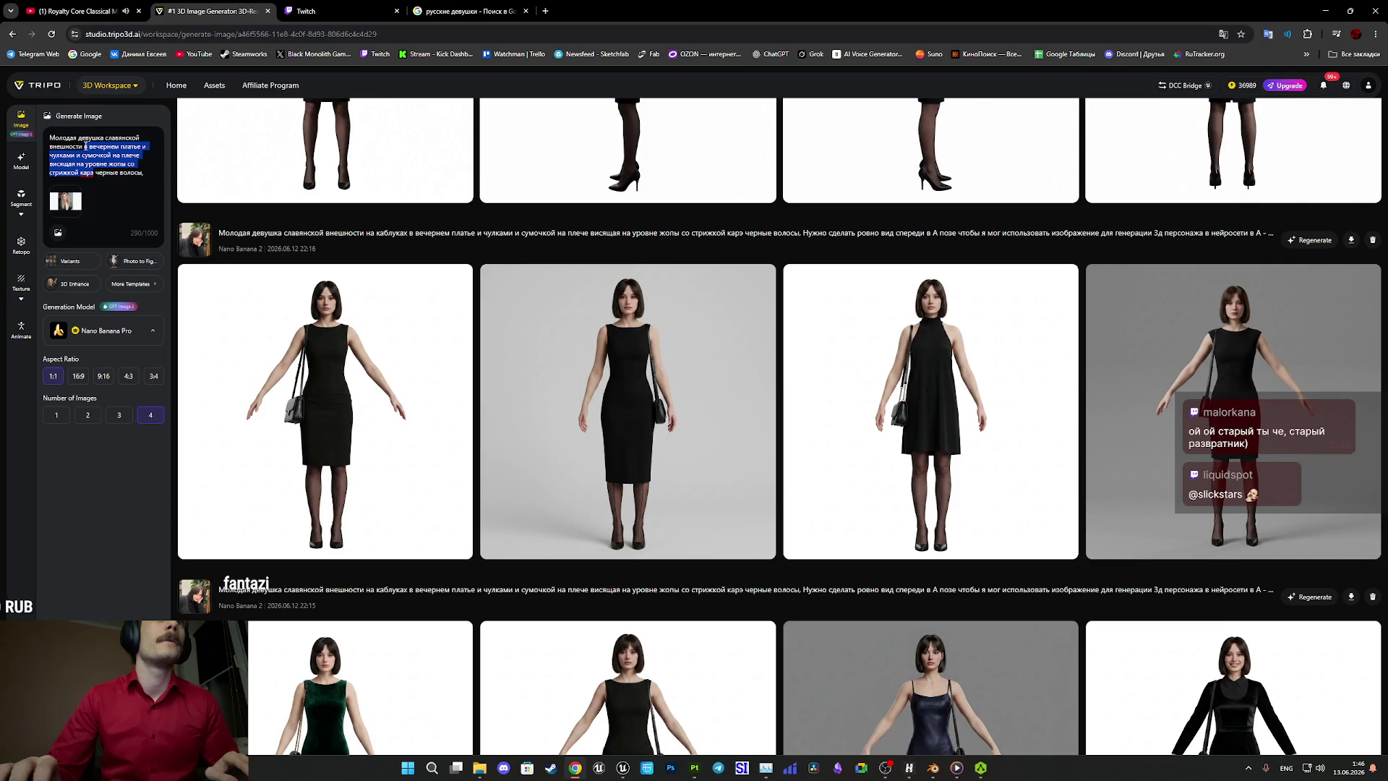
key(BackSpace)
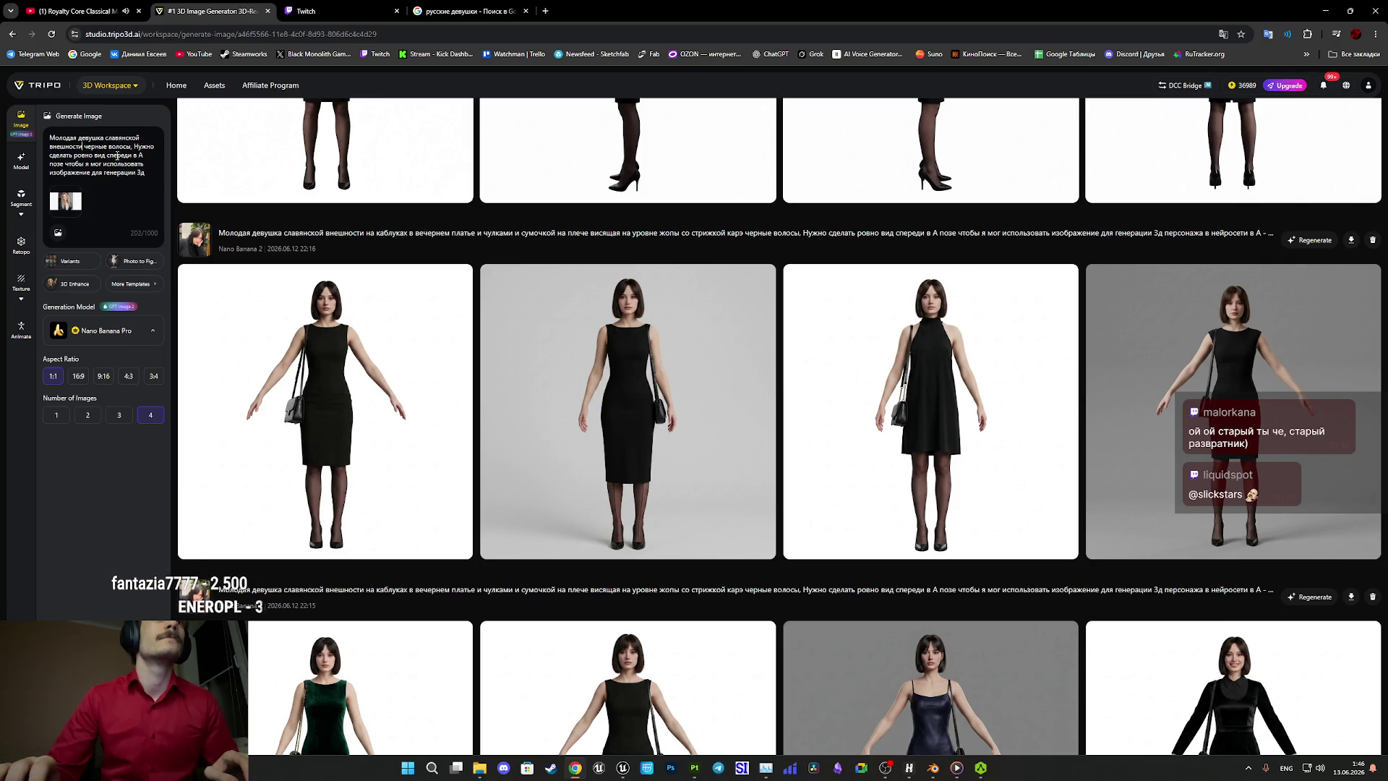
scroll(120, 176, down, 2)
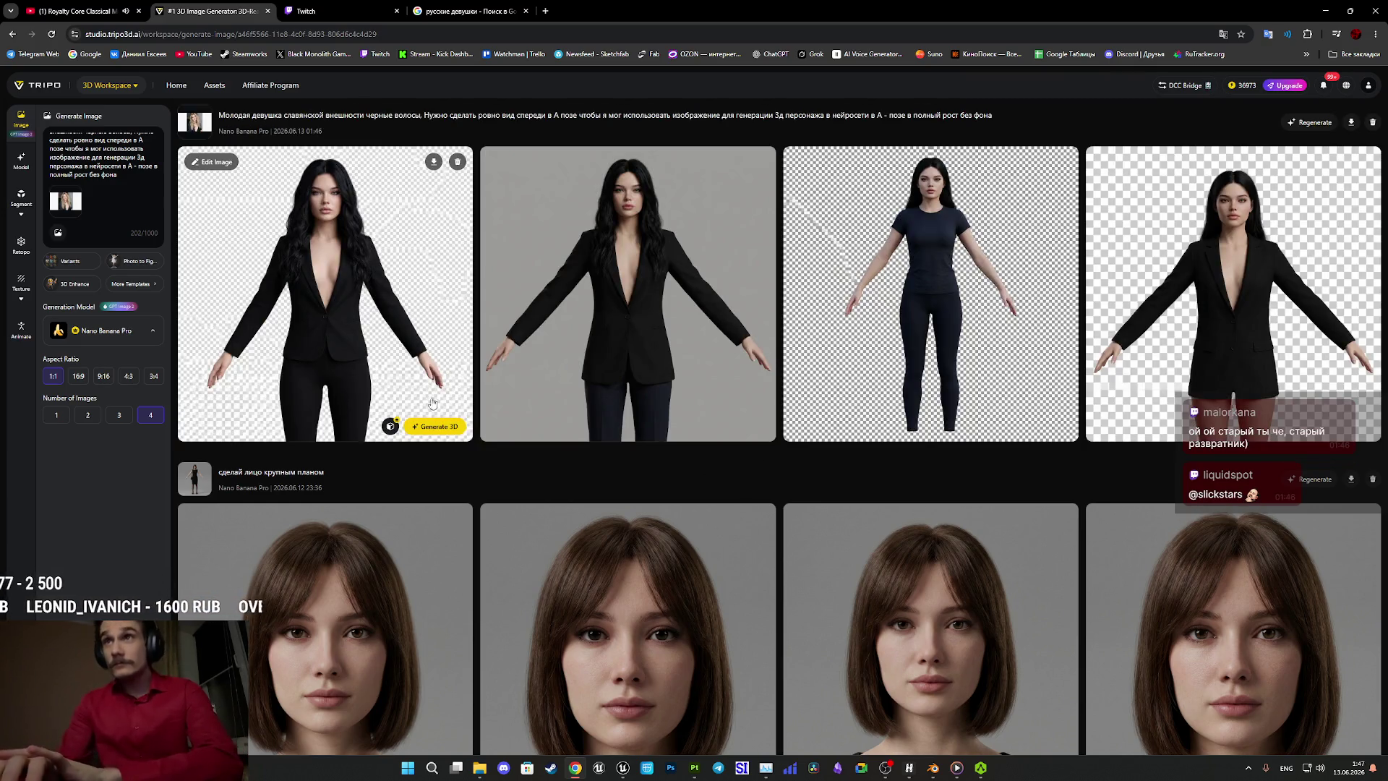
Inspect two suited-woman results full size while another four-image batch generates from the same prompt.
click(664, 297)
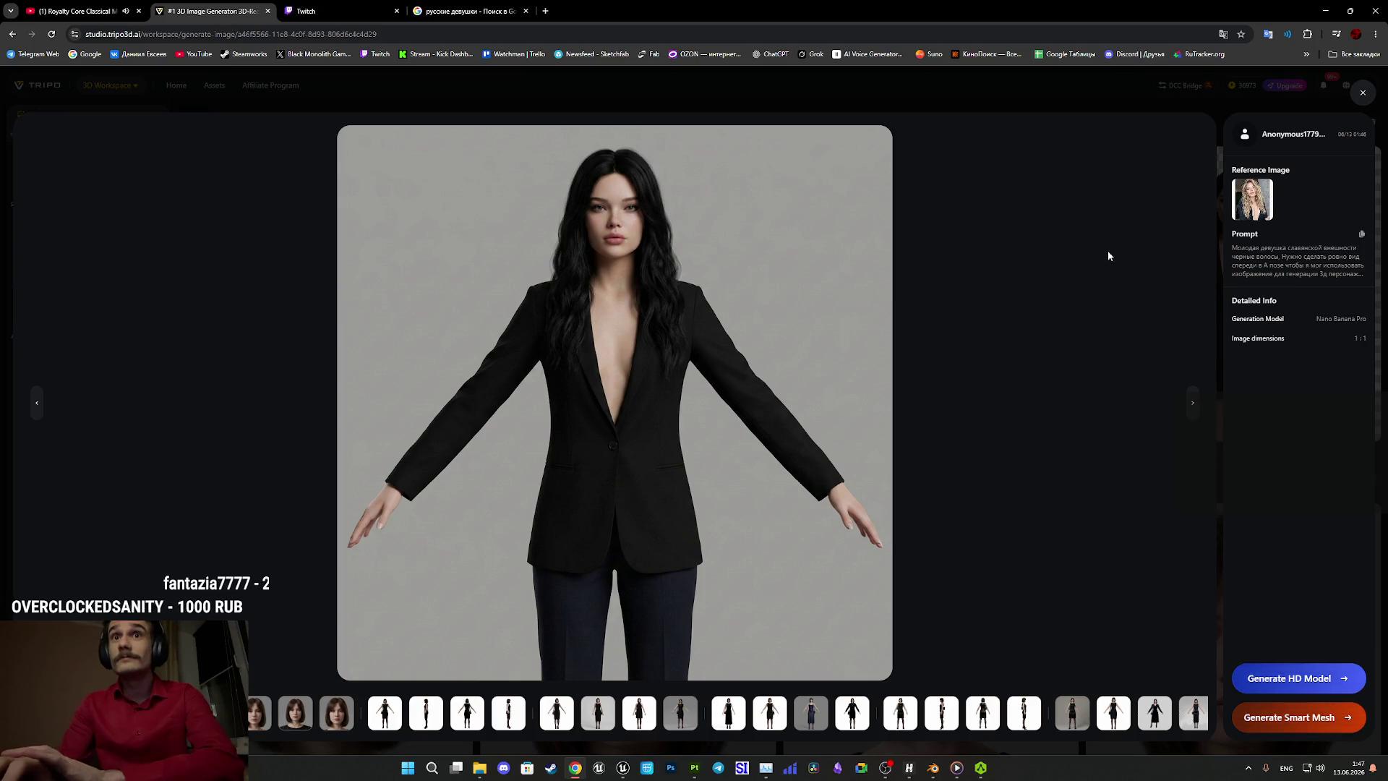
key(Escape)
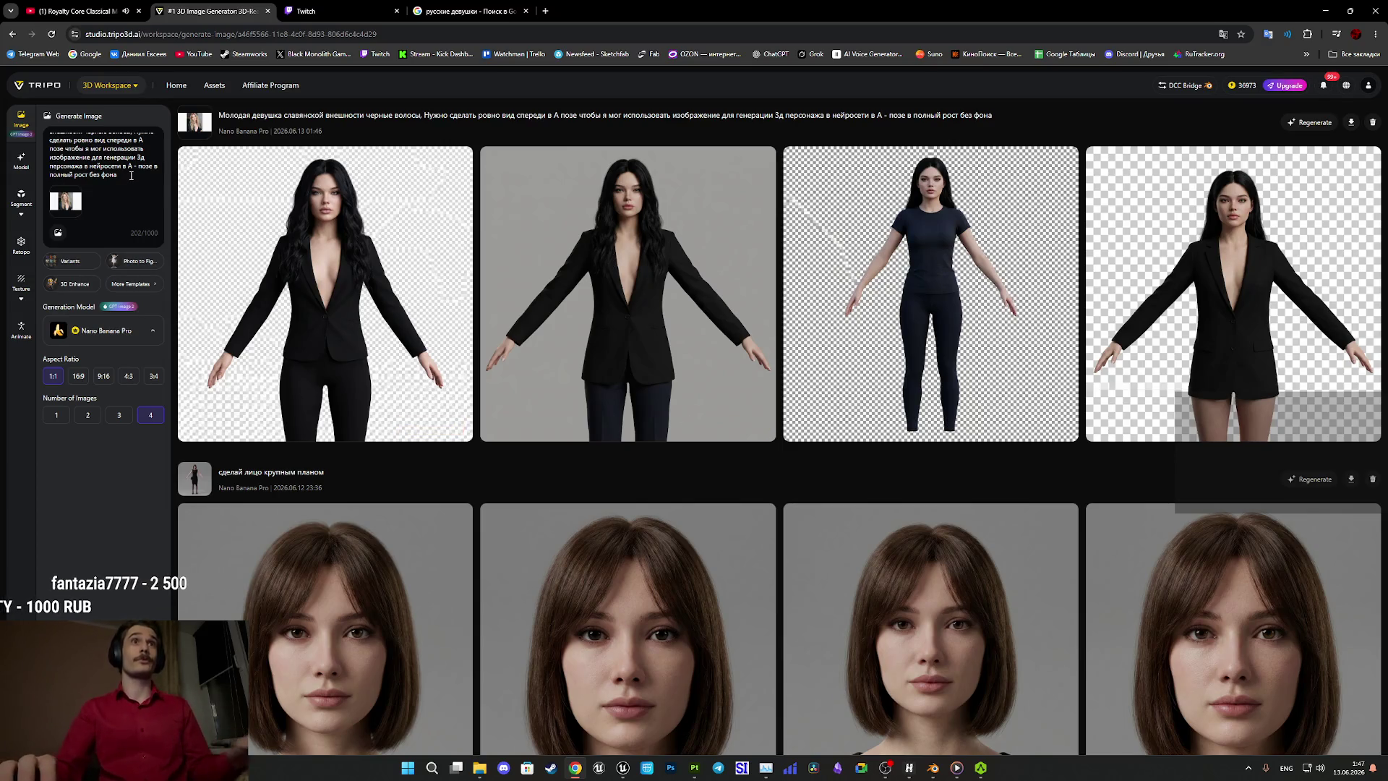
scroll(121, 176, up, 3)
scroll(121, 175, down, 3)
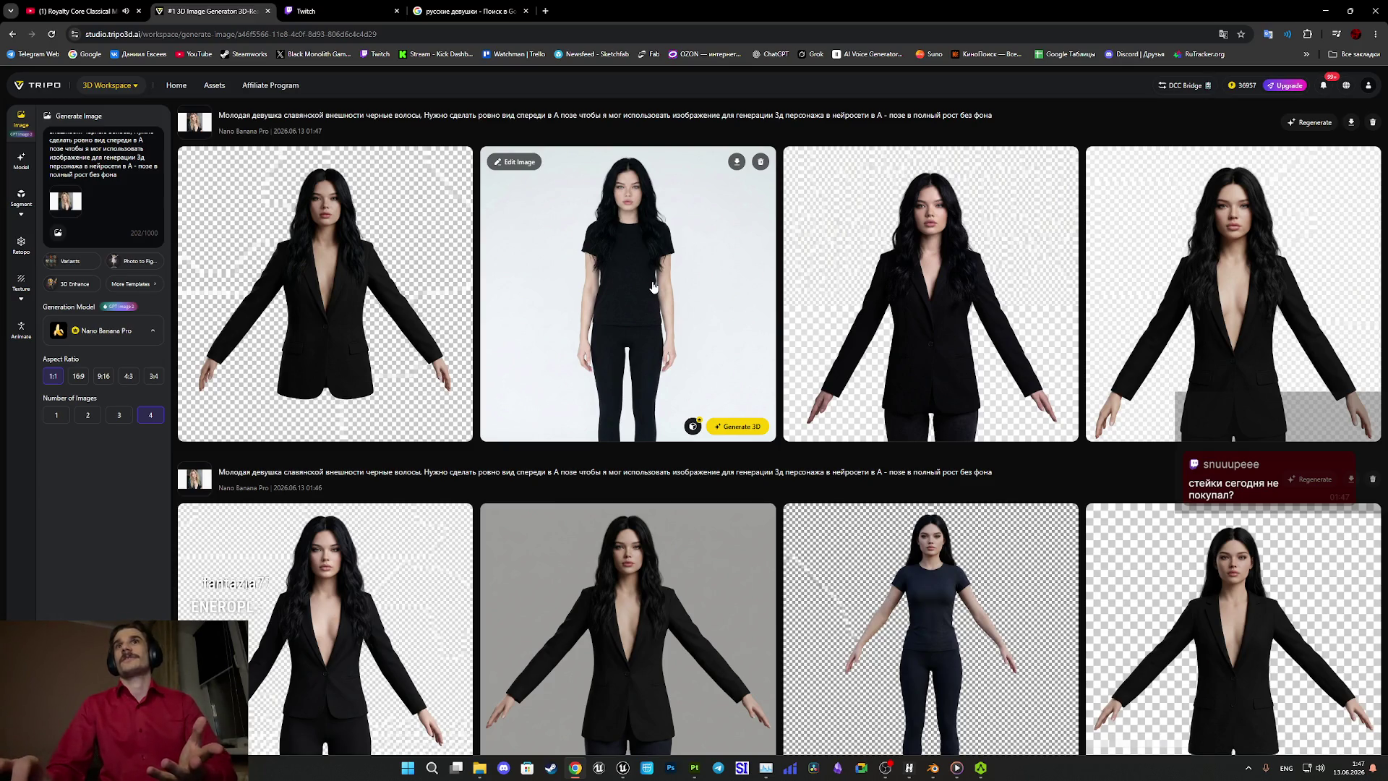
click(1255, 316)
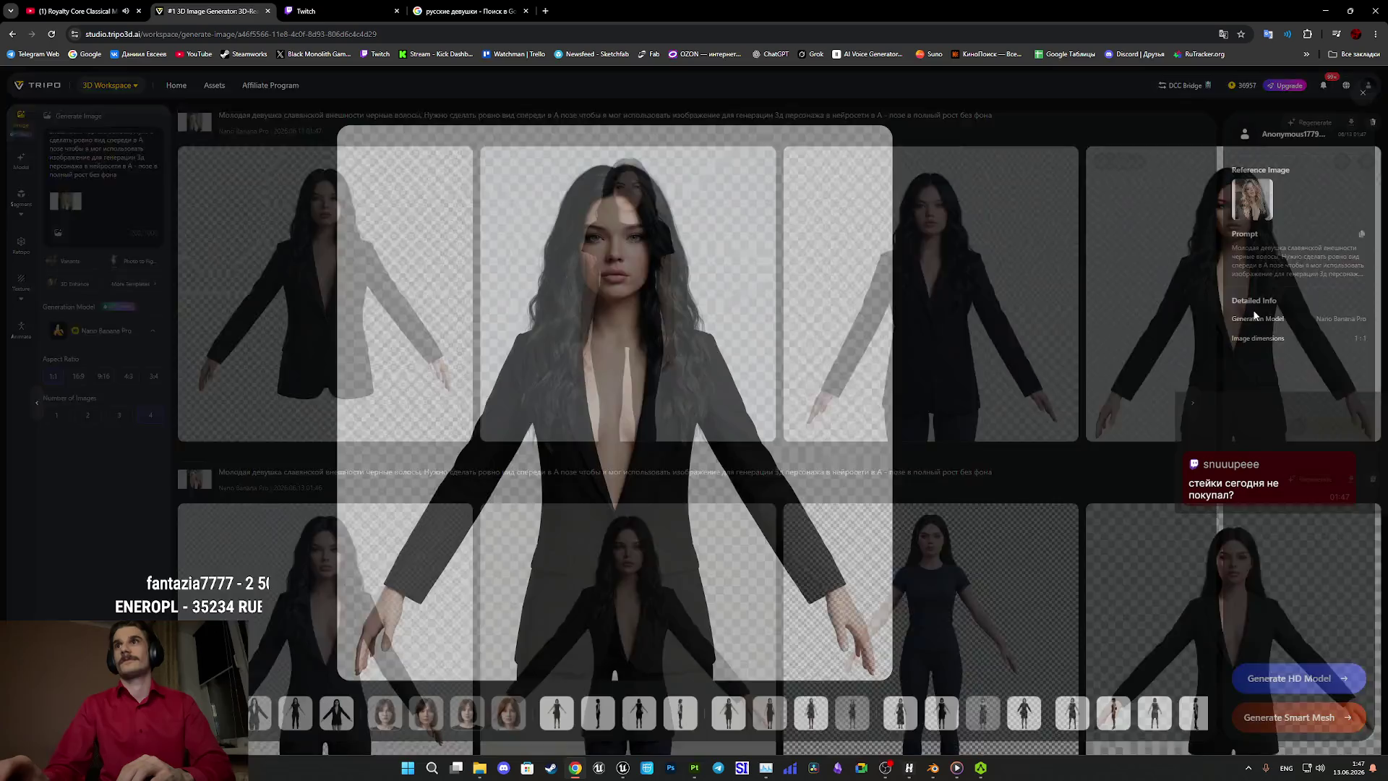
click(1362, 92)
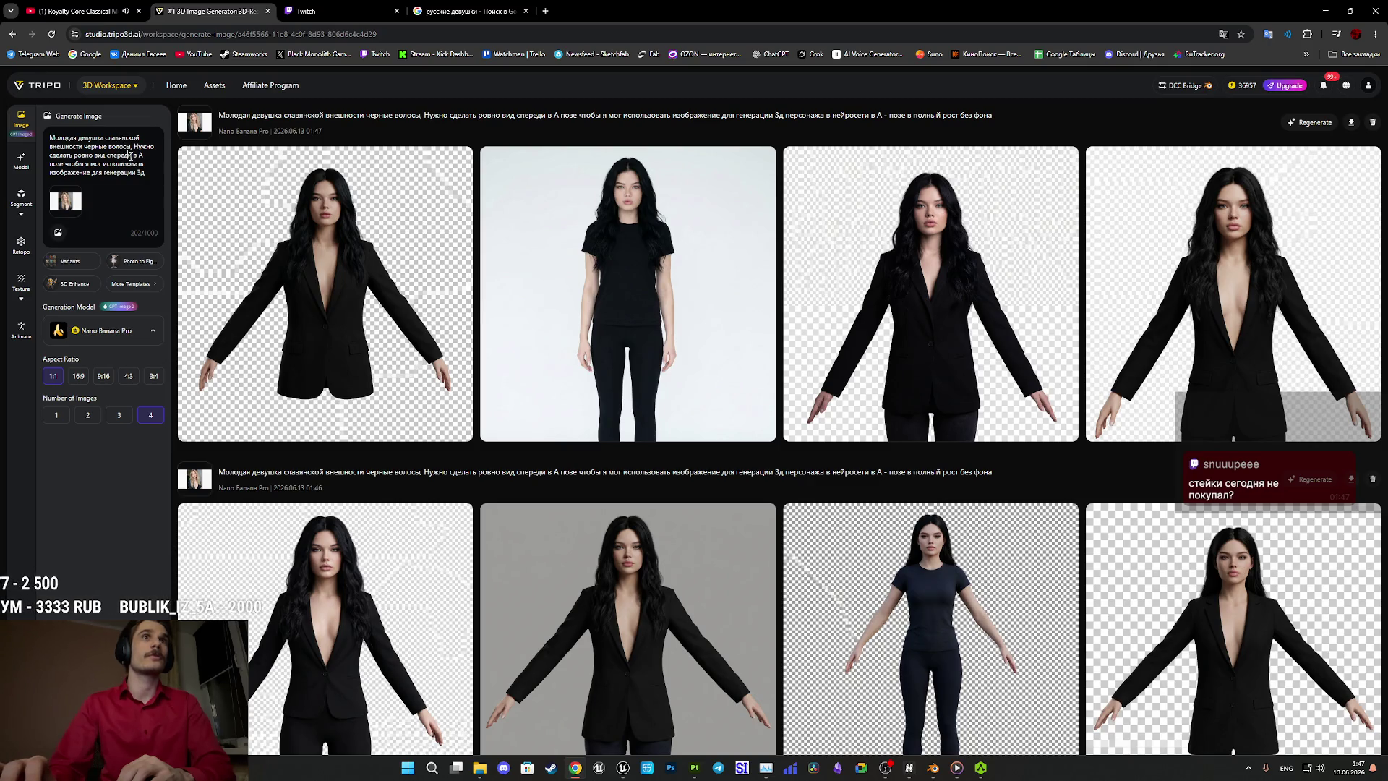
Fix the wrong-layout typing and enter 'в полный' in the prompt using the Russian layout.
text(d gjkysq hjcn)
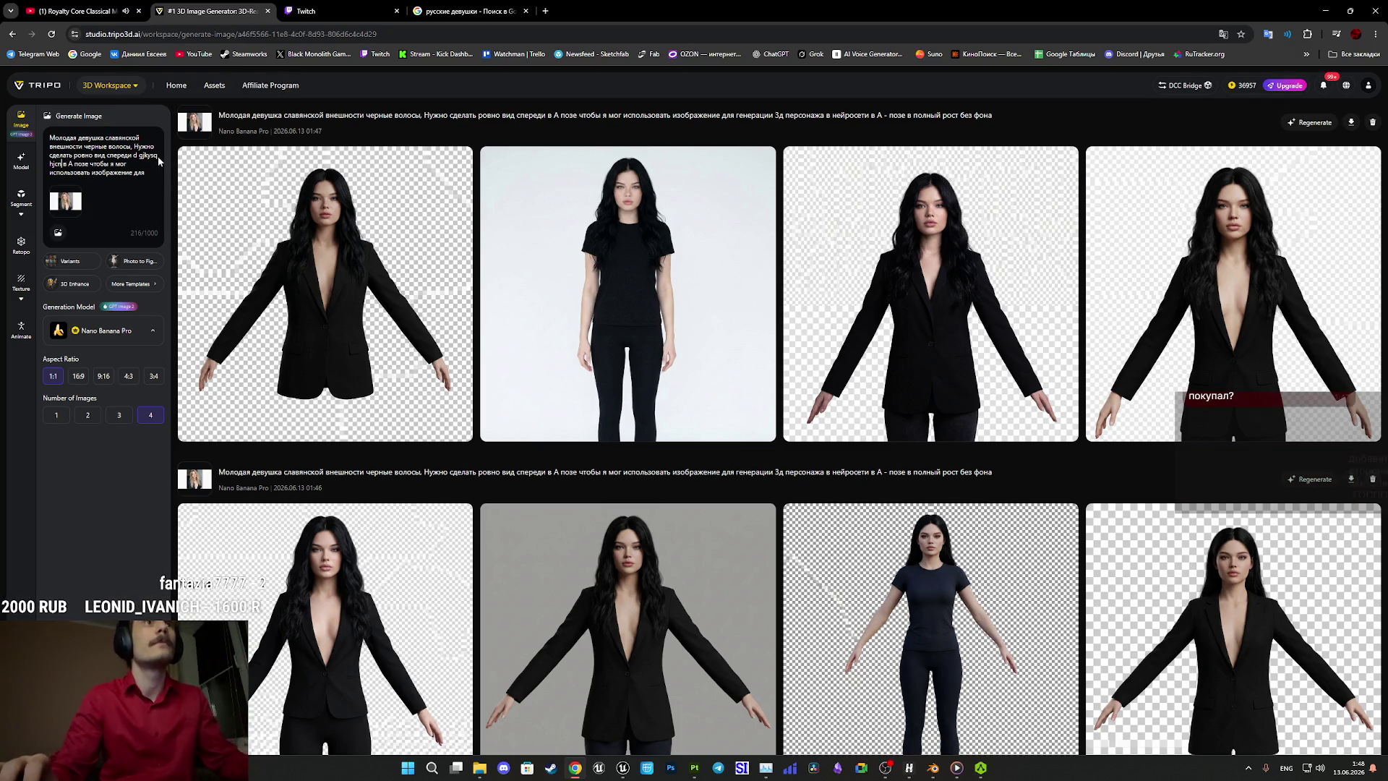
key(BackSpace)
key(BackSpace)
key(BackSpace)
mouse_move(186, 161)
key(alt+shift)
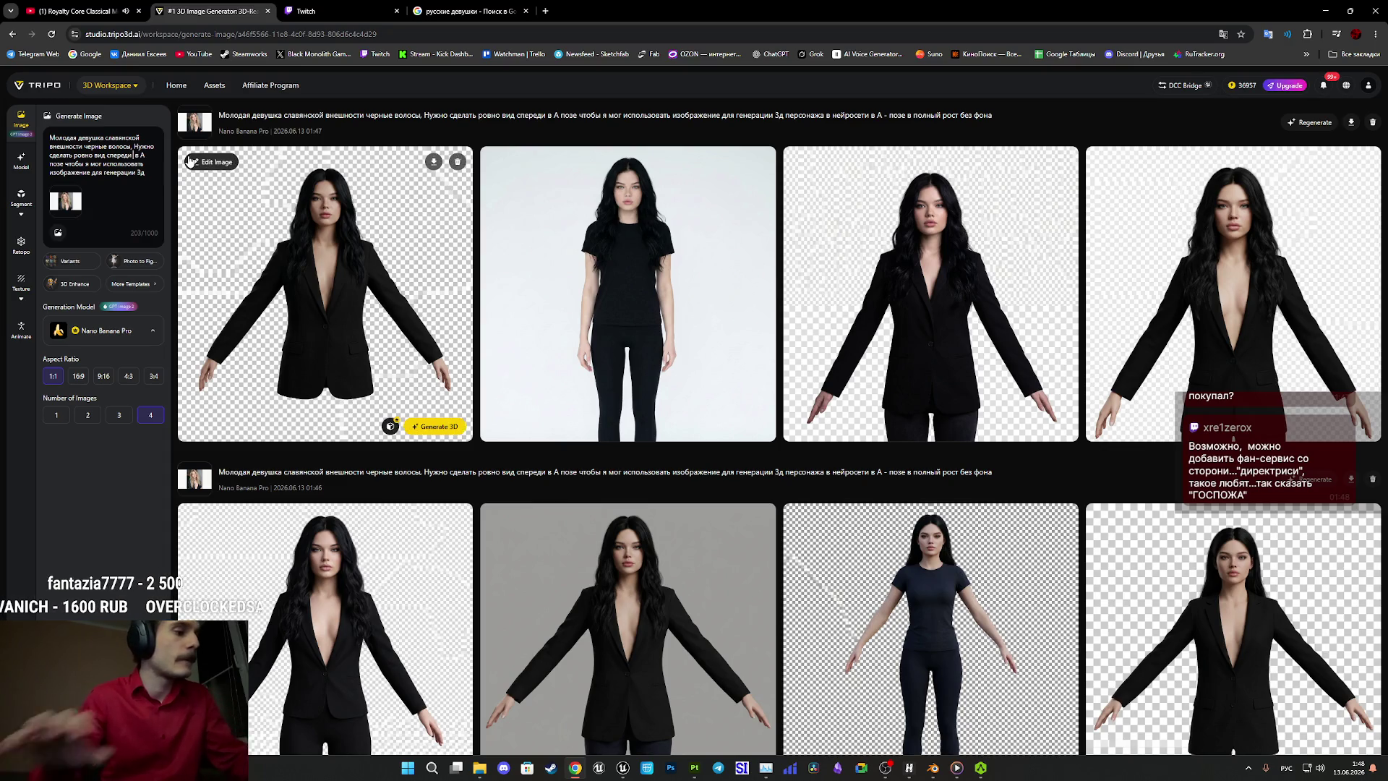
text(в полный рост в)
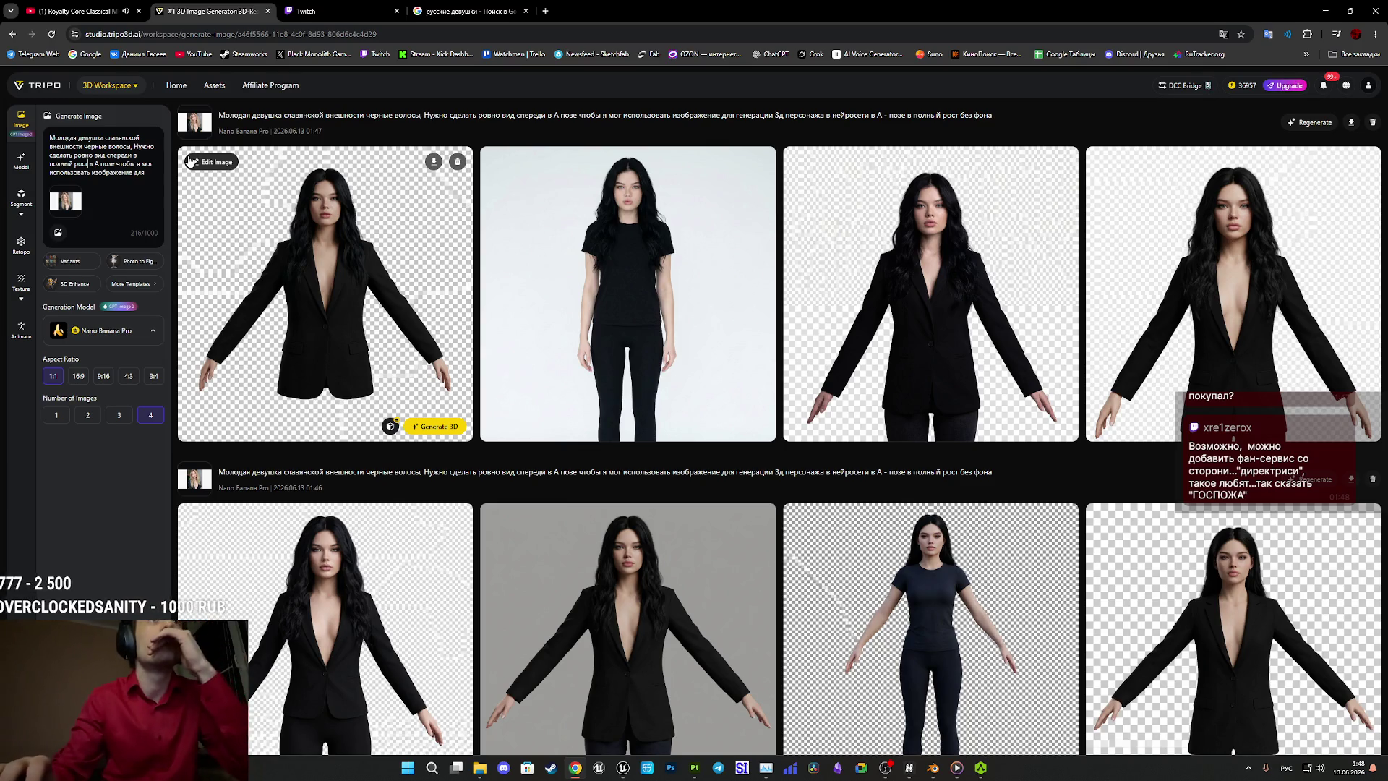
scroll(120, 155, down, 1)
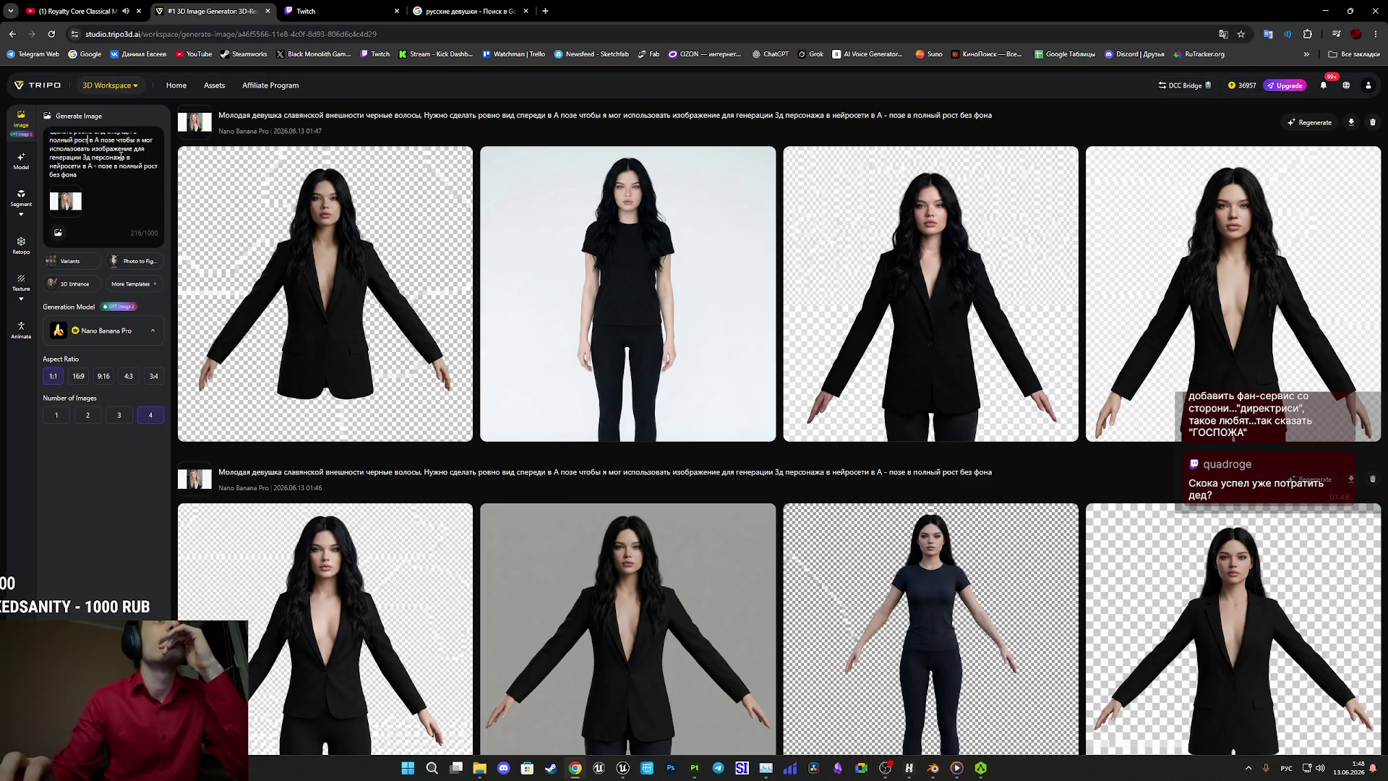
scroll(97, 174, up, 2)
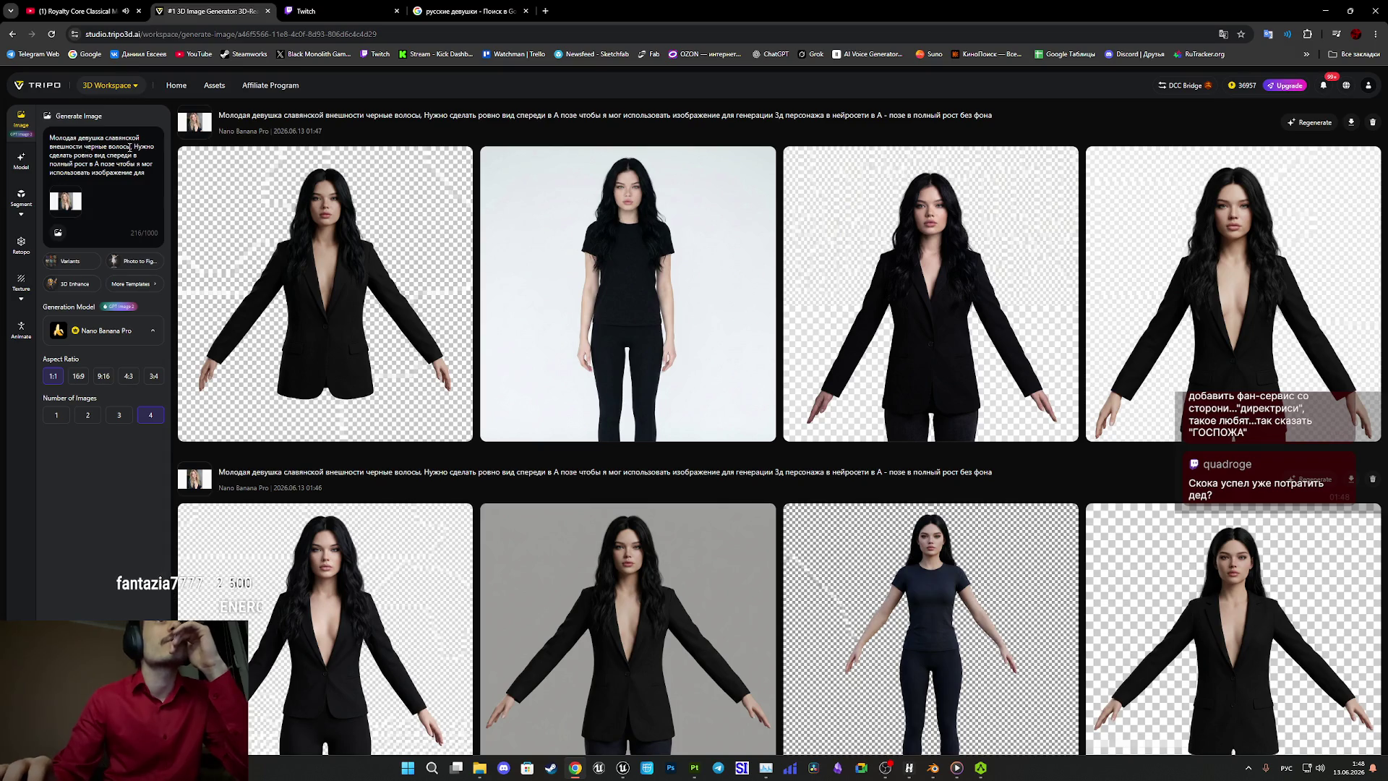
Add 'и одежда как в жизни' after the black-hair description and generate four images.
click(131, 147)
text(и од)
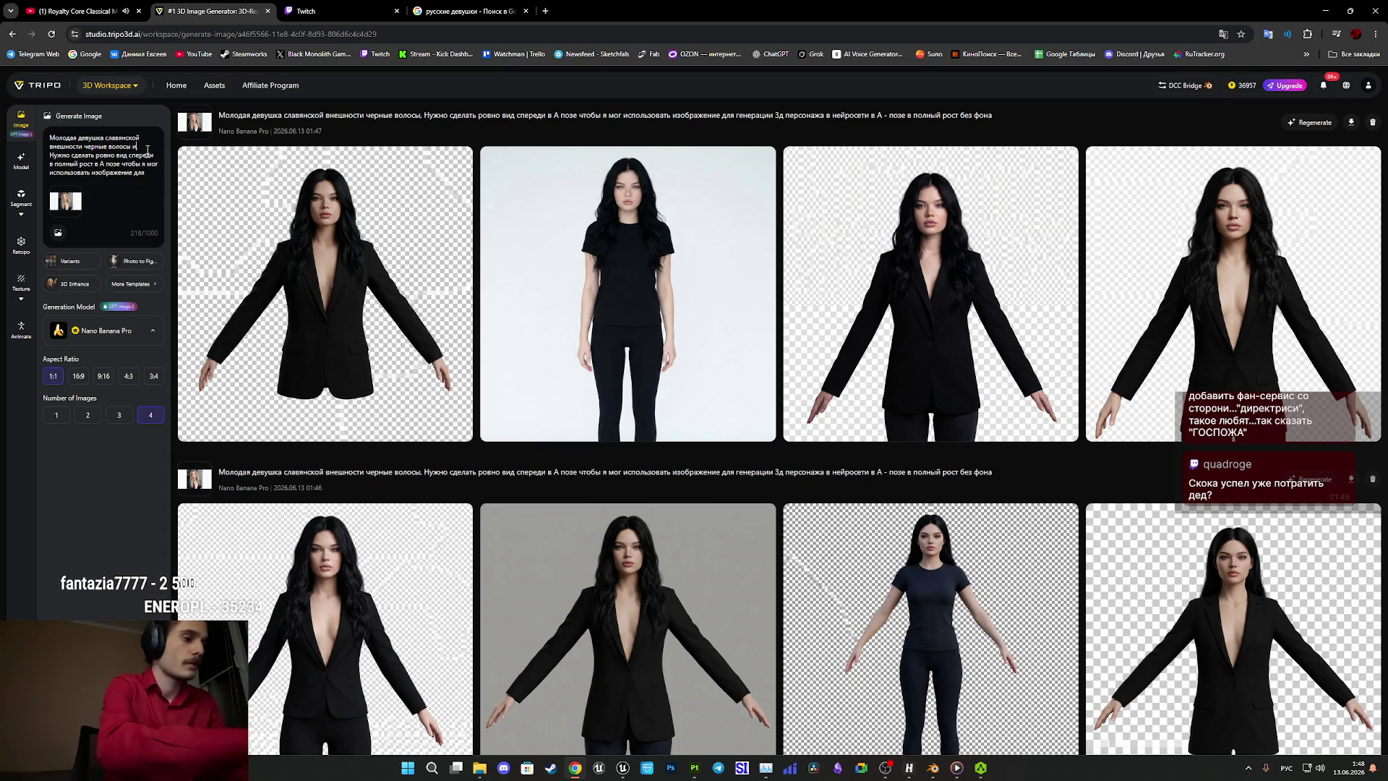
text(ежда как )
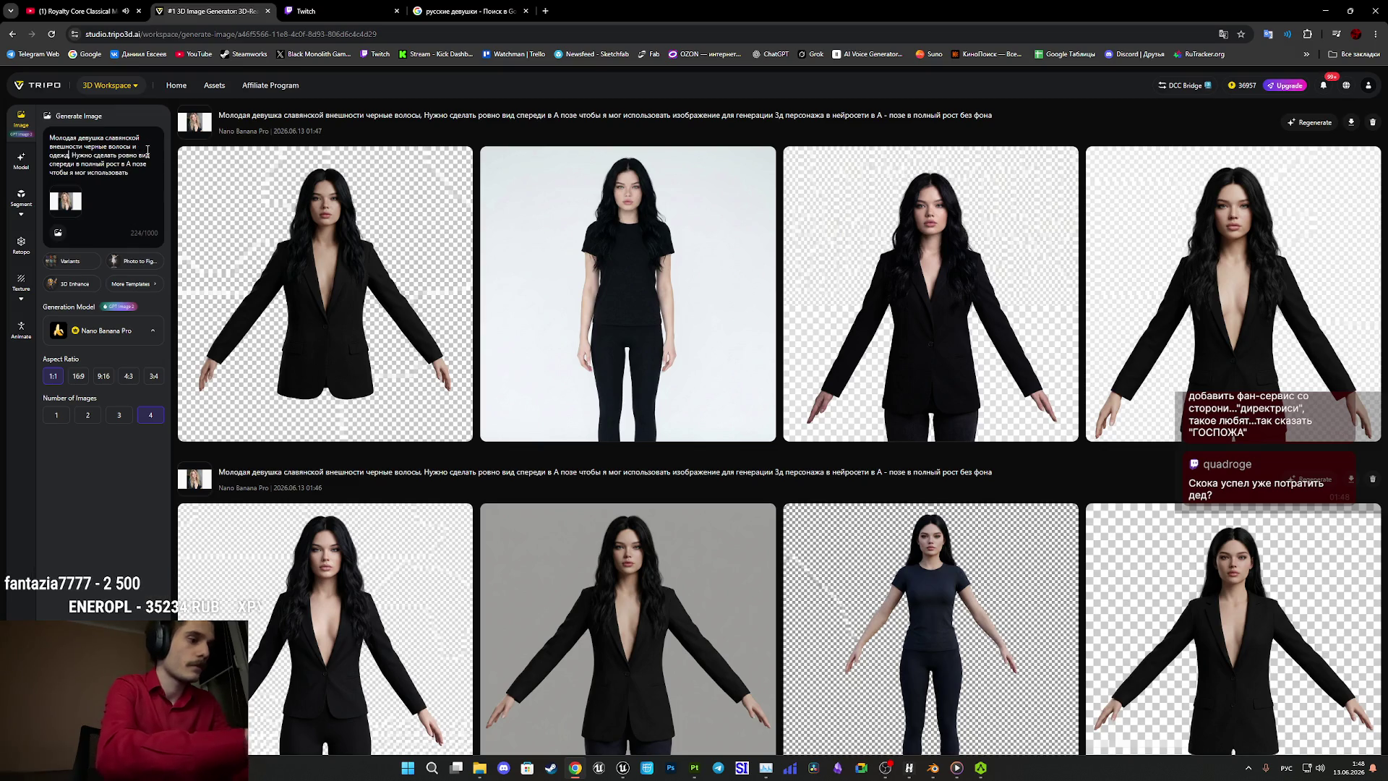
text(в жизни,)
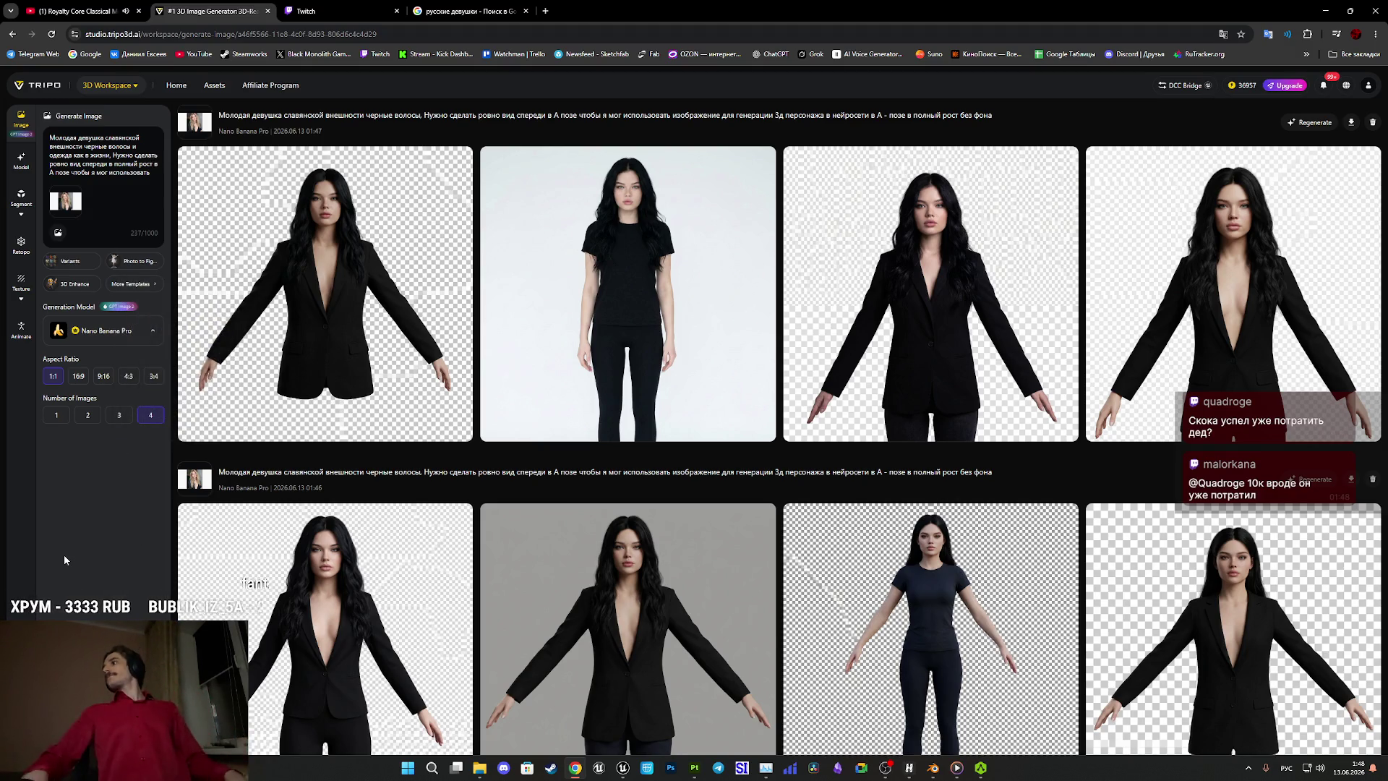
key(Return)
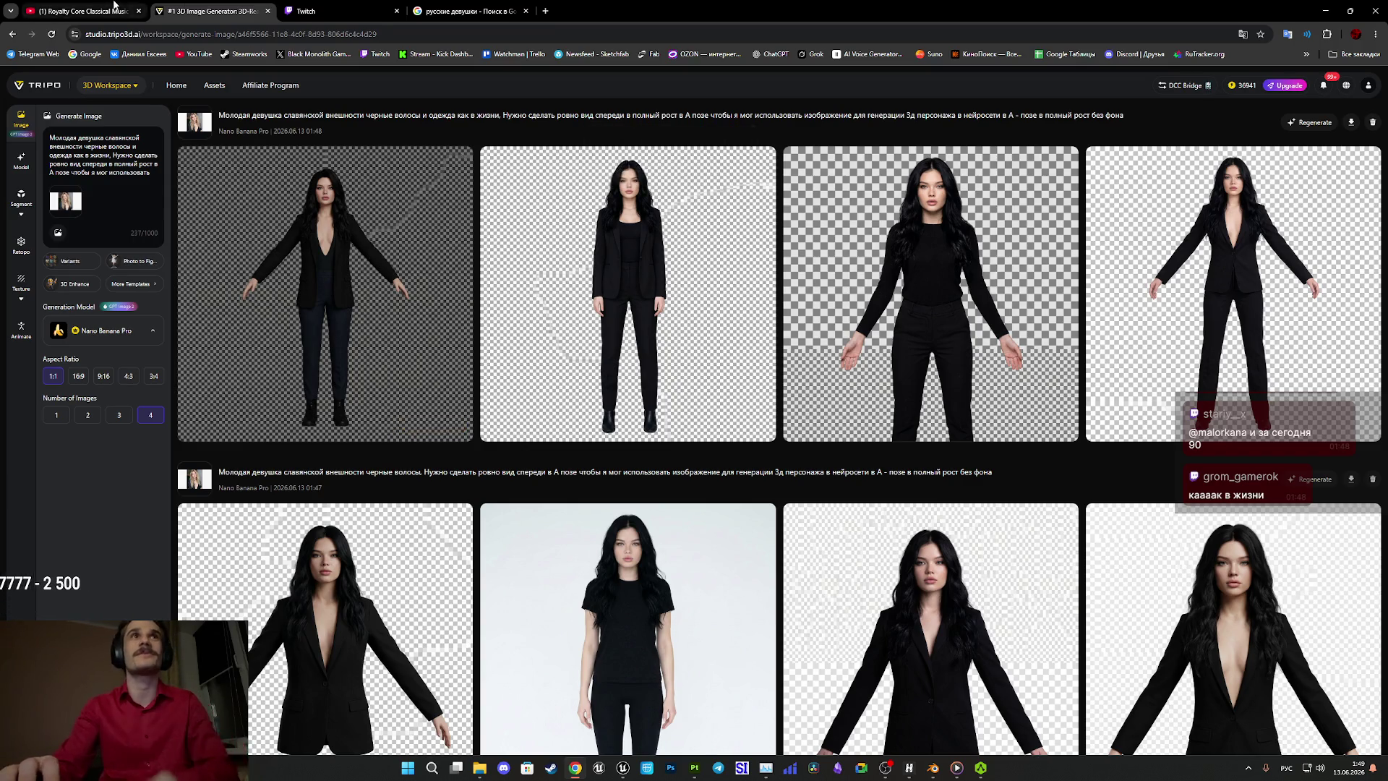
Start a different music video on YouTube and return to the Tripo image generator.
key(ctrl+1)
click(865, 370)
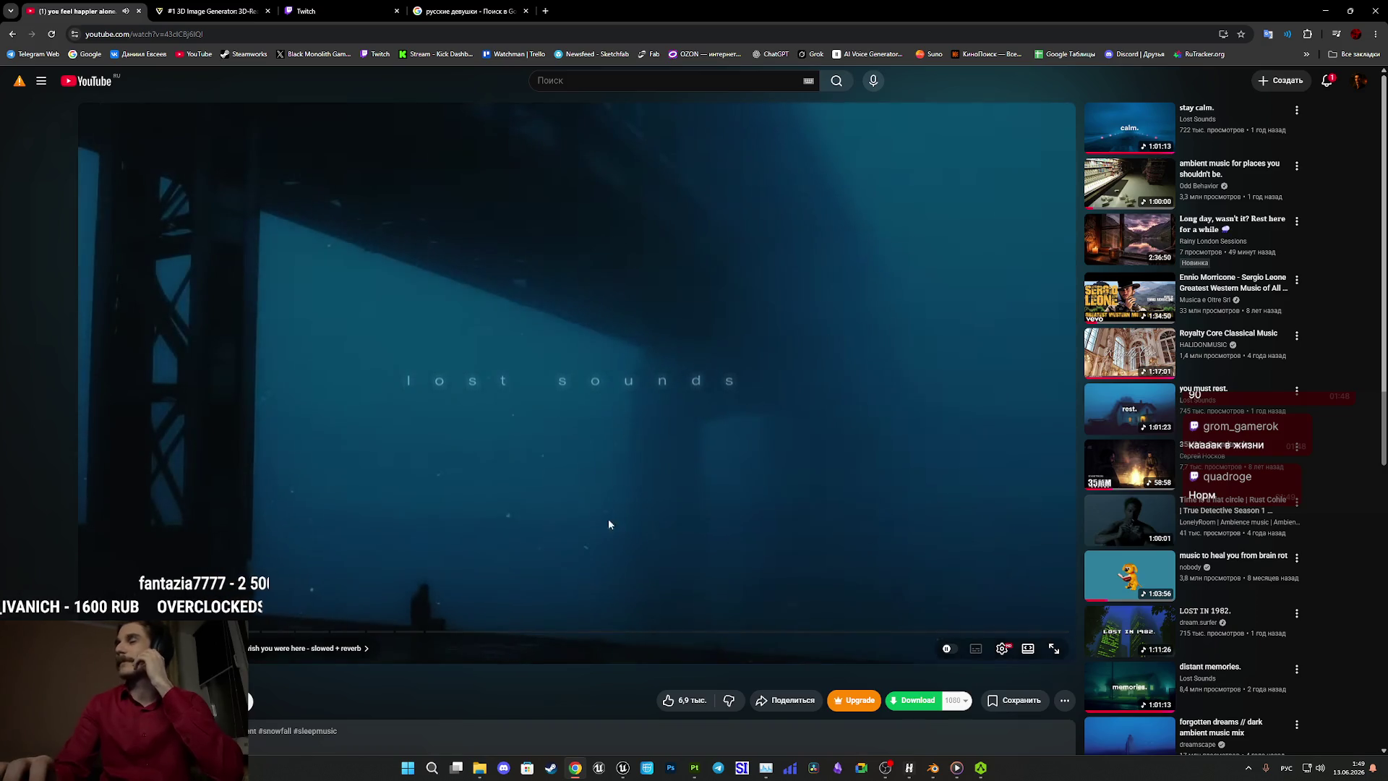
key(ctrl+Tab)
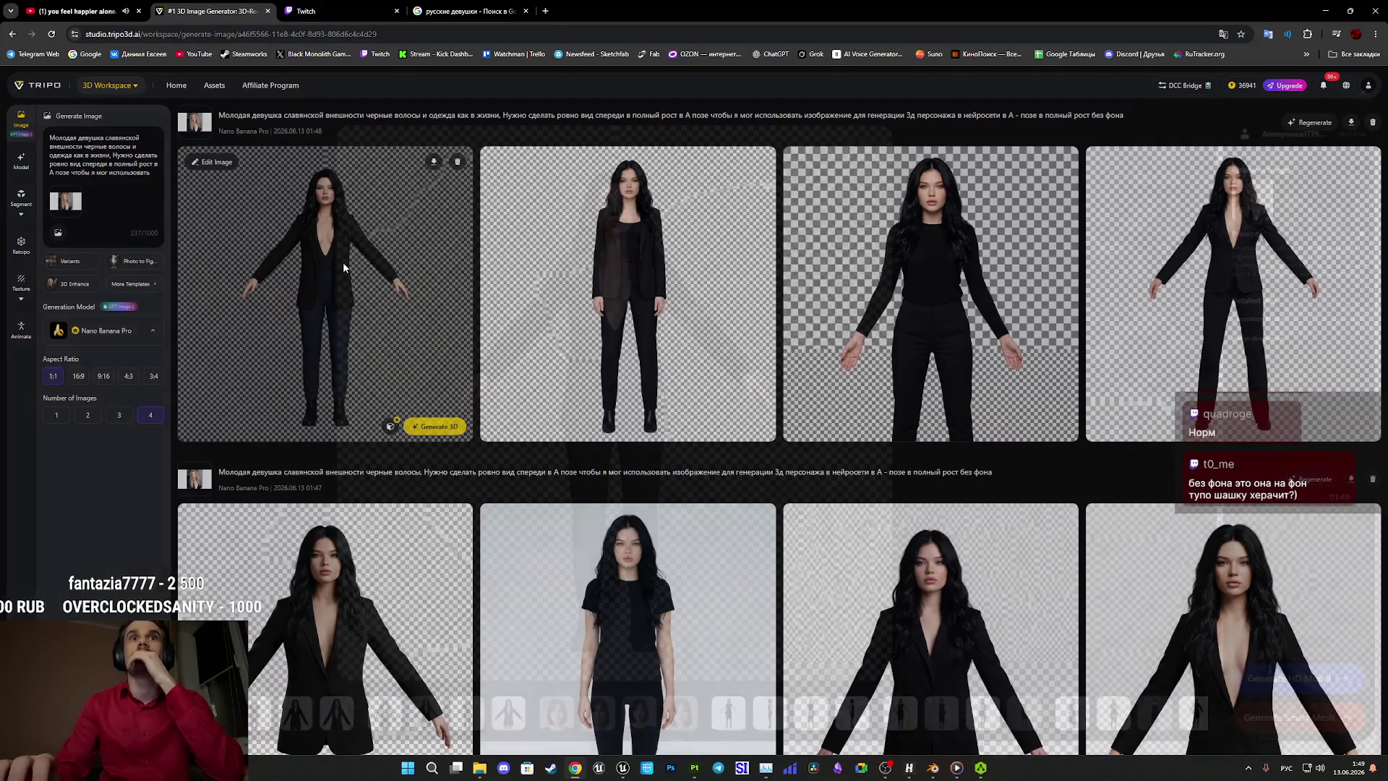
Compare the first and fourth generated images in the full-size viewer.
click(344, 267)
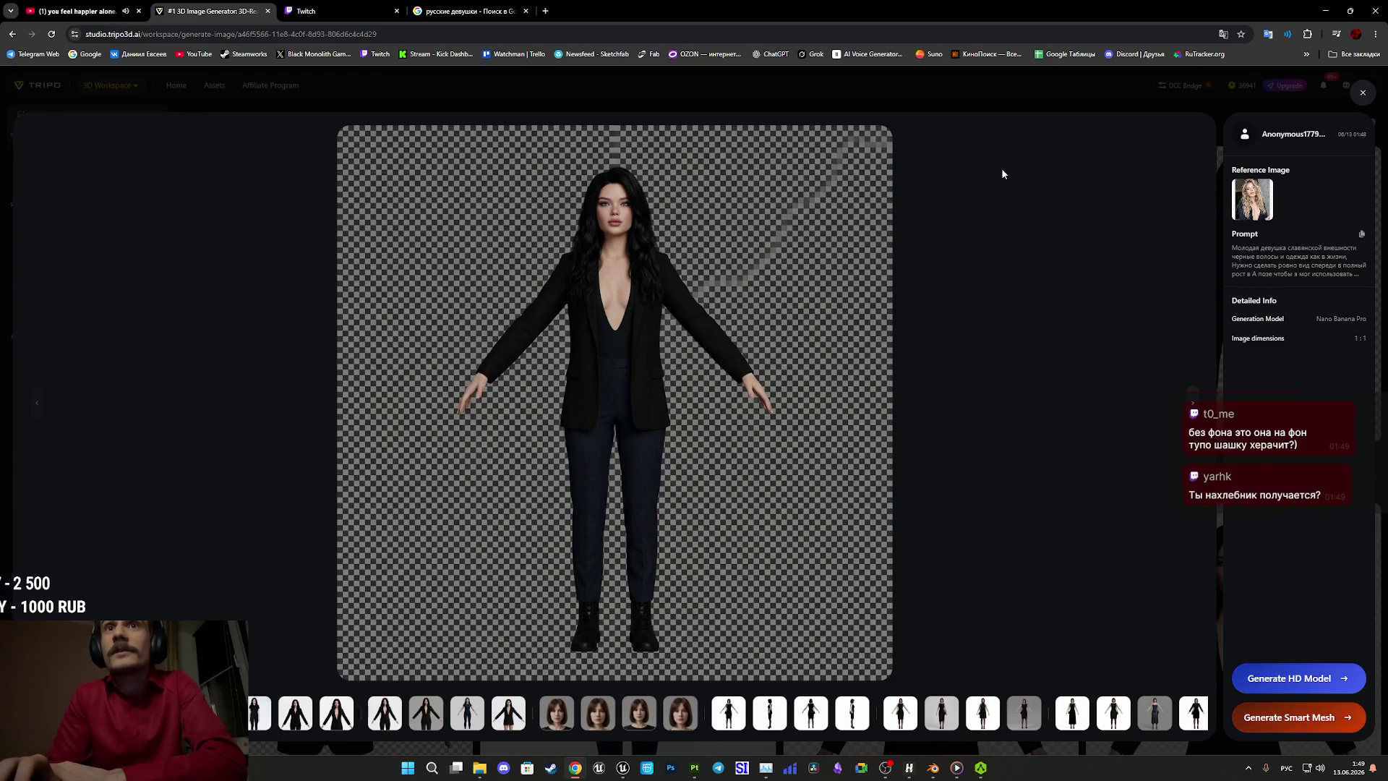
click(1363, 92)
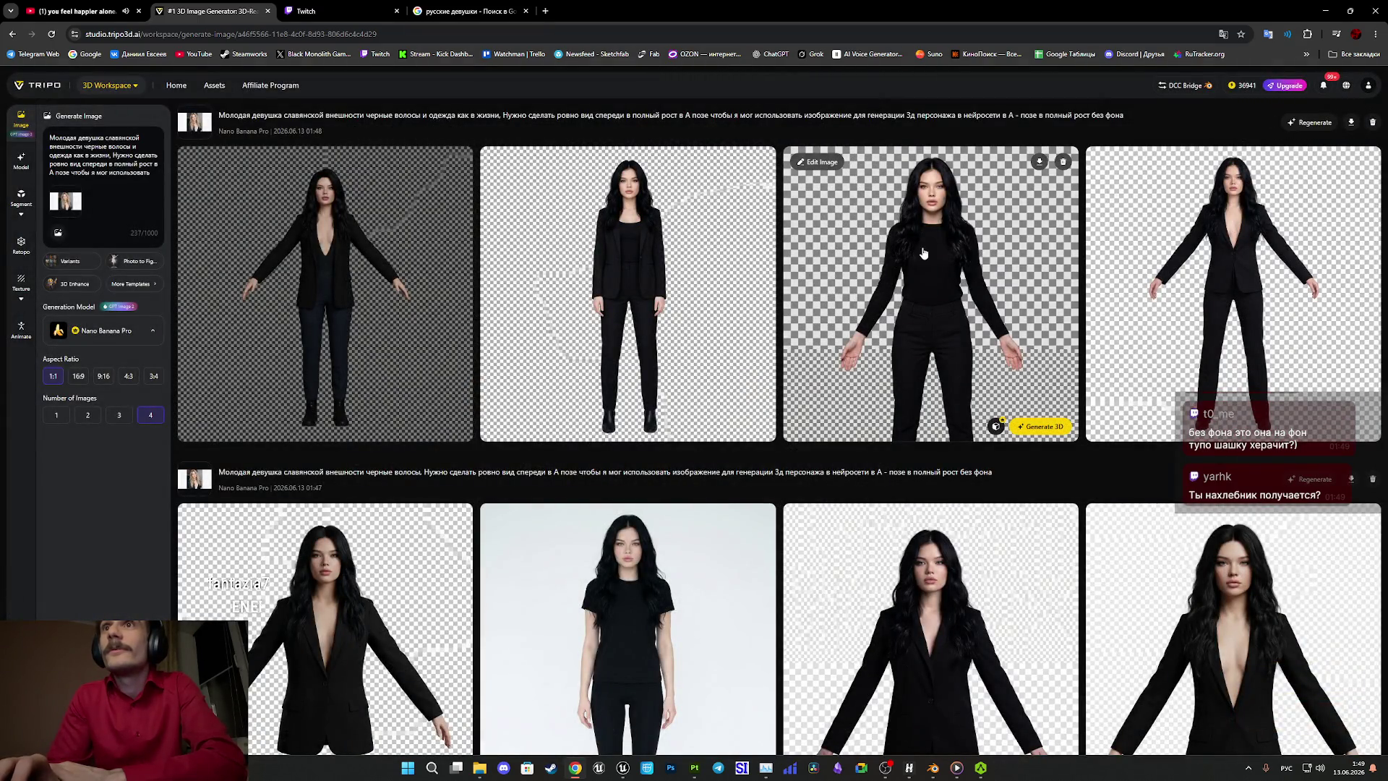
click(1224, 260)
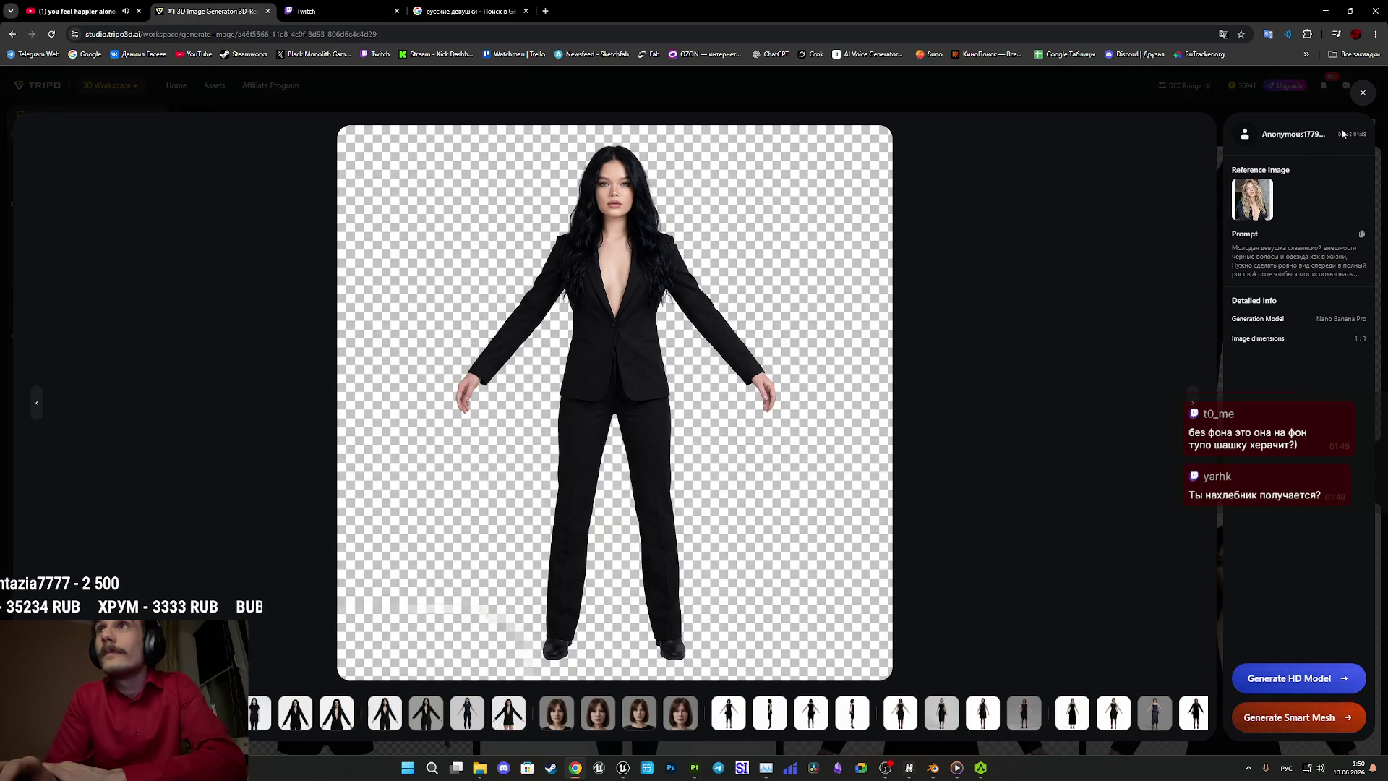
click(1360, 95)
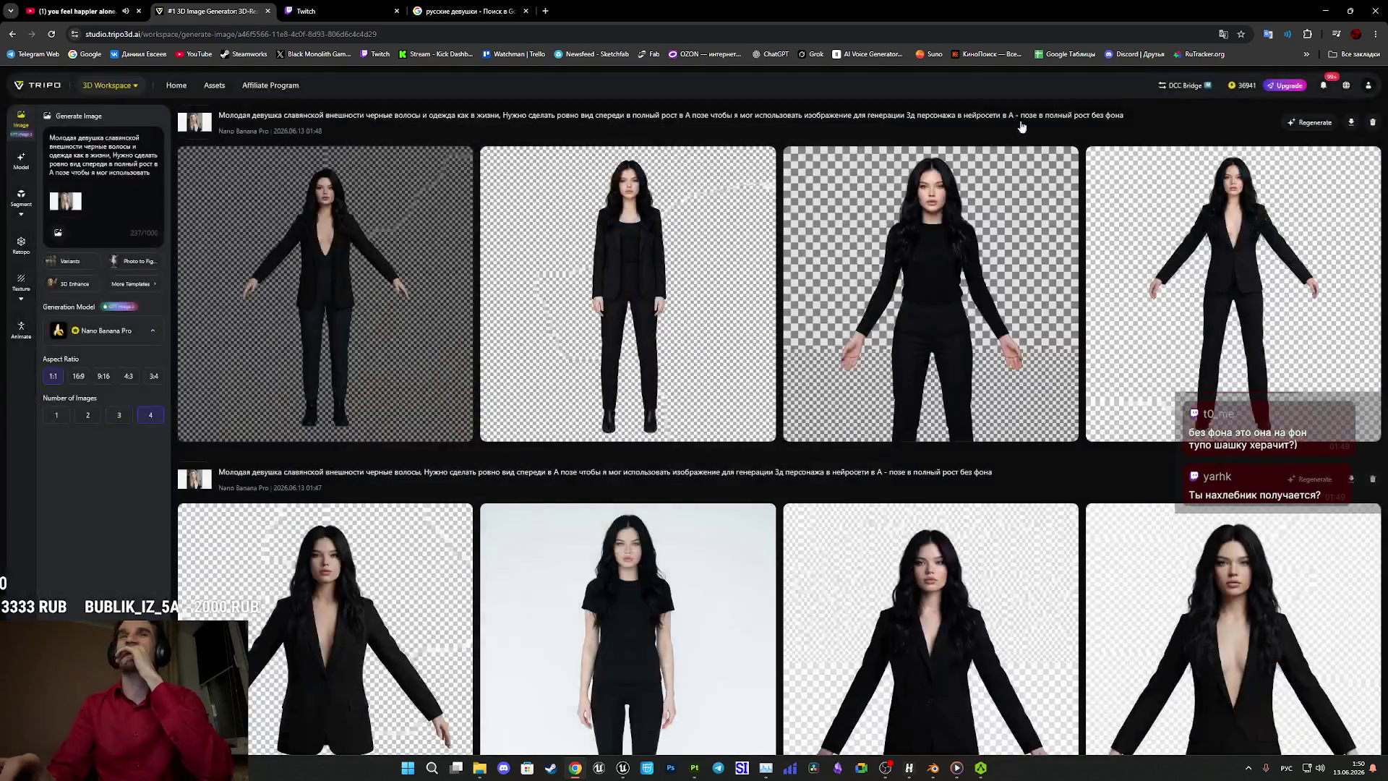
click(323, 259)
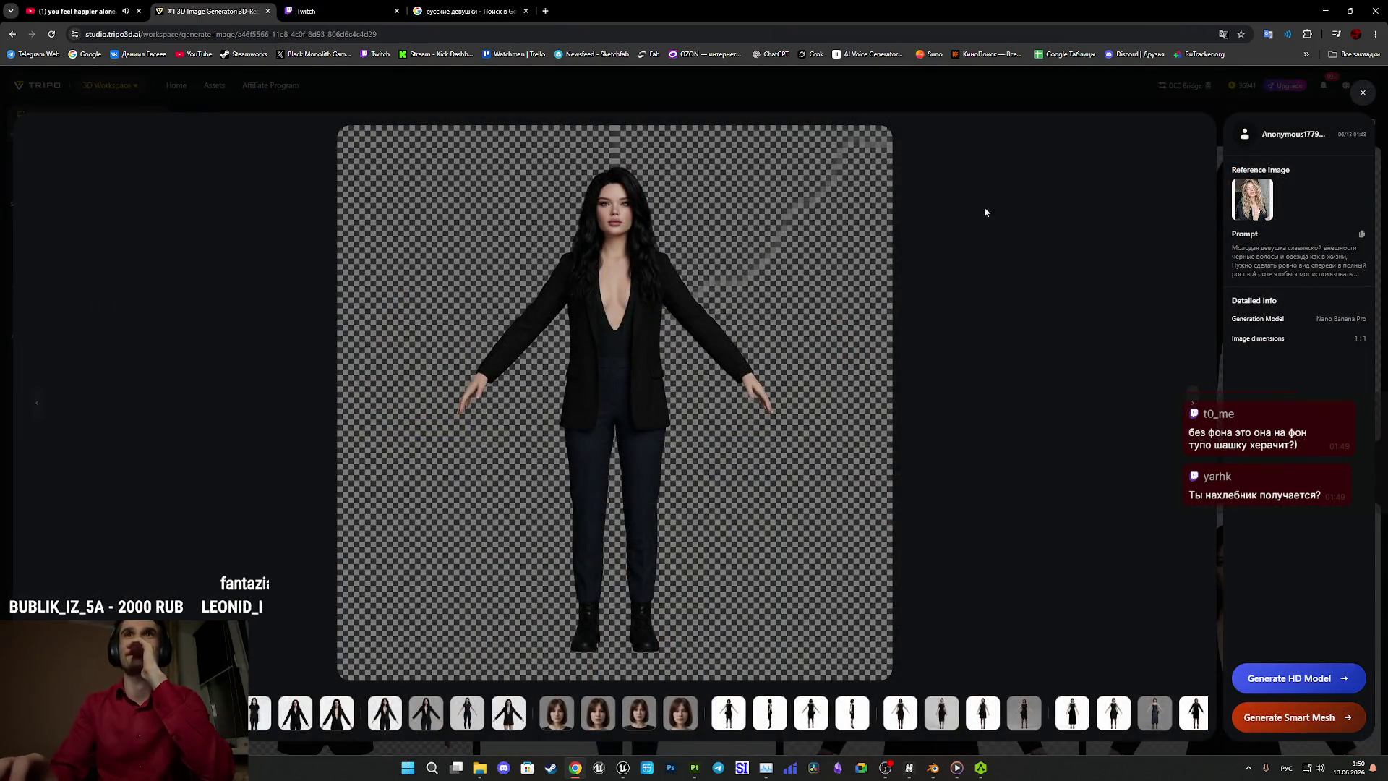
click(1362, 92)
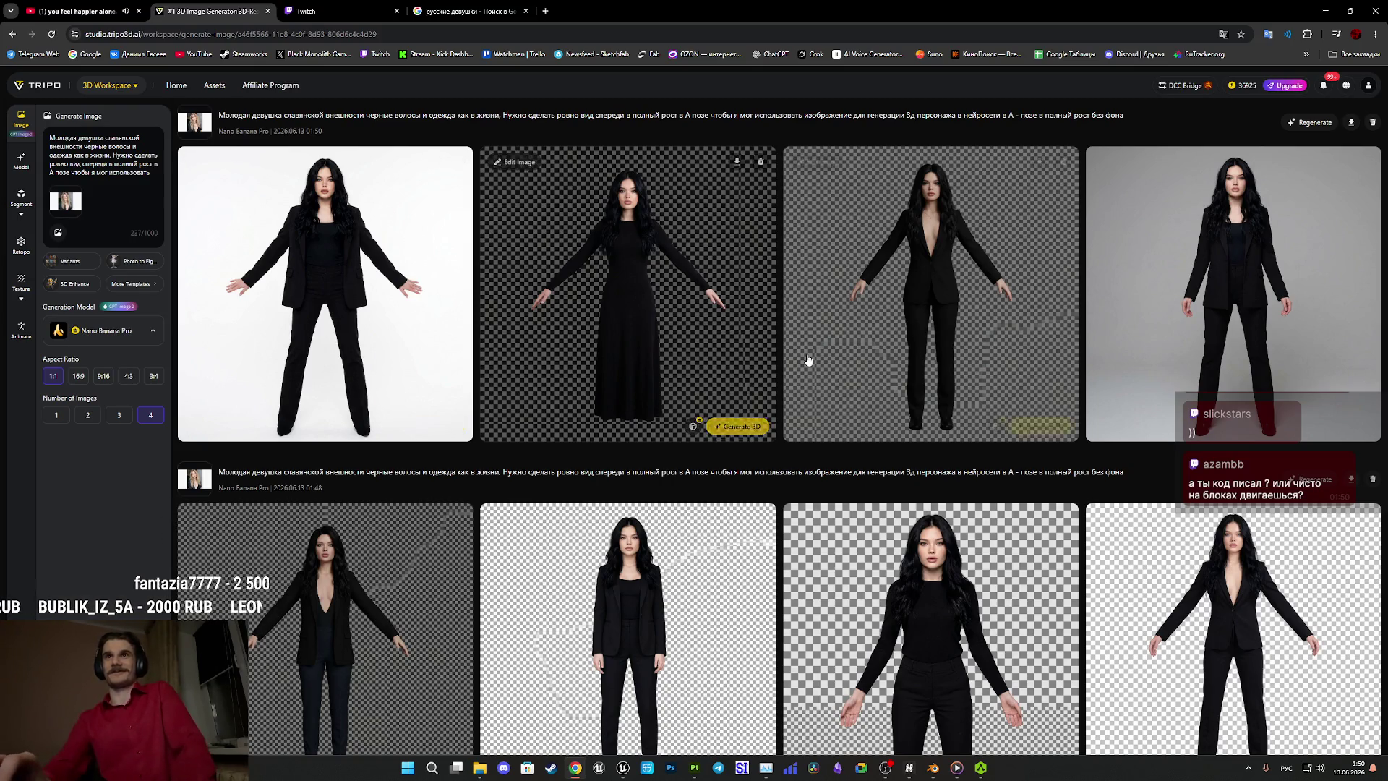
Copy the third image, the deep-V black suit, from its full-size view to the clipboard.
mouse_move(929, 279)
mouse_move(1244, 296)
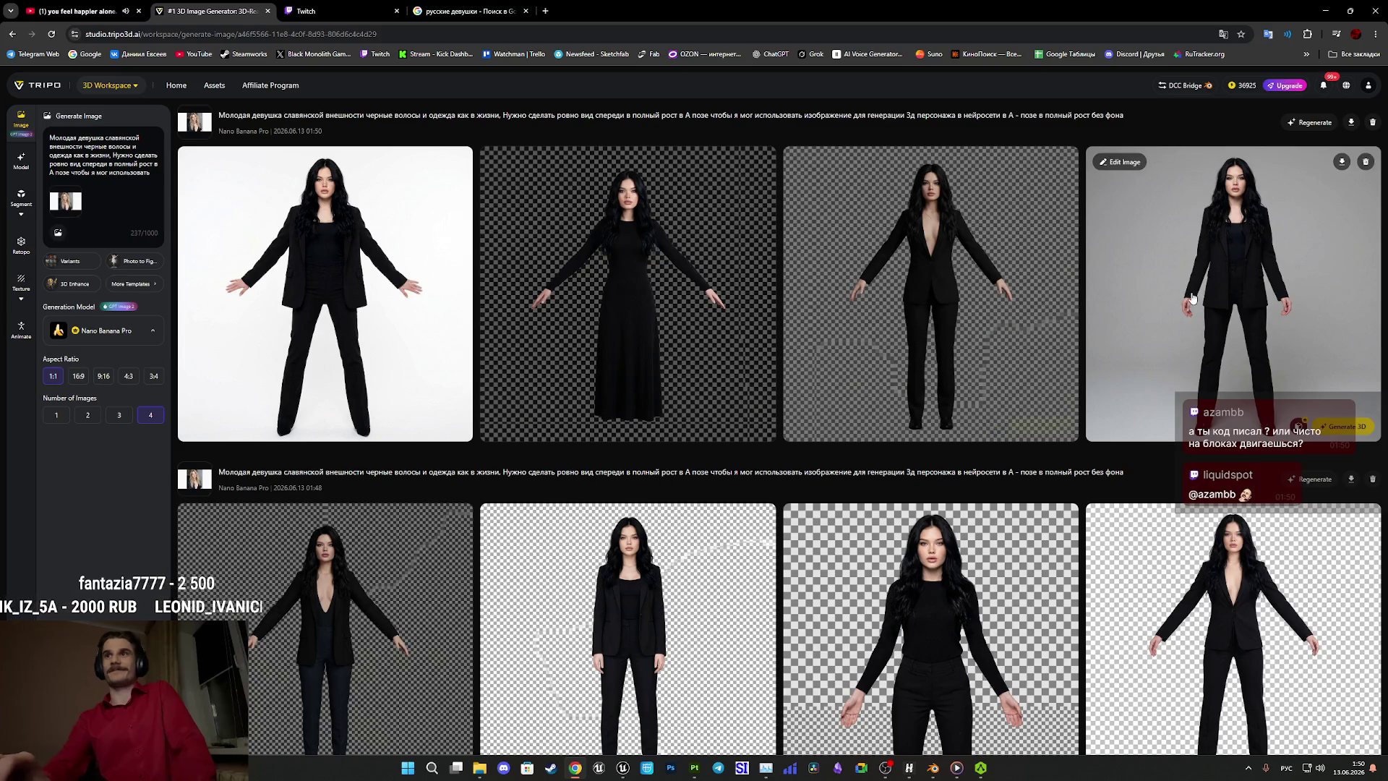
click(956, 267)
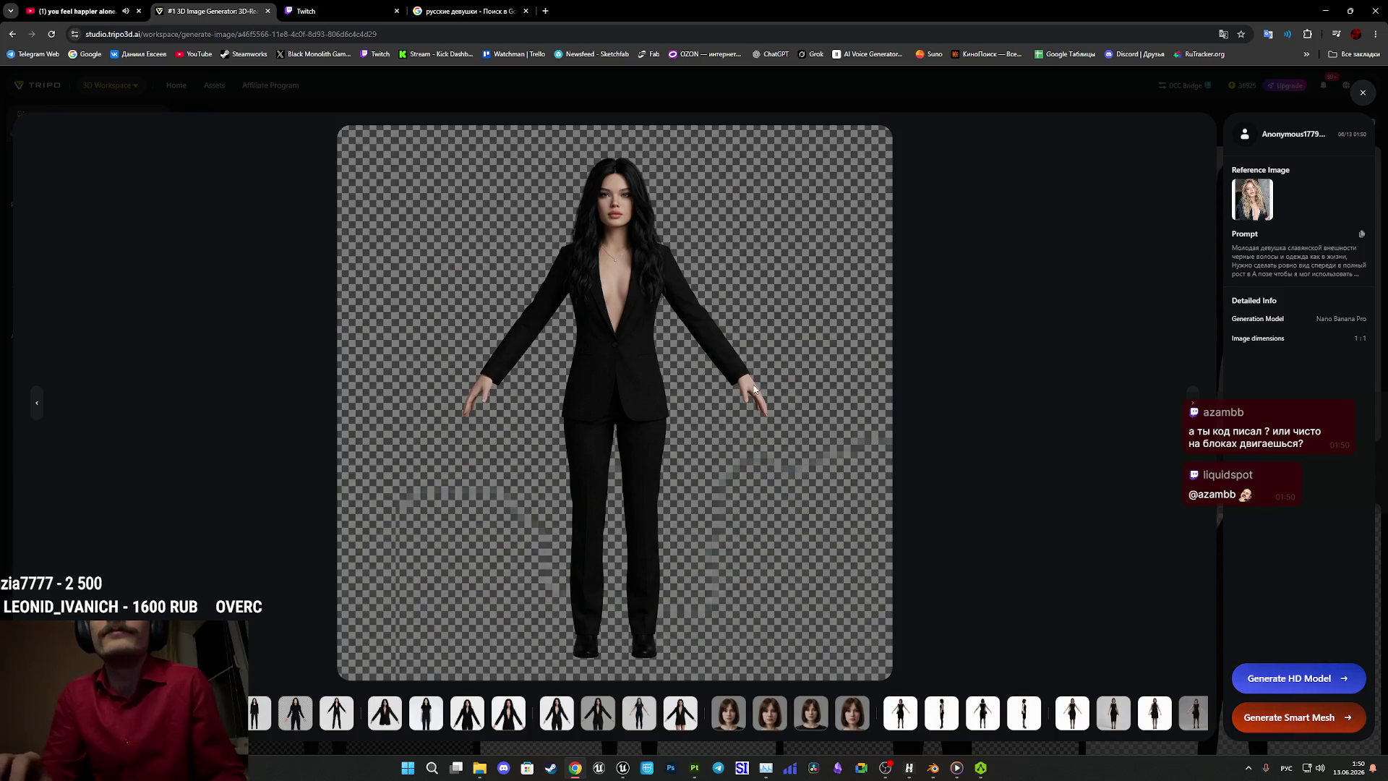
right_click(623, 379)
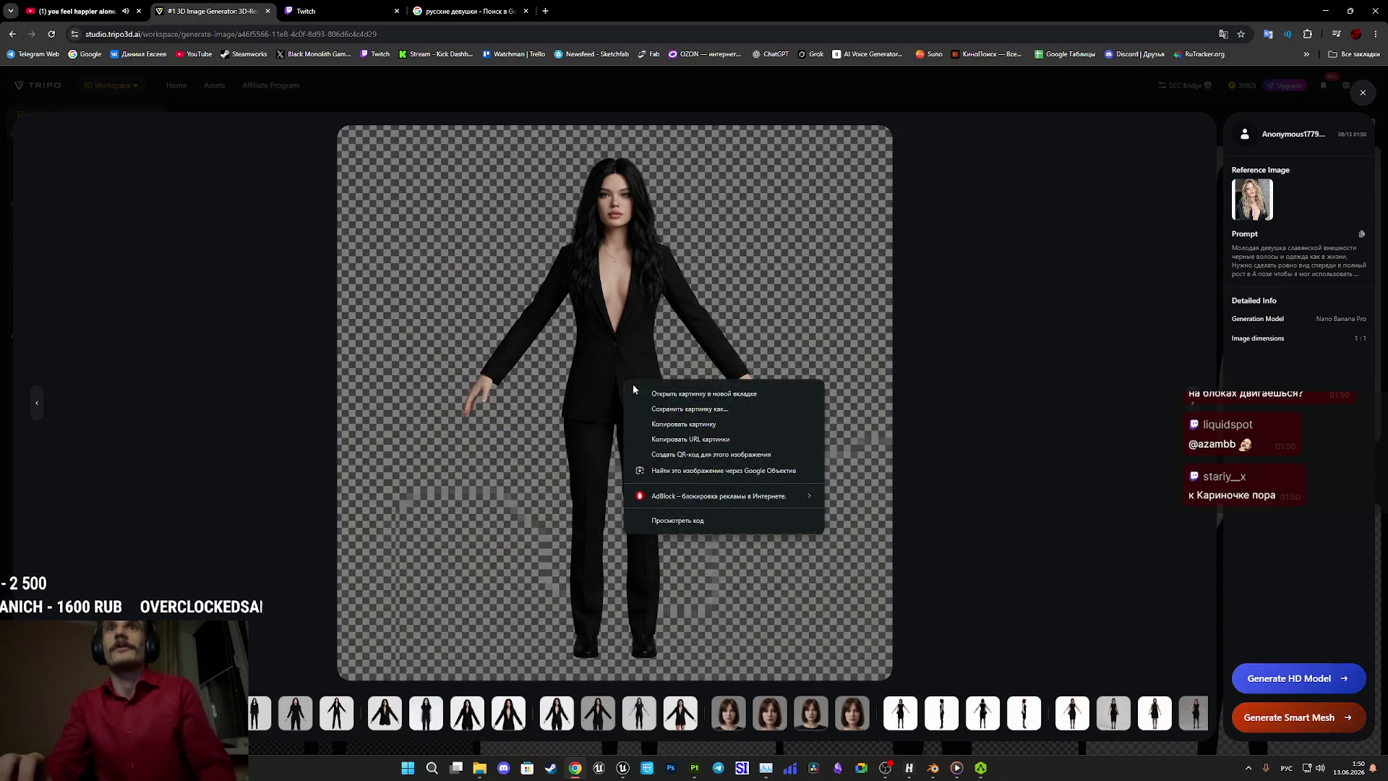
click(681, 425)
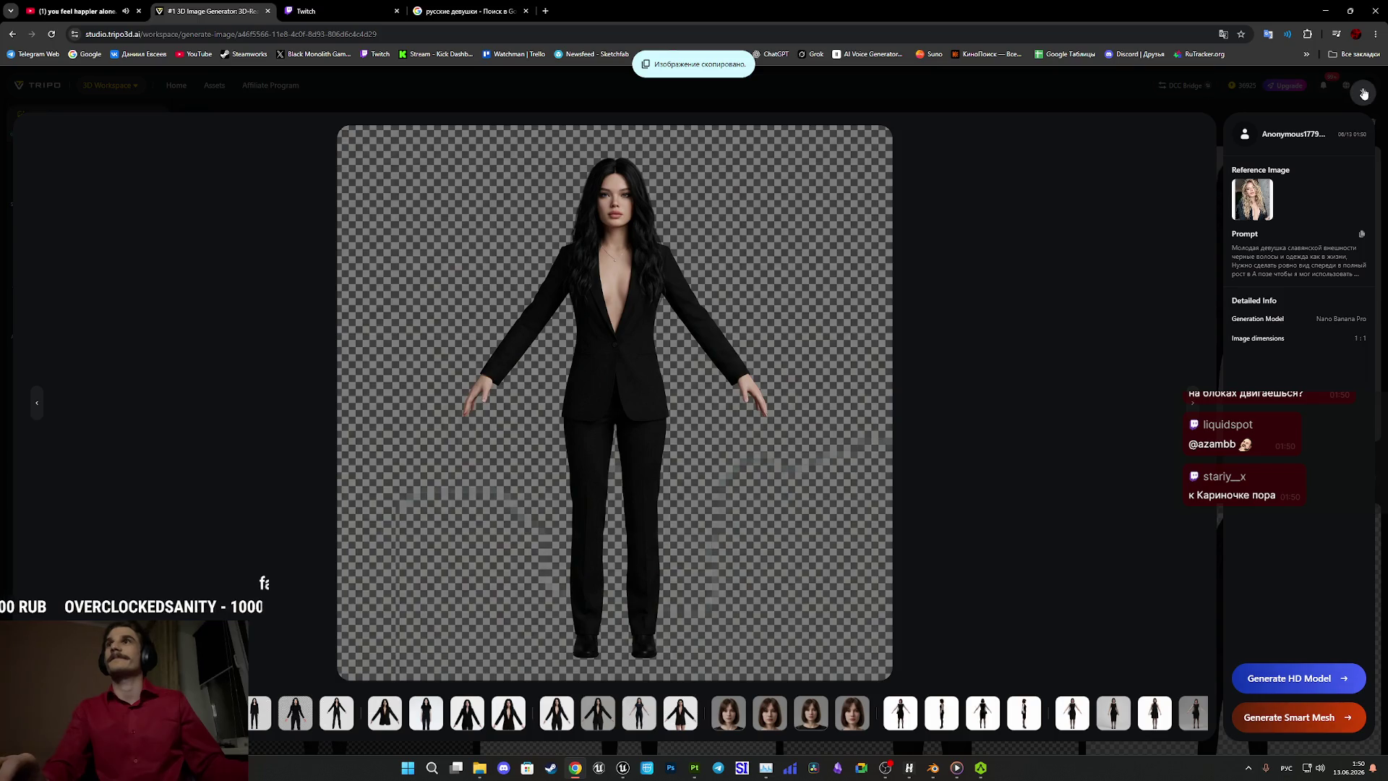
click(1363, 94)
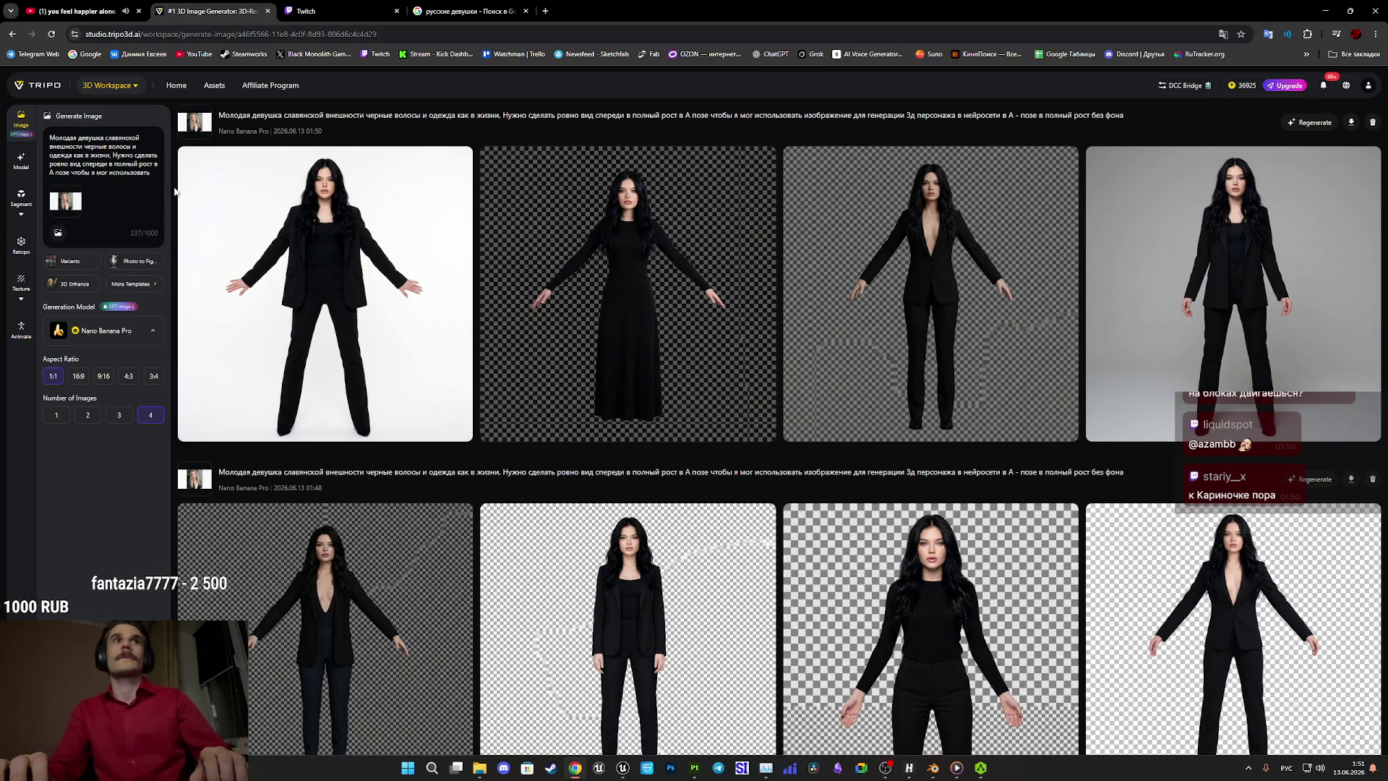
scroll(152, 172, down, 1)
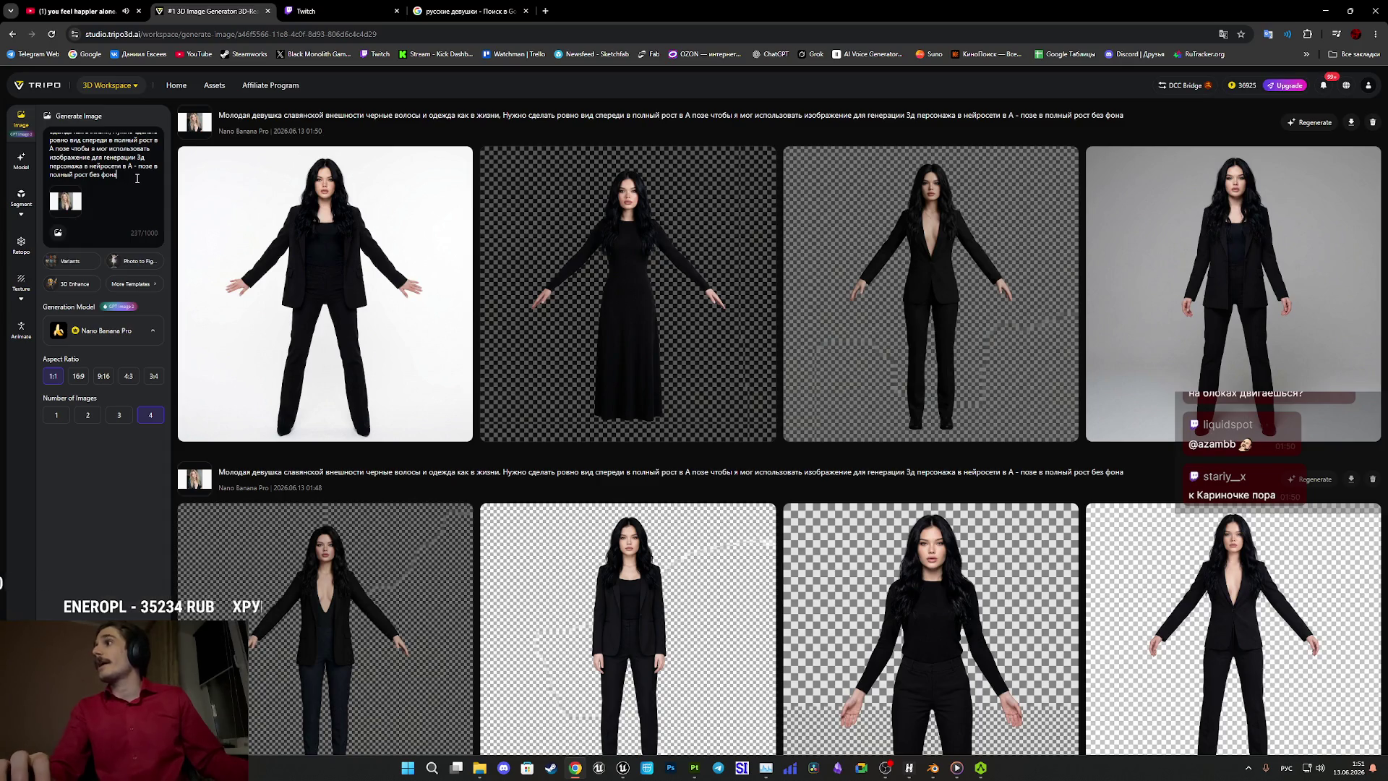
Add 'только подсвети ее немного чтобы было видно лучше складочки и тд' to the prompt and generate four images.
scroll(136, 177, up, 1)
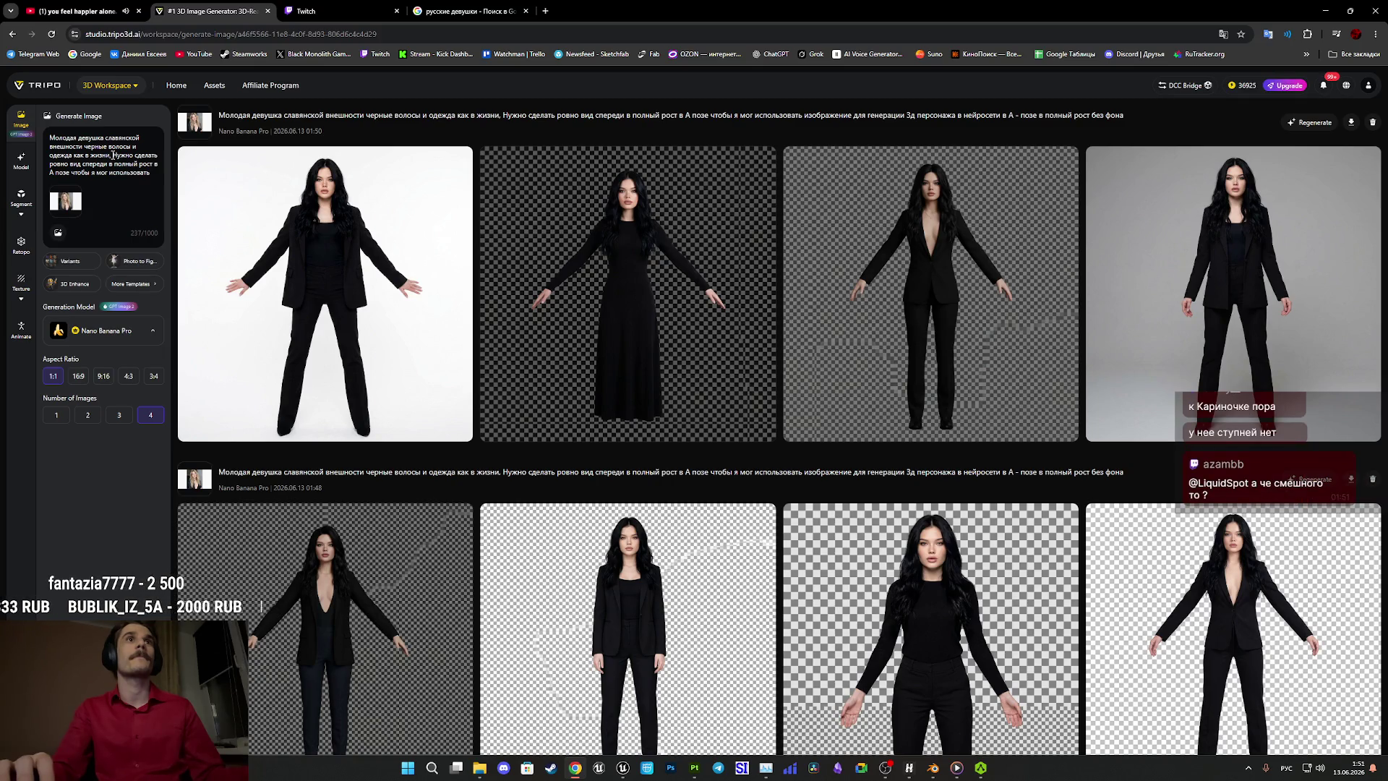
mouse_move(202, 165)
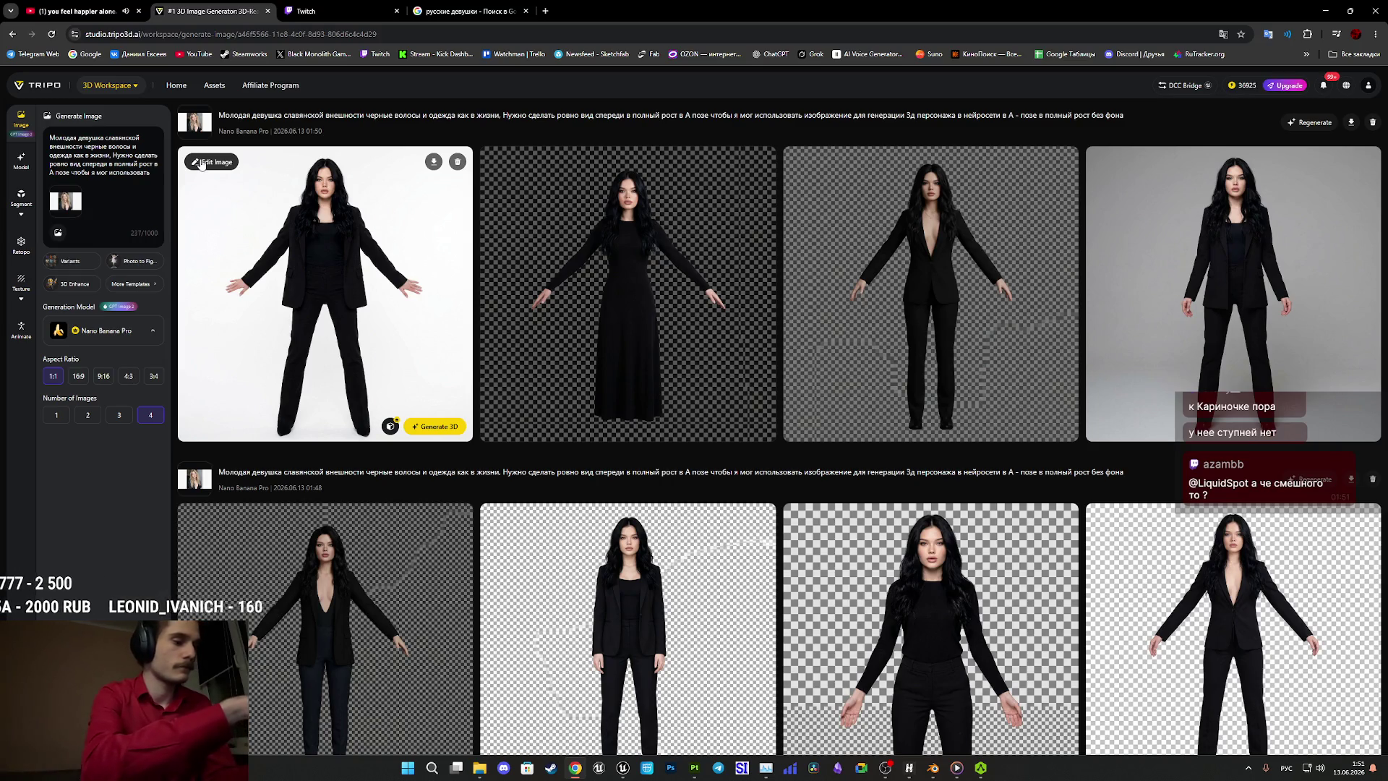
text(тол)
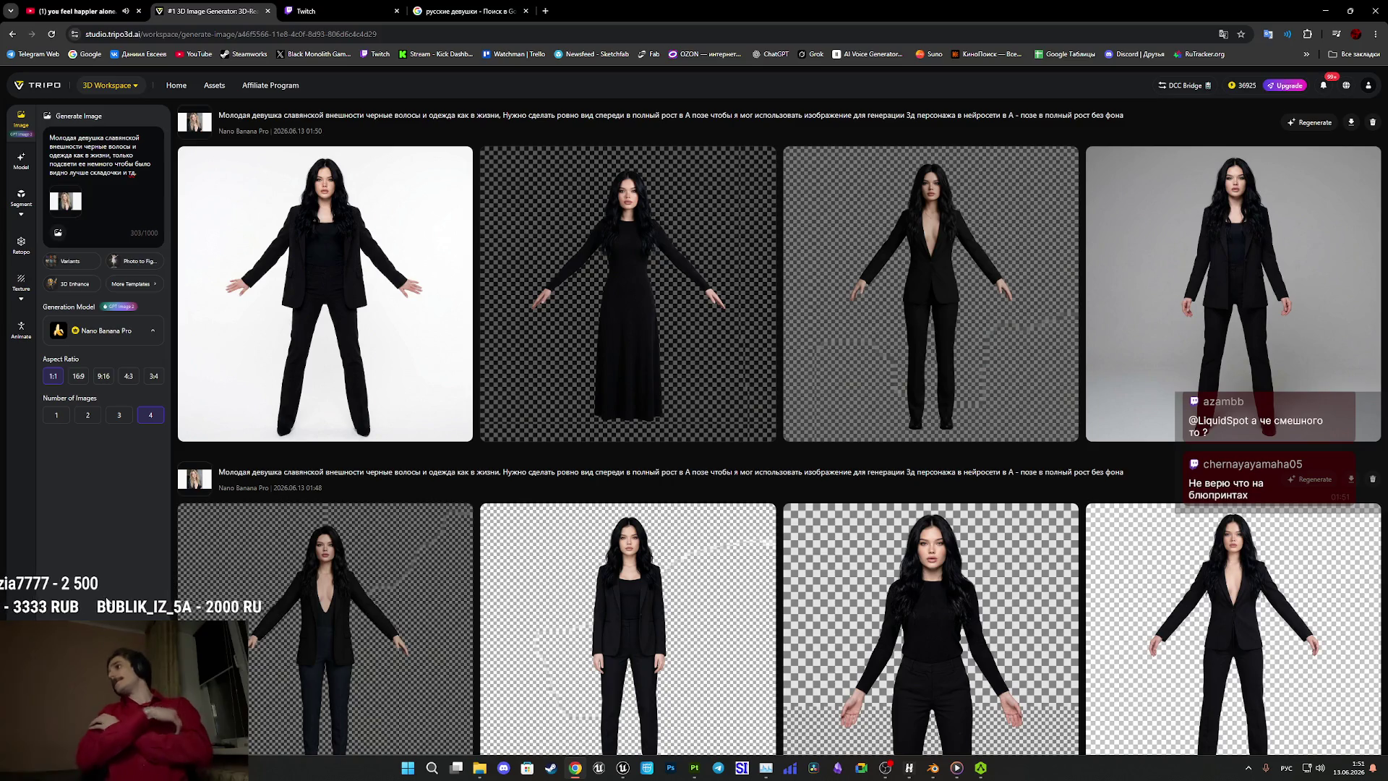
click(107, 606)
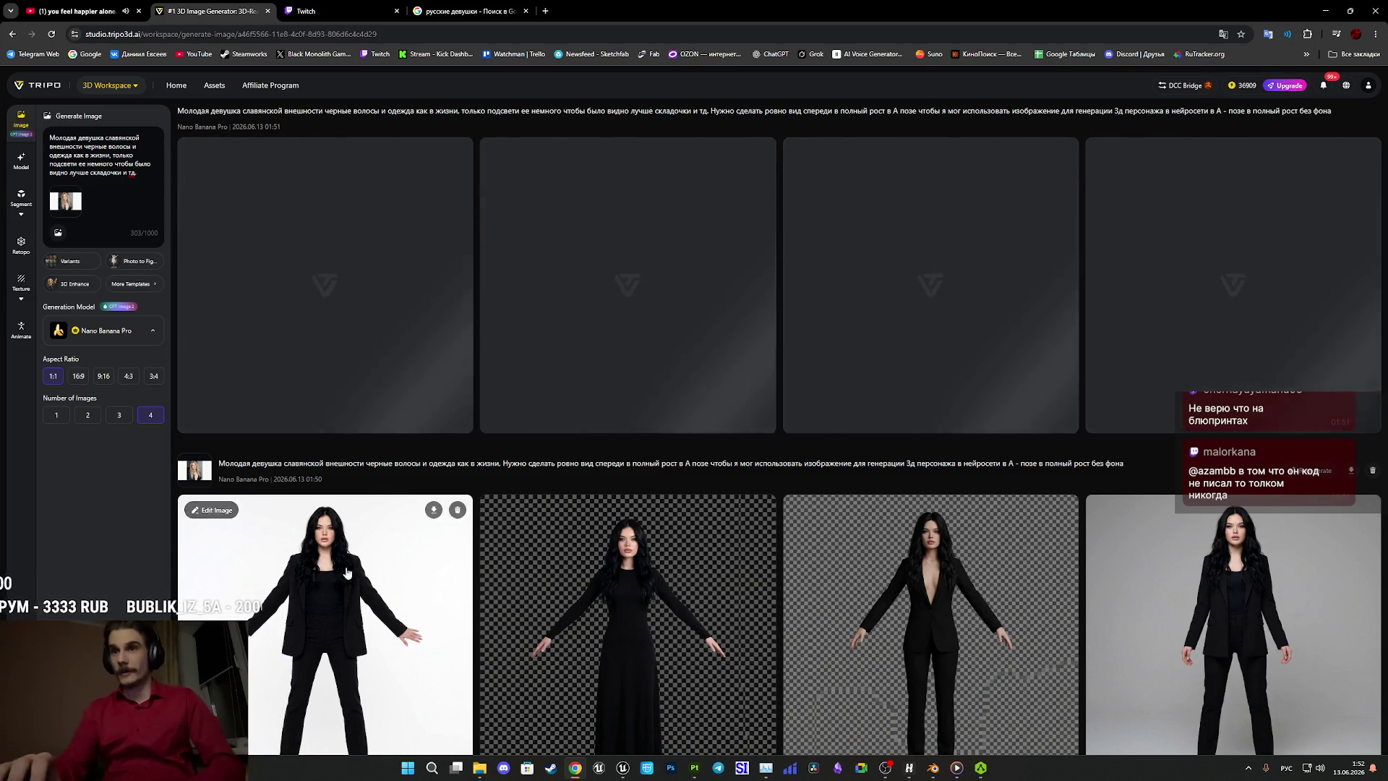
Review the first image of the newest batch full size.
scroll(945, 619, down, 1)
scroll(945, 619, down, 1)
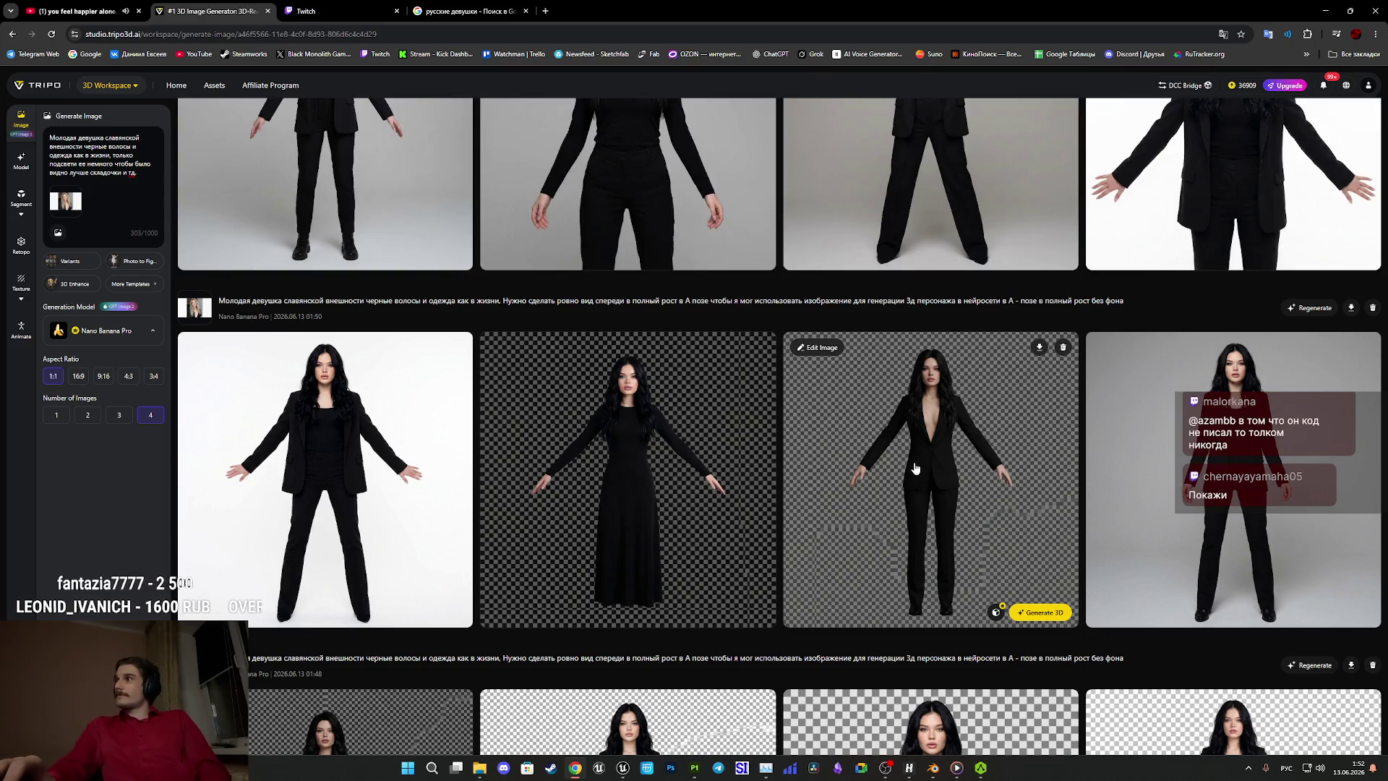
scroll(885, 448, up, 2)
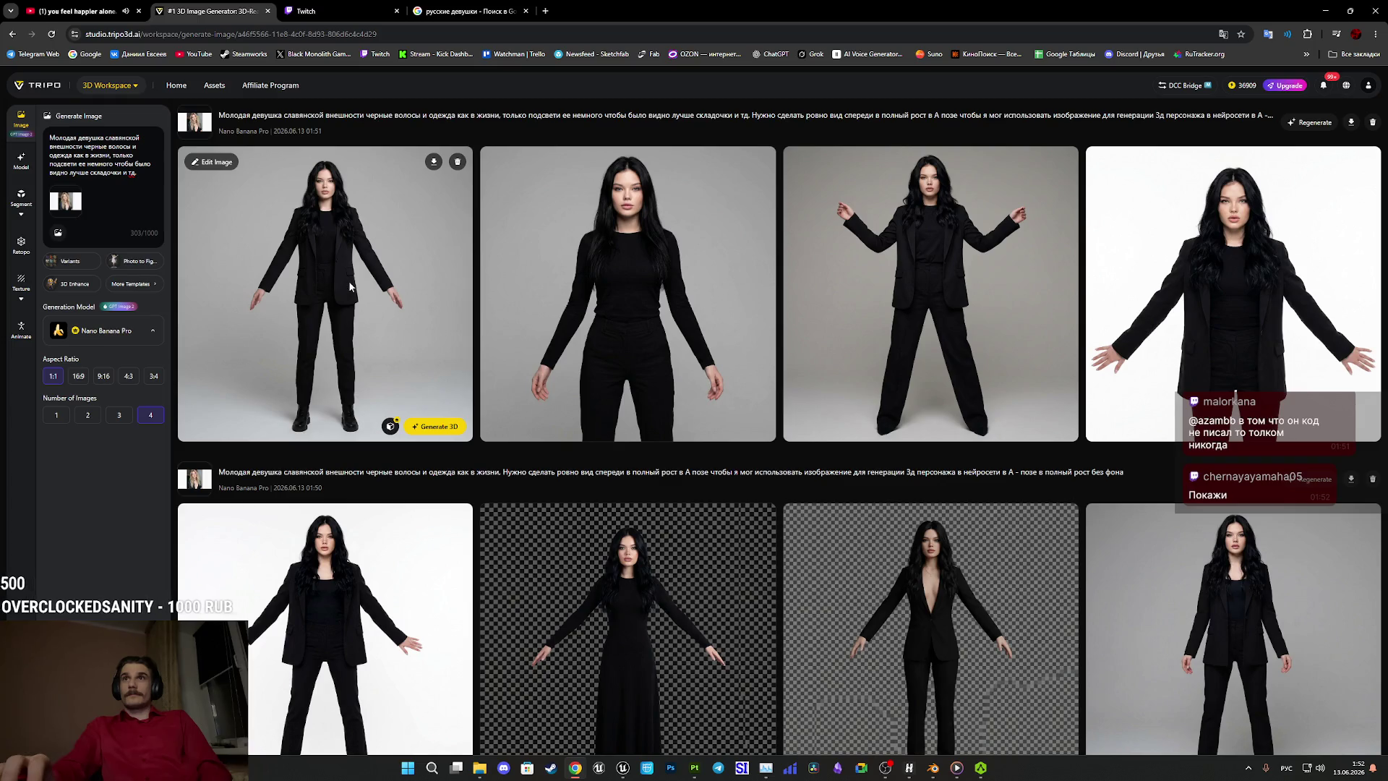
click(350, 286)
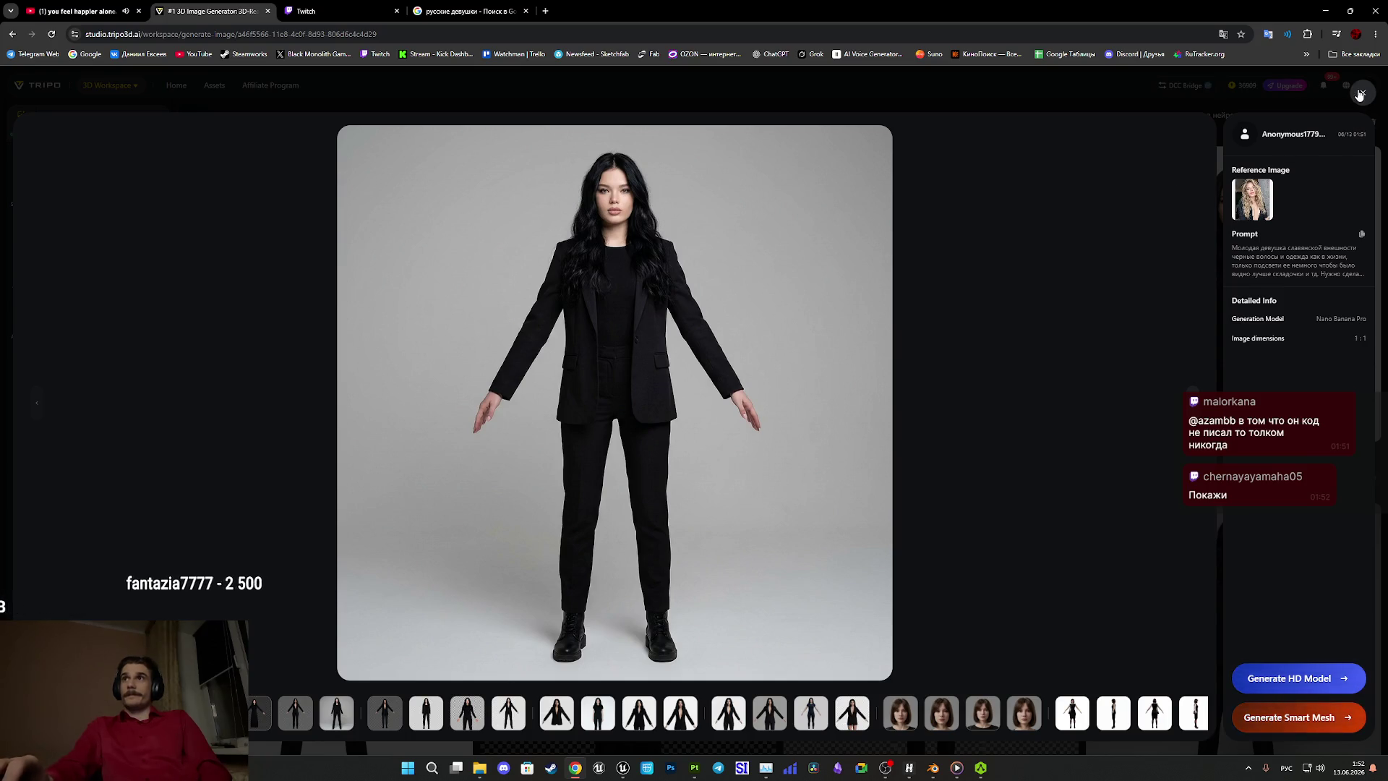
click(1360, 95)
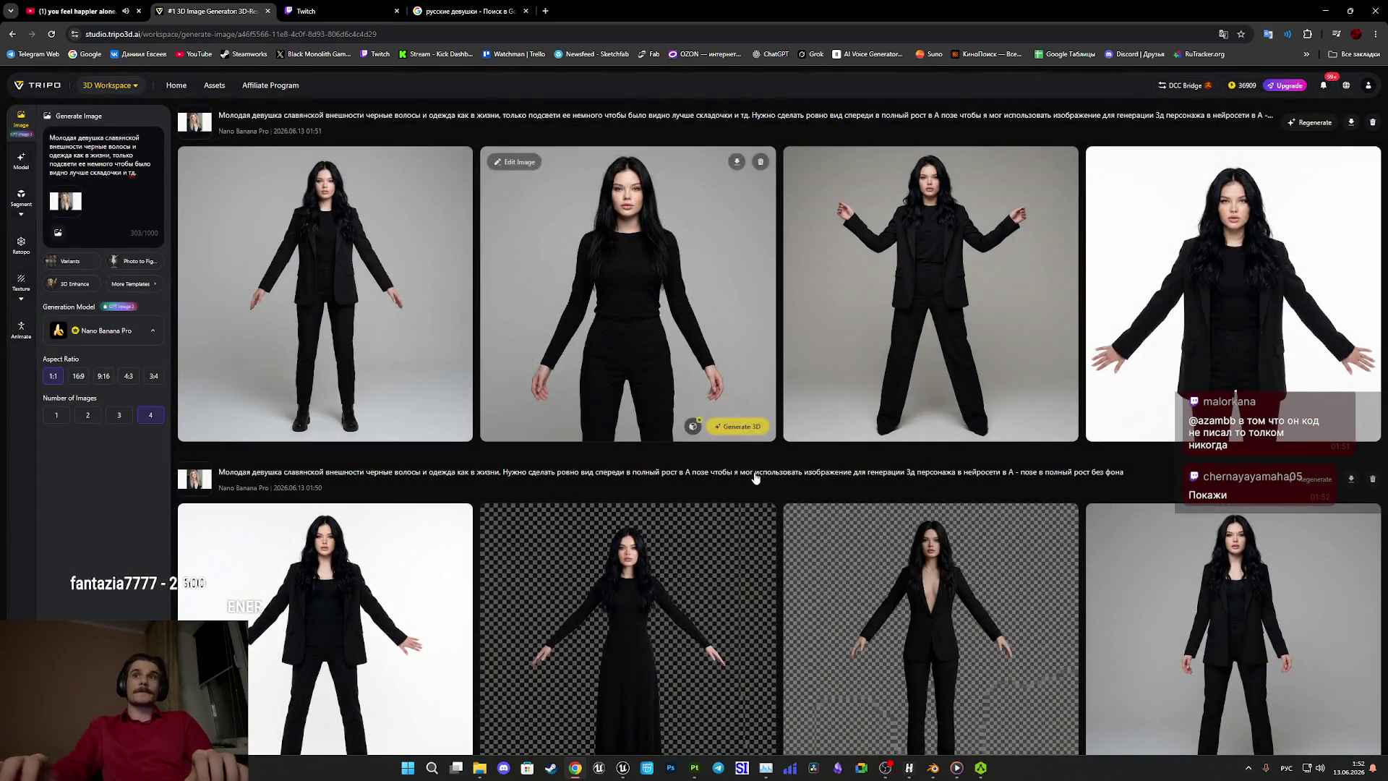
Copy the deep-V suit image and move to the Generate 3D Model tab.
scroll(731, 427, down, 2)
click(948, 480)
right_click(631, 434)
click(712, 483)
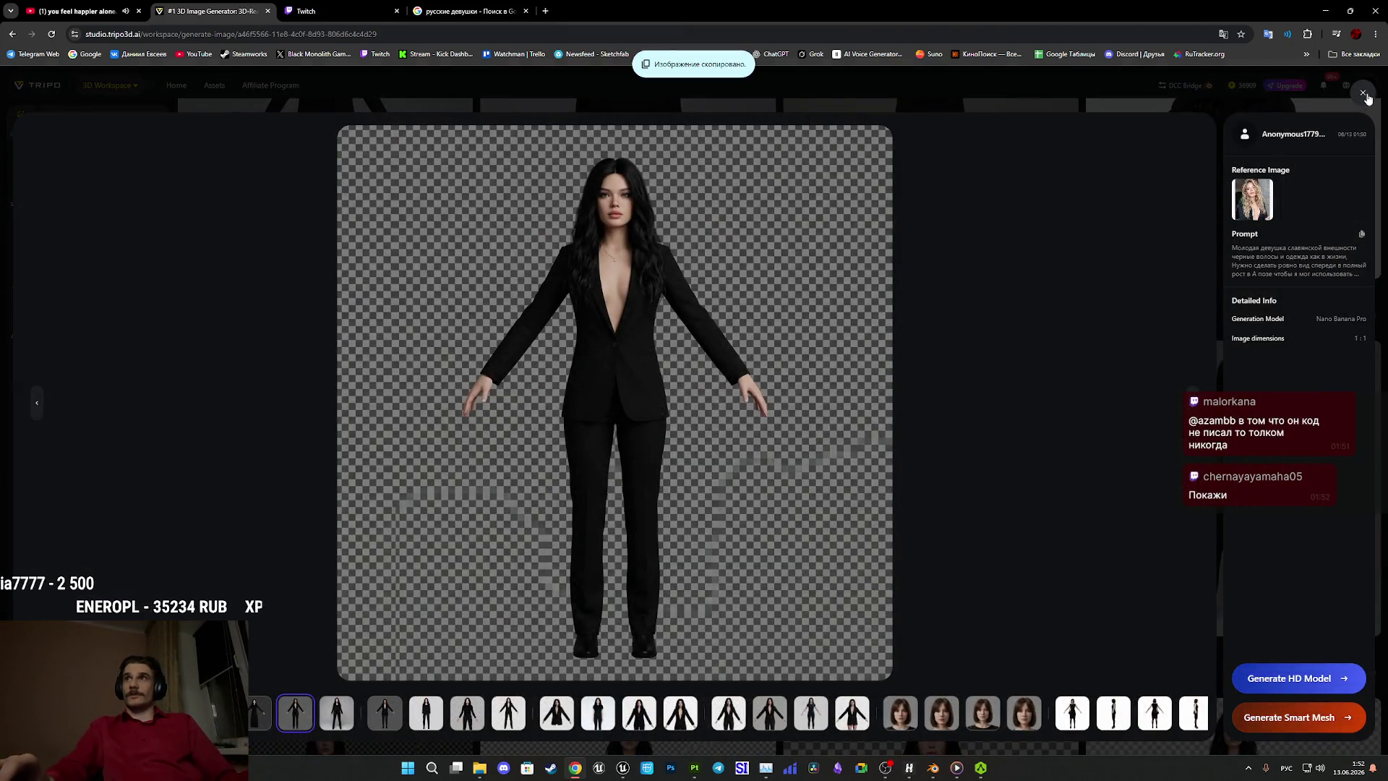
click(1364, 95)
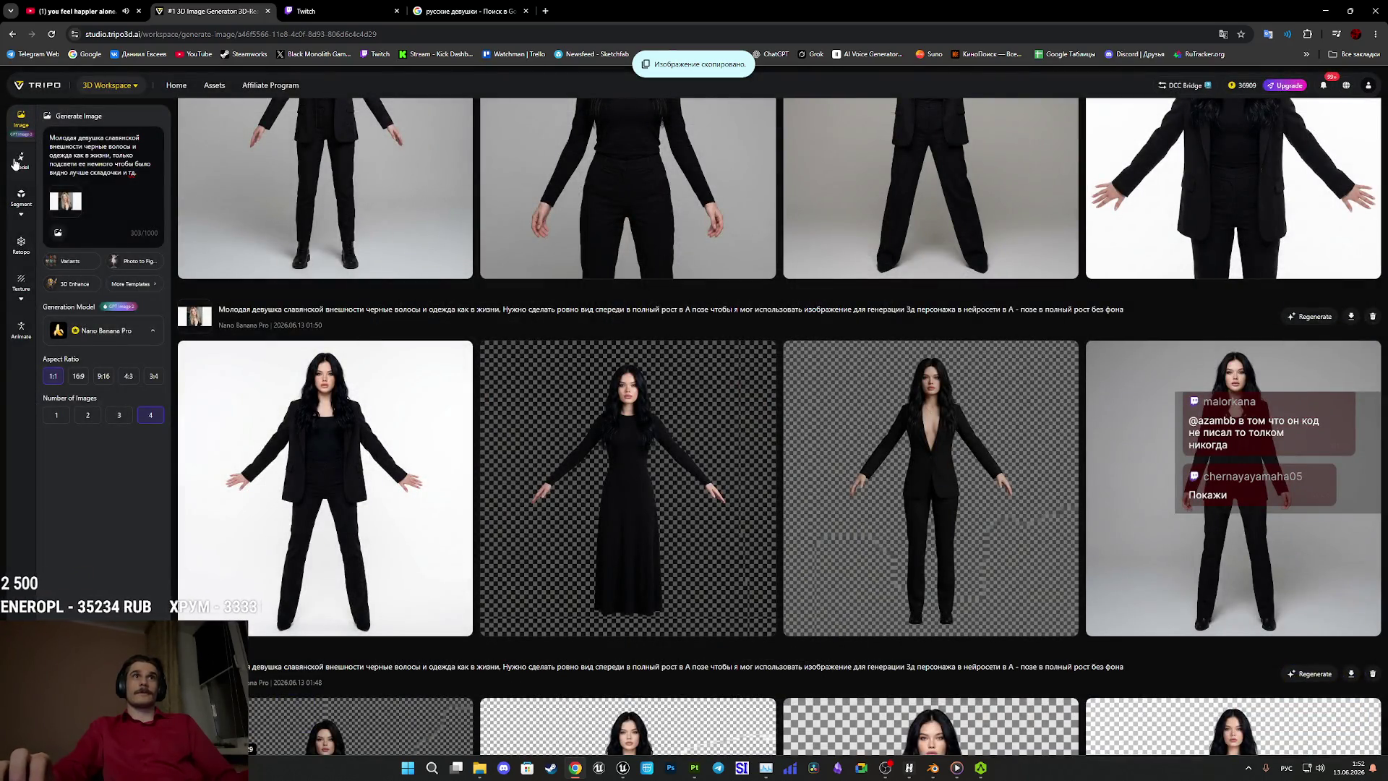
click(333, 11)
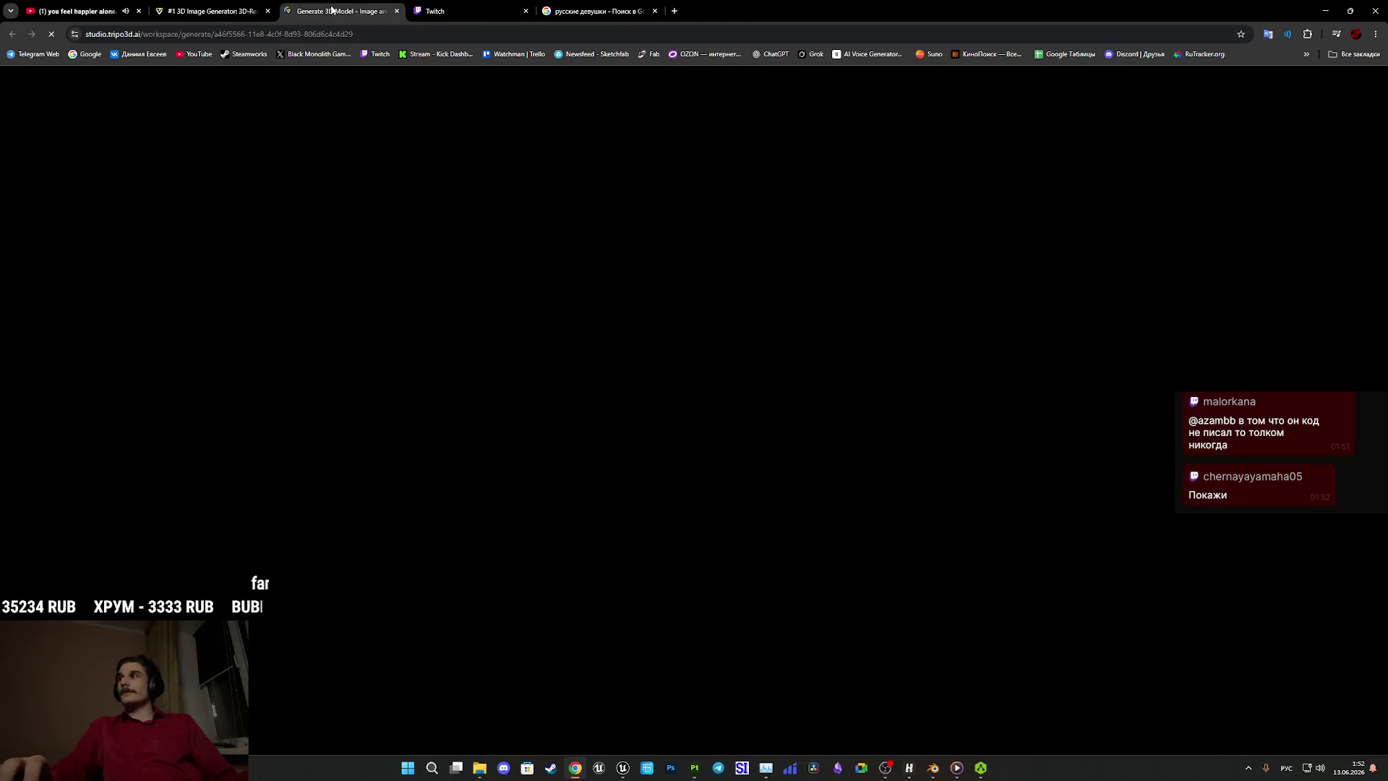
Paste the suit image as the source, choose Smart Mesh, and generate multi-views.
key(ctrl+v)
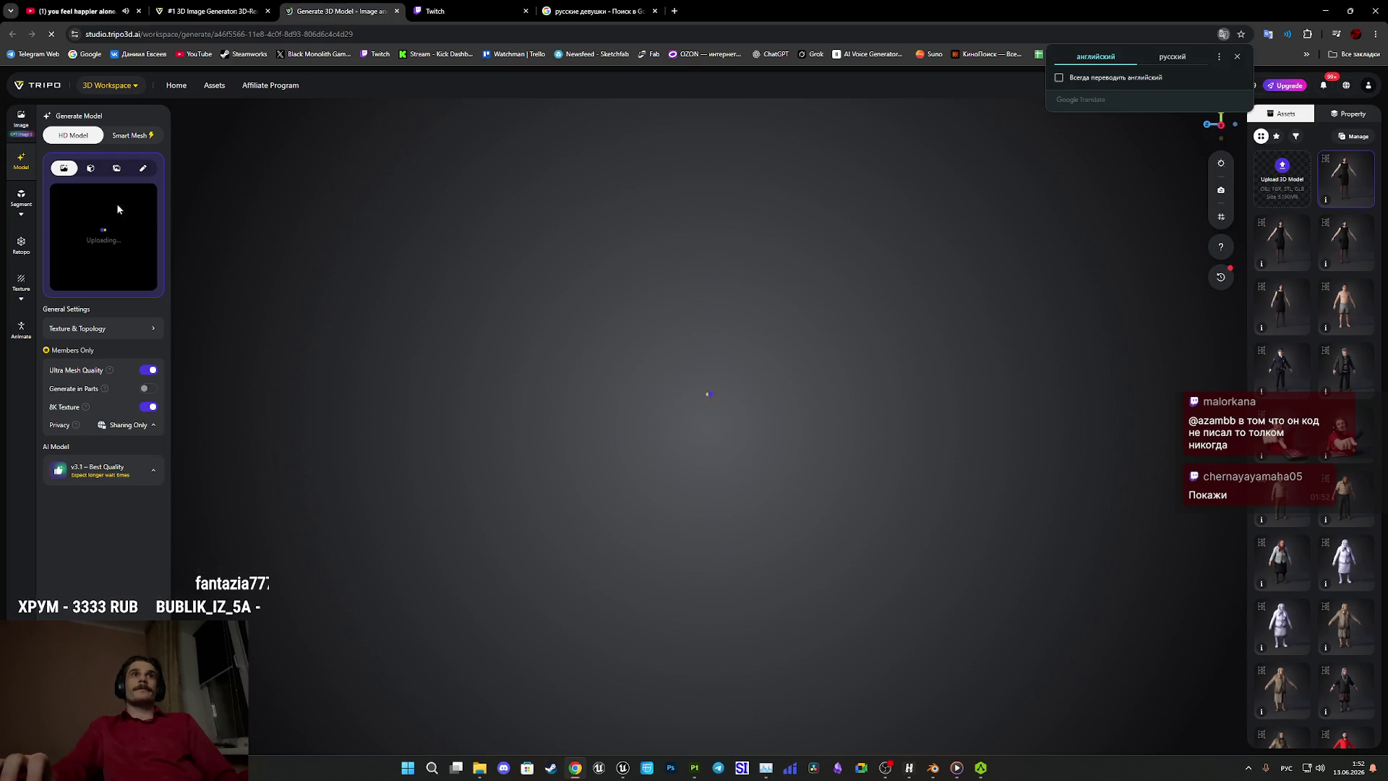
click(132, 135)
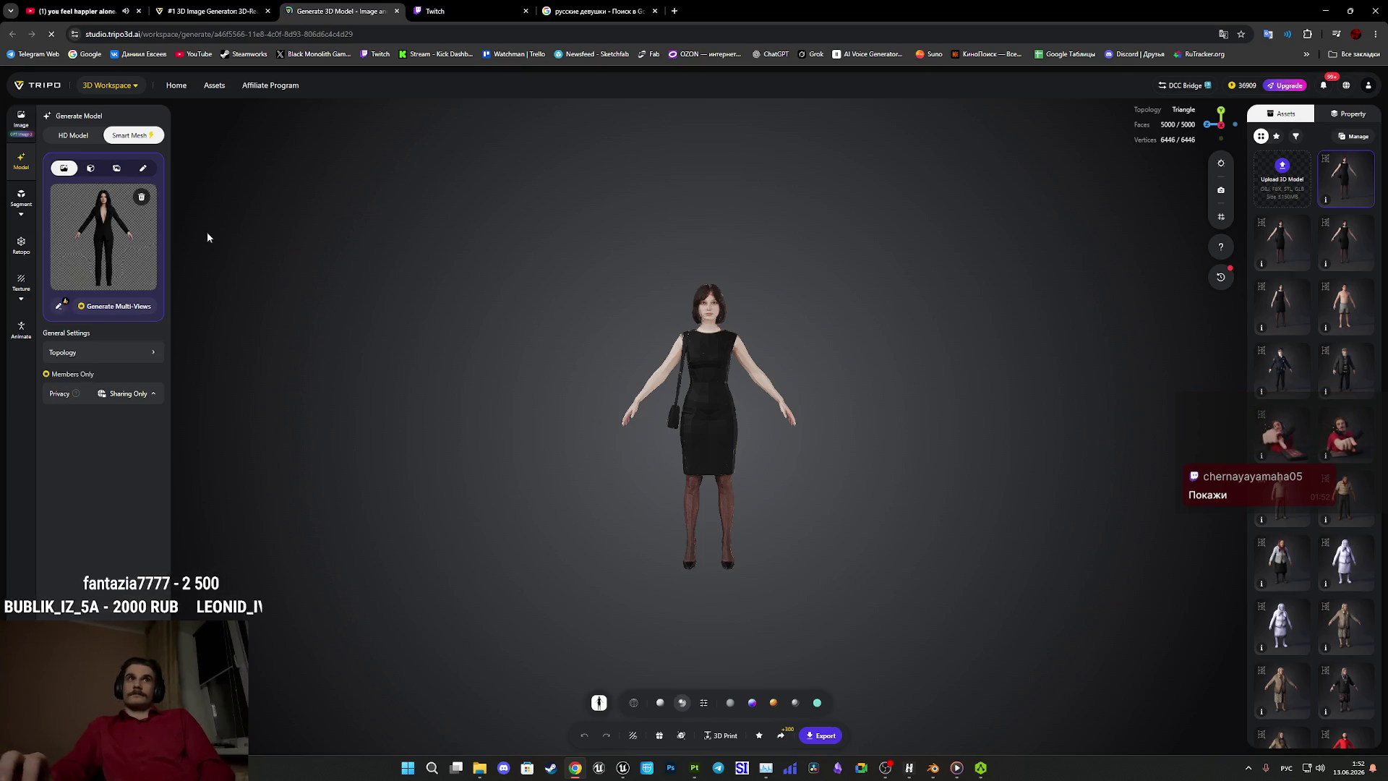
click(152, 304)
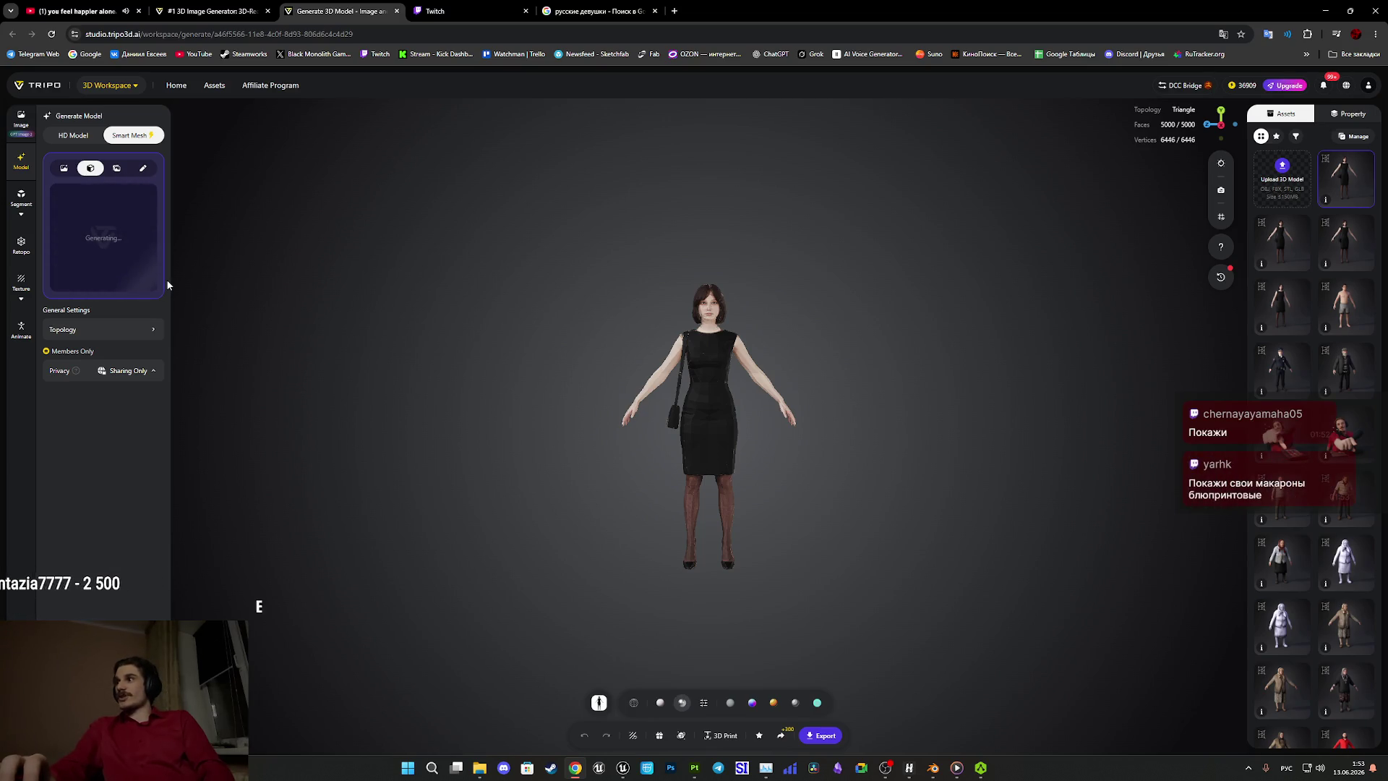
mouse_move(623, 770)
click(679, 712)
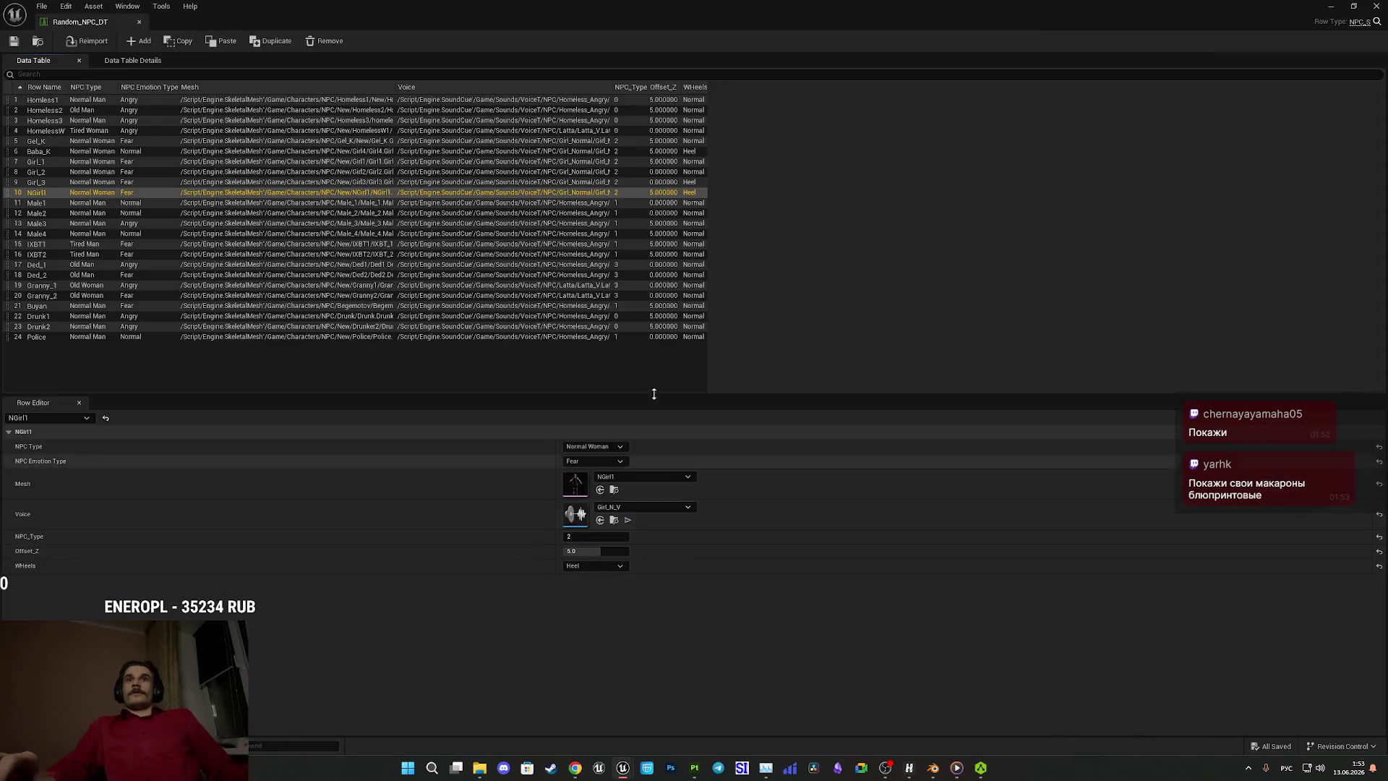
Close Random_NPC_DT, select the street NPC and open NPC_Street_BP in the Blueprint Editor.
click(1376, 6)
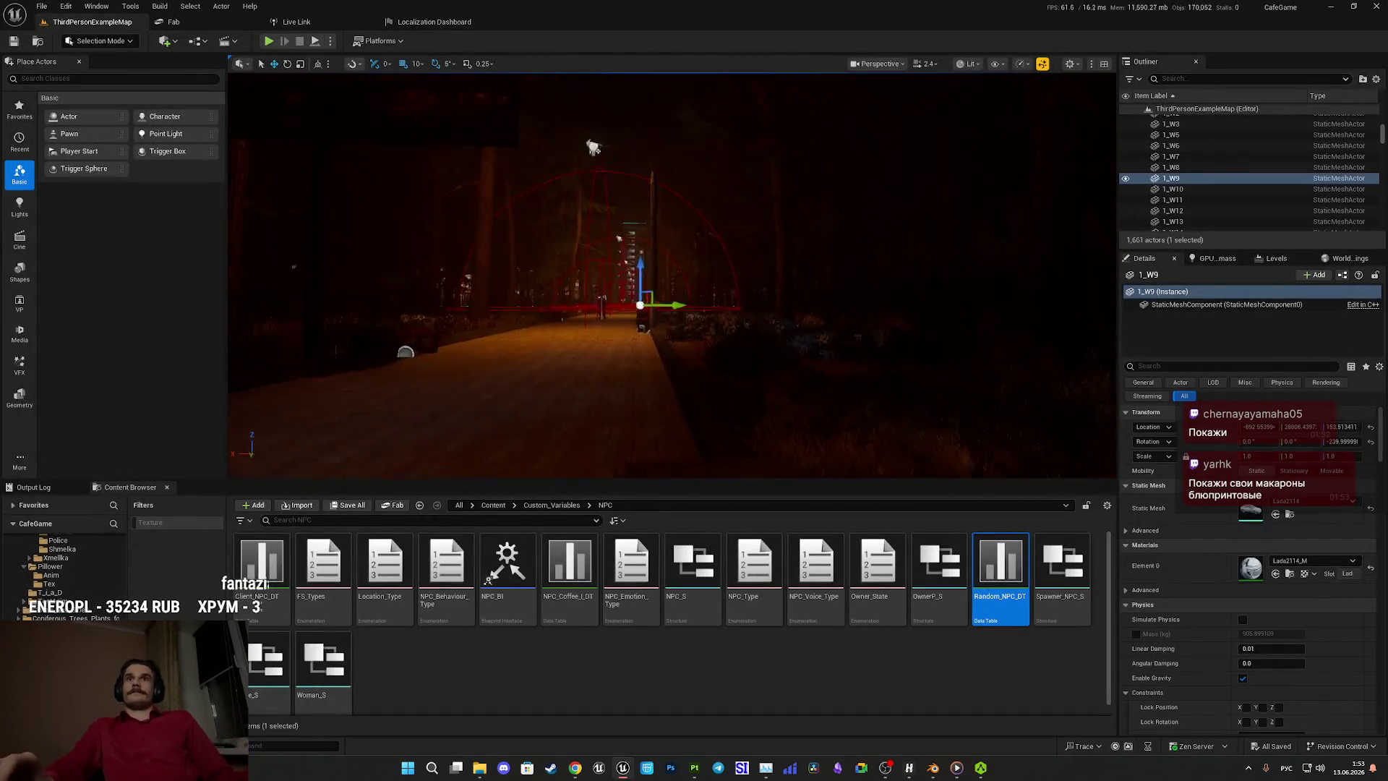
key(w)
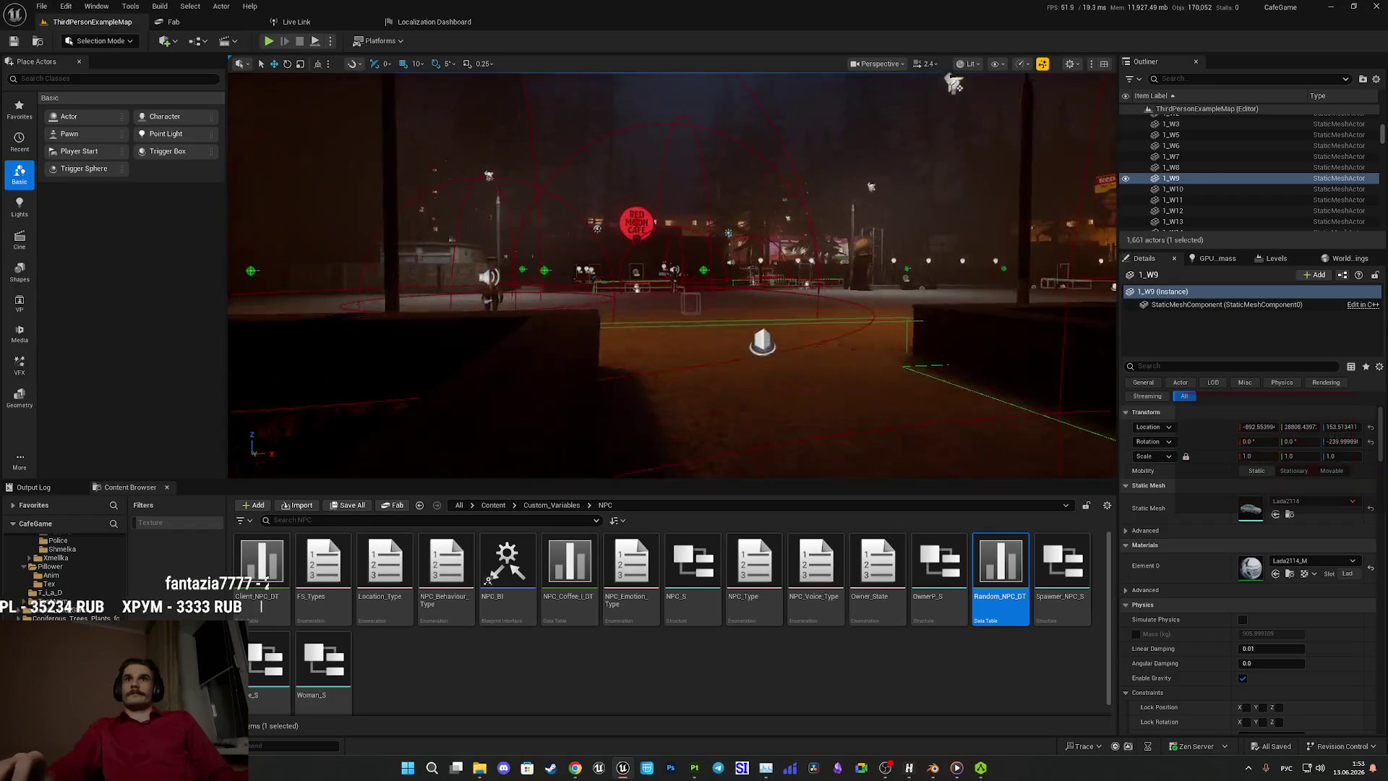
click(755, 326)
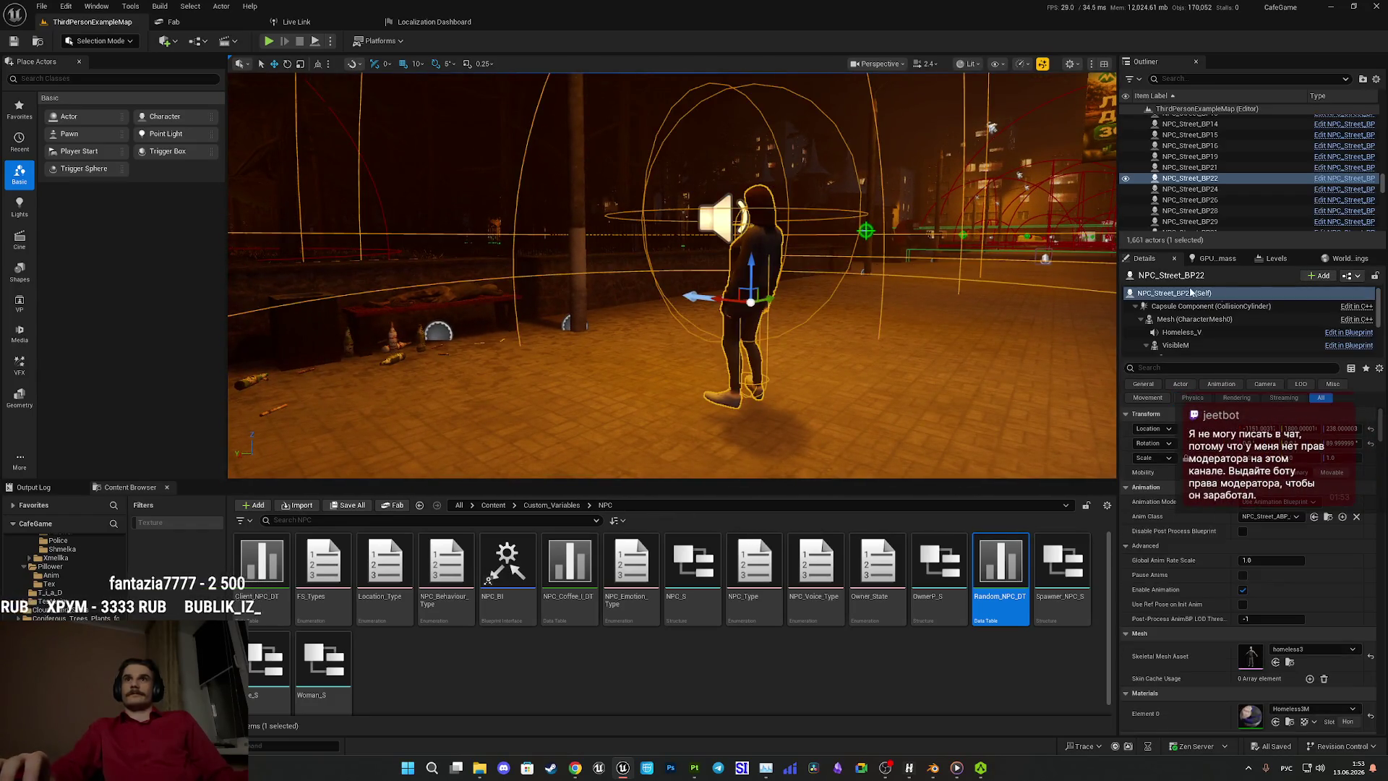
click(1349, 276)
click(1315, 305)
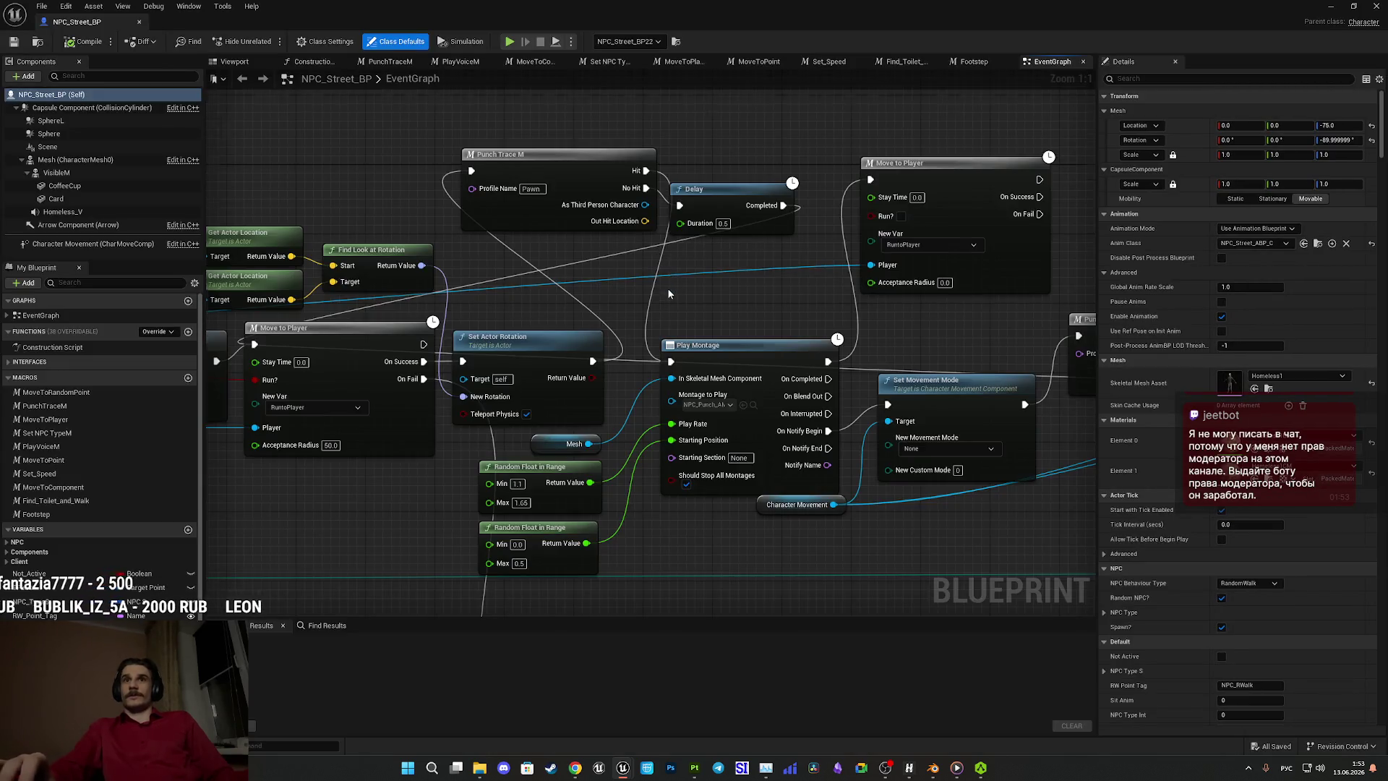
Pan and zoom across the EventGraph, including the Завершение заказа у НПС group.
scroll(668, 293, down, 10)
mouse_move(657, 357)
right_down()
mouse_move(821, 387)
mouse_move(773, 344)
mouse_move(752, 402)
mouse_move(717, 433)
right_up()
scroll(574, 357, up, 9)
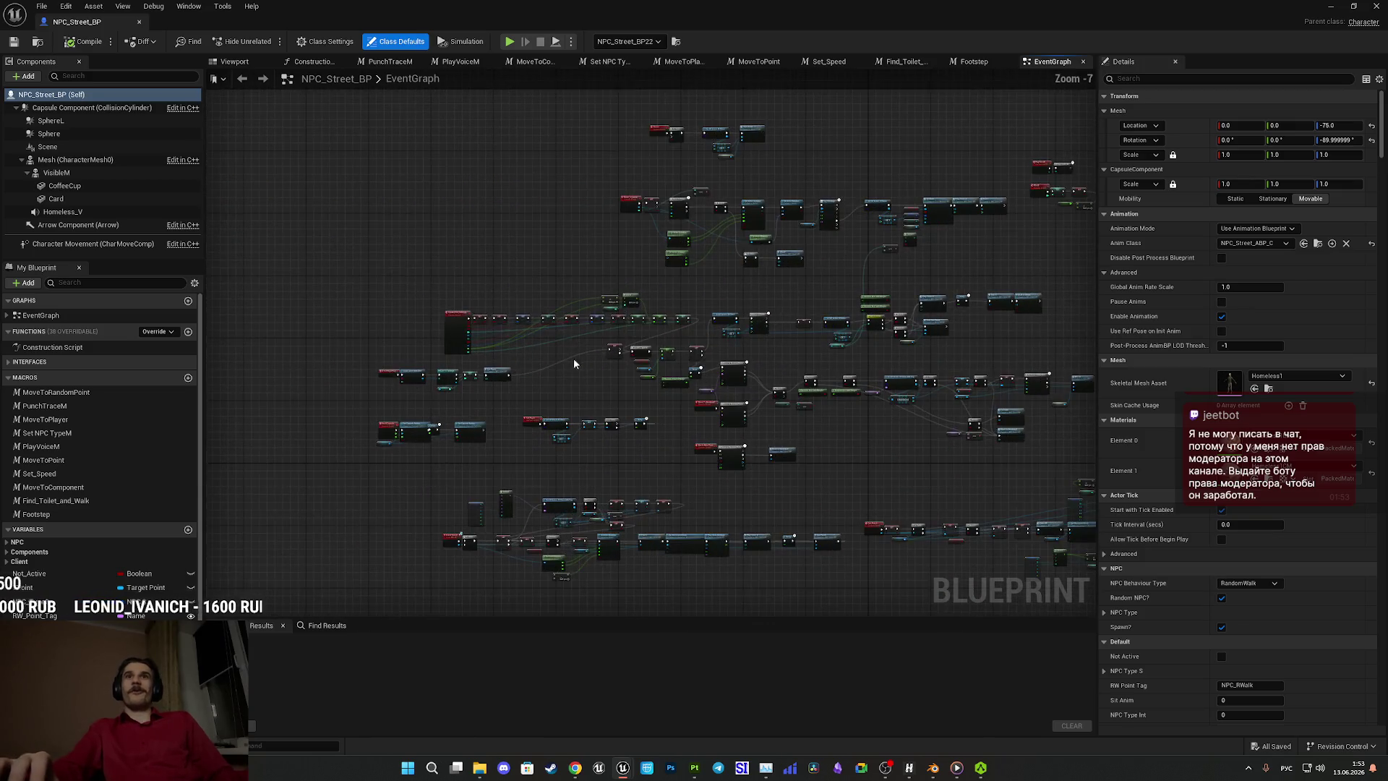
scroll(295, 332, down, 3)
scroll(311, 327, down, 5)
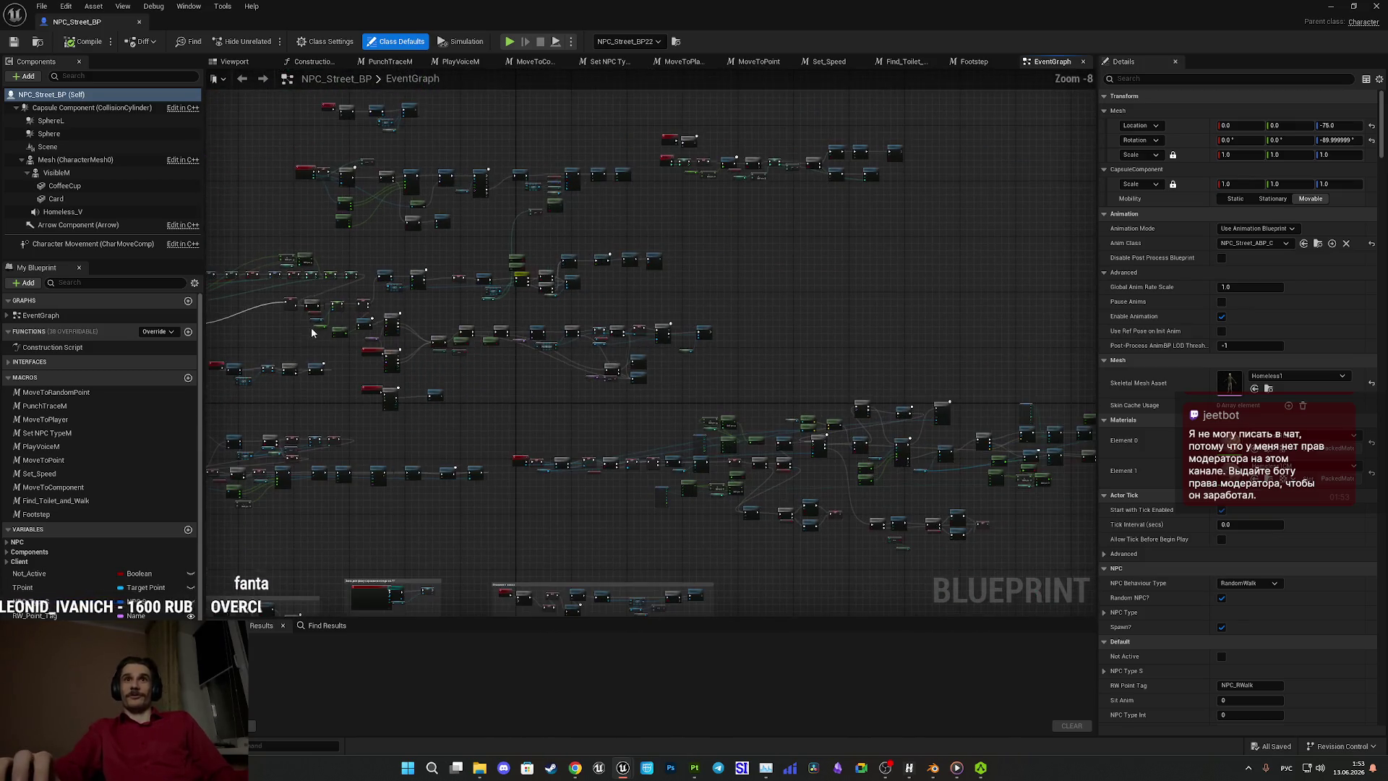
mouse_move(642, 443)
right_down()
mouse_move(674, 449)
mouse_move(664, 411)
mouse_move(543, 261)
right_up()
scroll(635, 376, up, 12)
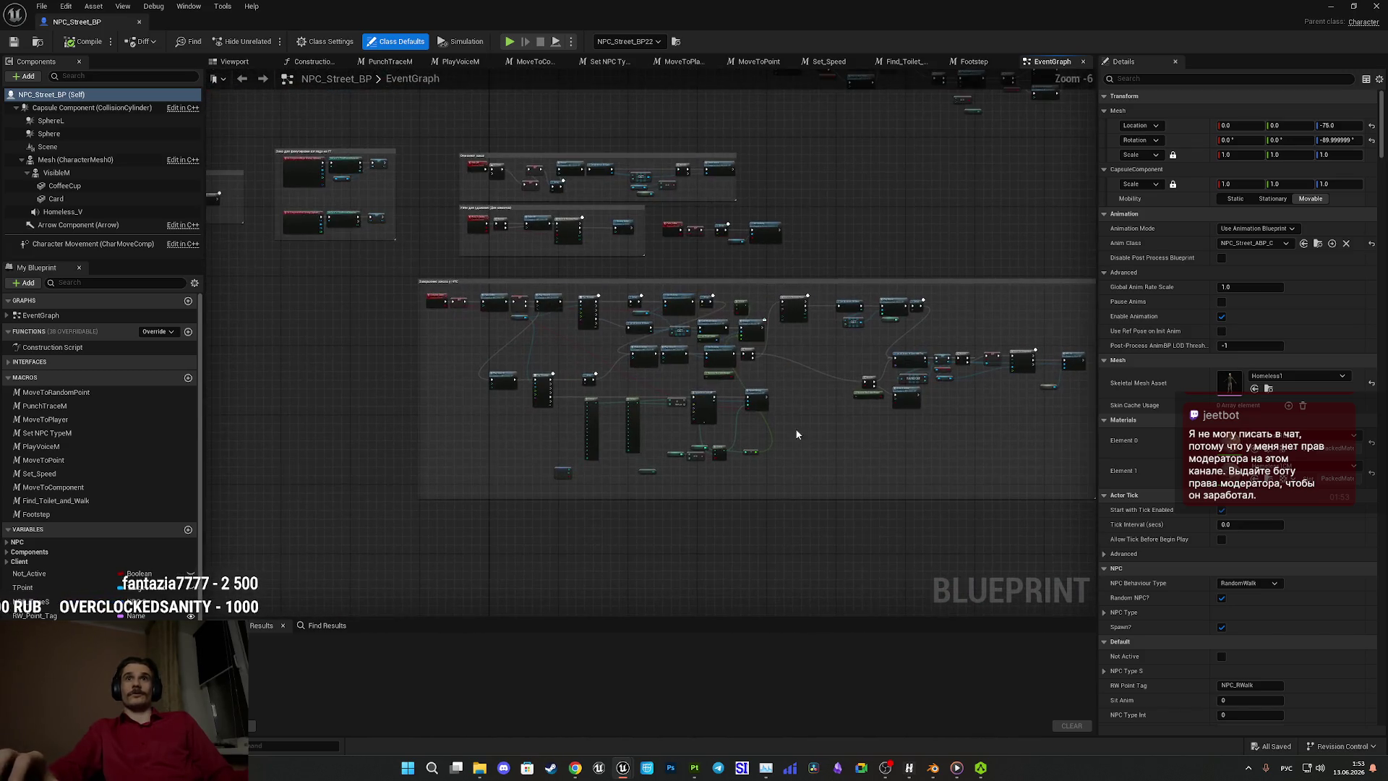
right_drag(453, 348, 708, 477)
scroll(618, 427, down, 10)
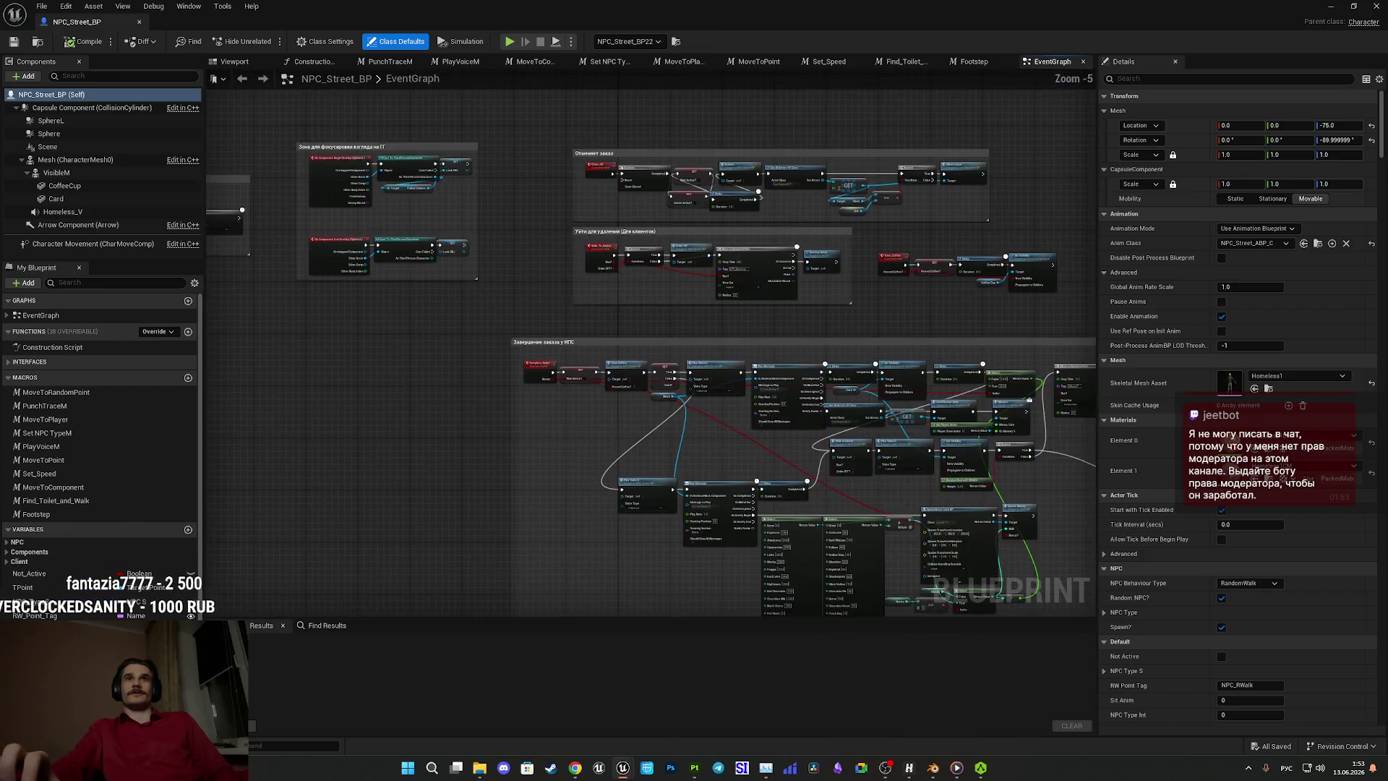
right_drag(919, 383, 497, 393)
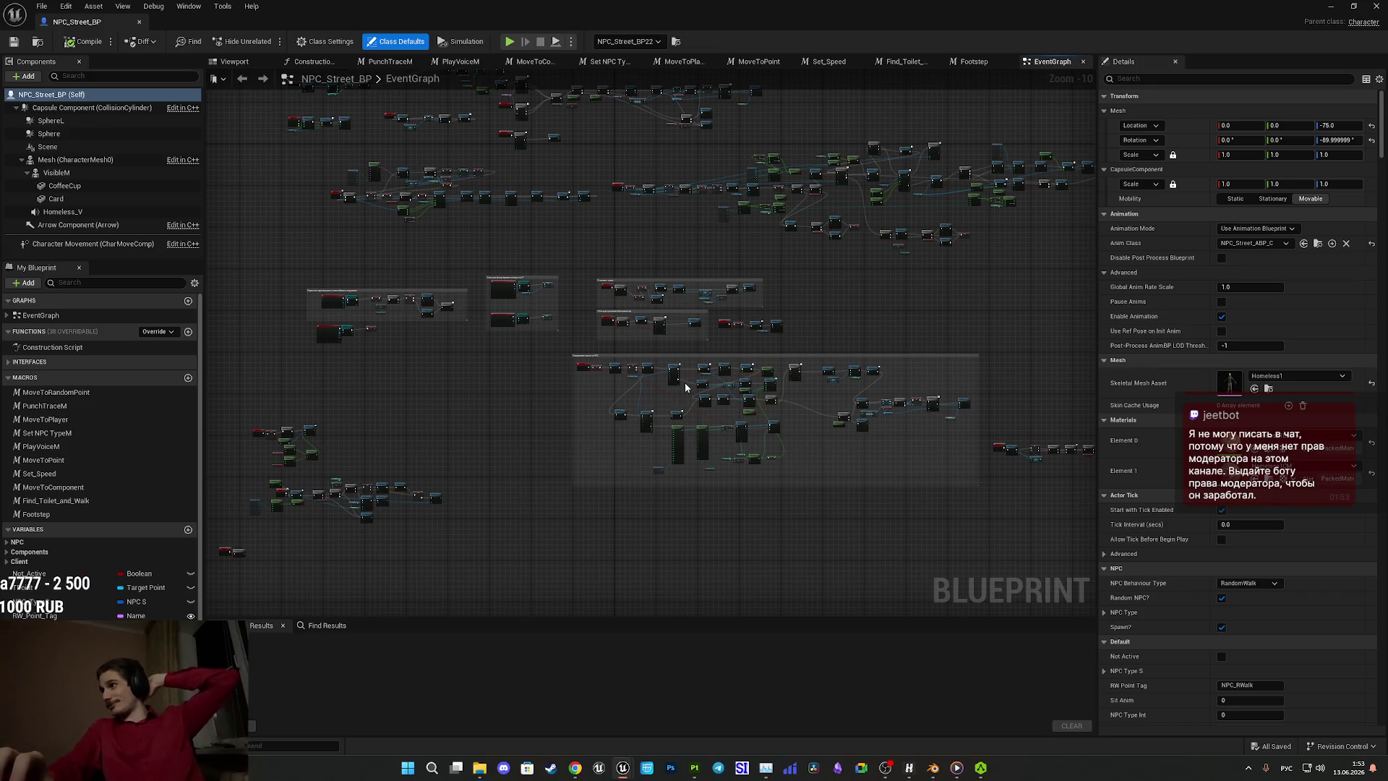
scroll(684, 383, up, 10)
right_drag(584, 378, 652, 448)
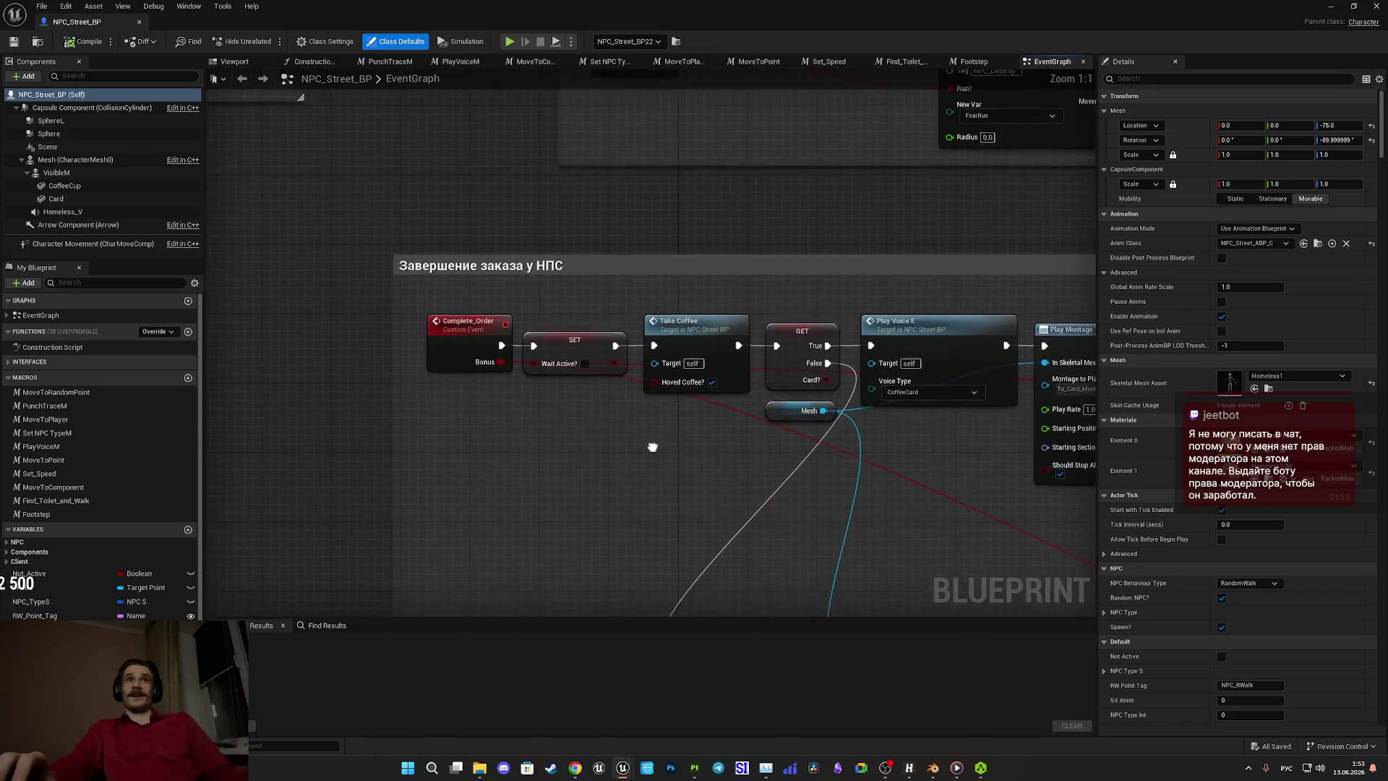
scroll(652, 447, down, 4)
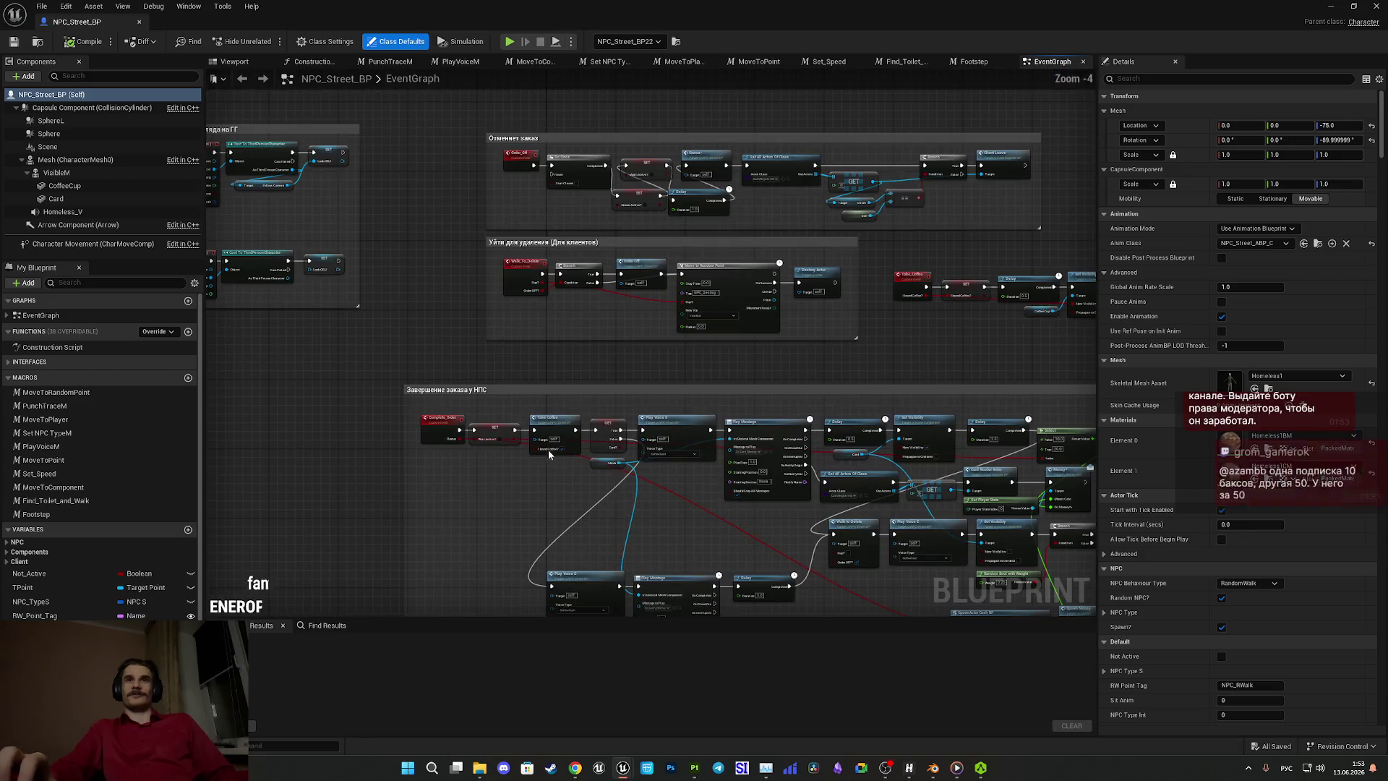
mouse_move(557, 378)
right_down()
mouse_move(393, 462)
mouse_move(622, 505)
mouse_move(663, 482)
right_up()
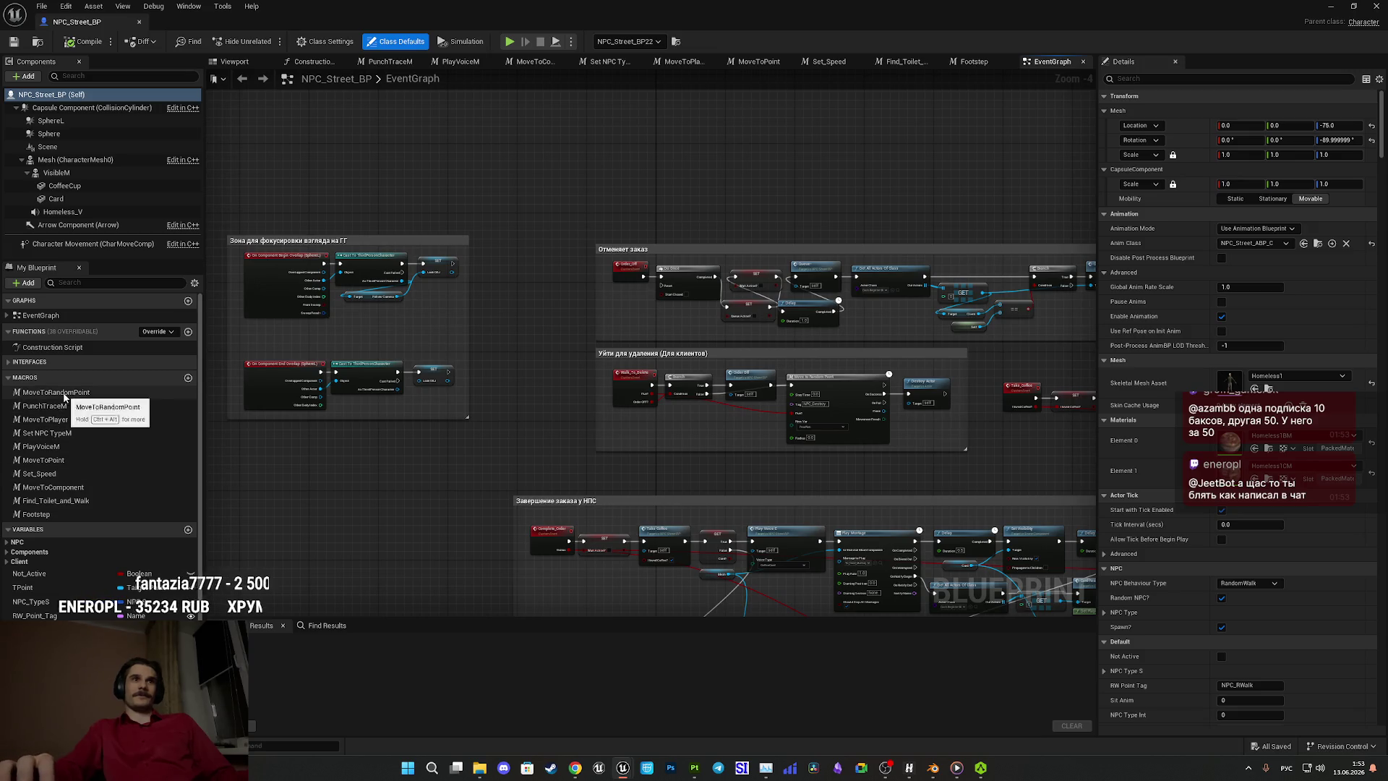
Browse the MoveToRandomPoint, PunchTraceM, MoveToPlayer and PlayVoiceM macros, then return to the level editor.
double_click(64, 394)
mouse_move(592, 412)
right_down()
mouse_move(689, 447)
mouse_move(694, 477)
right_up()
drag(275, 511, 998, 226)
click(68, 409)
double_click(67, 407)
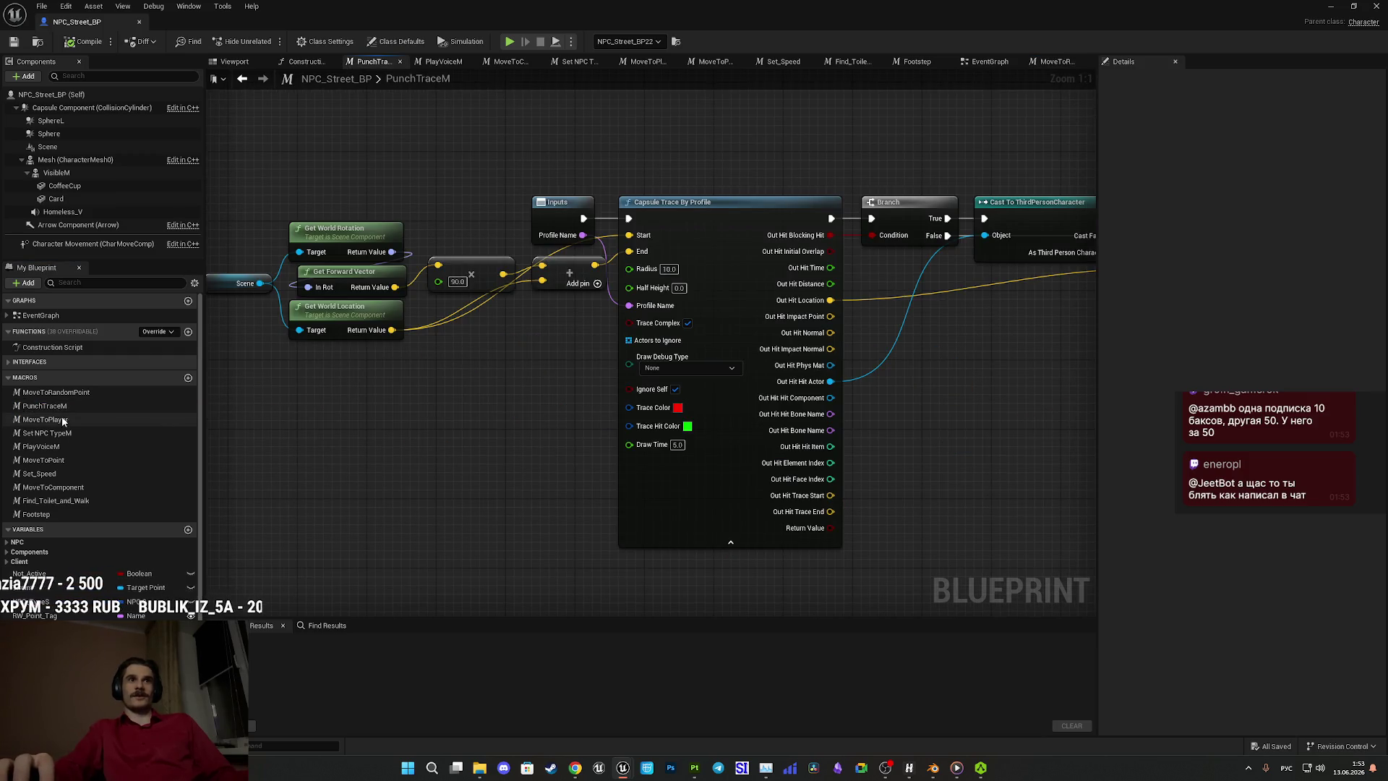
scroll(553, 425, down, 3)
double_click(45, 420)
scroll(566, 452, down, 4)
scroll(566, 453, up, 4)
double_click(105, 447)
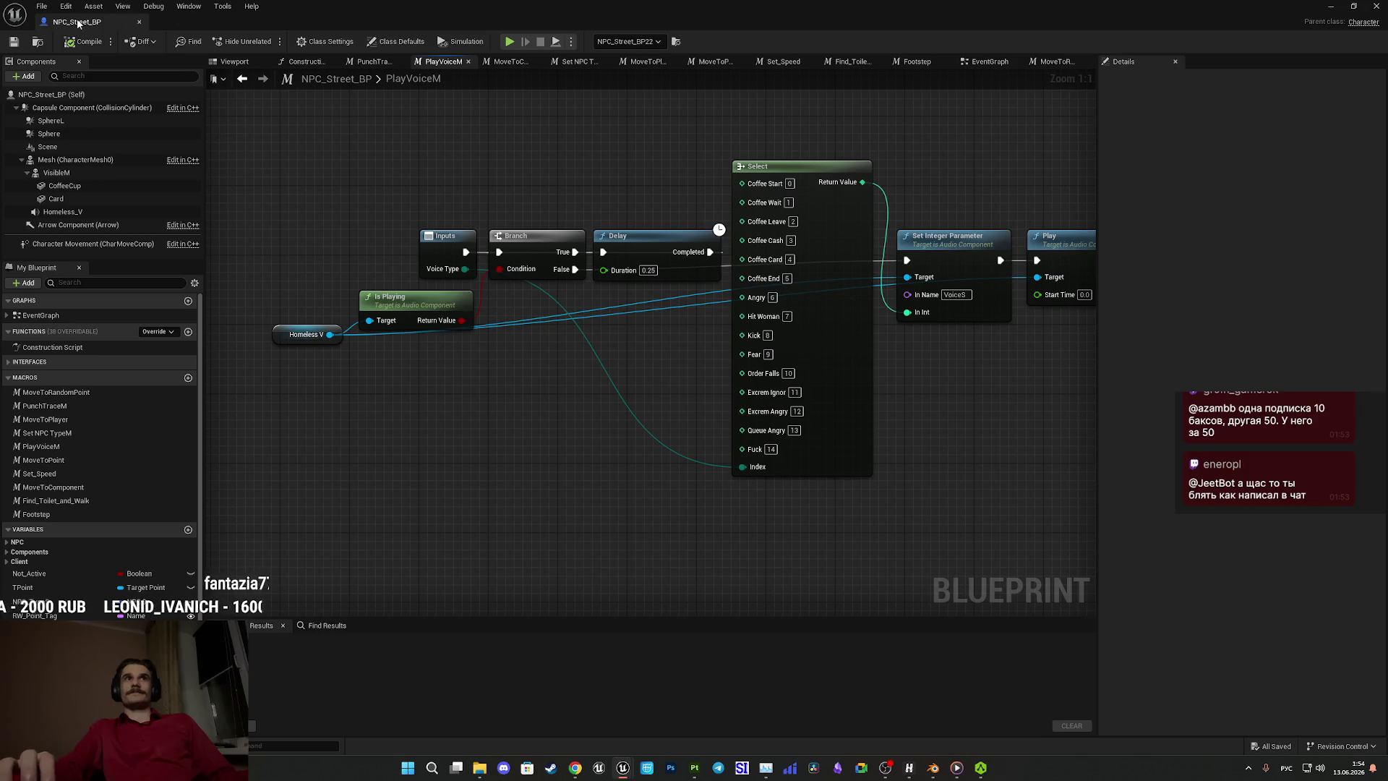
key(alt+Tab)
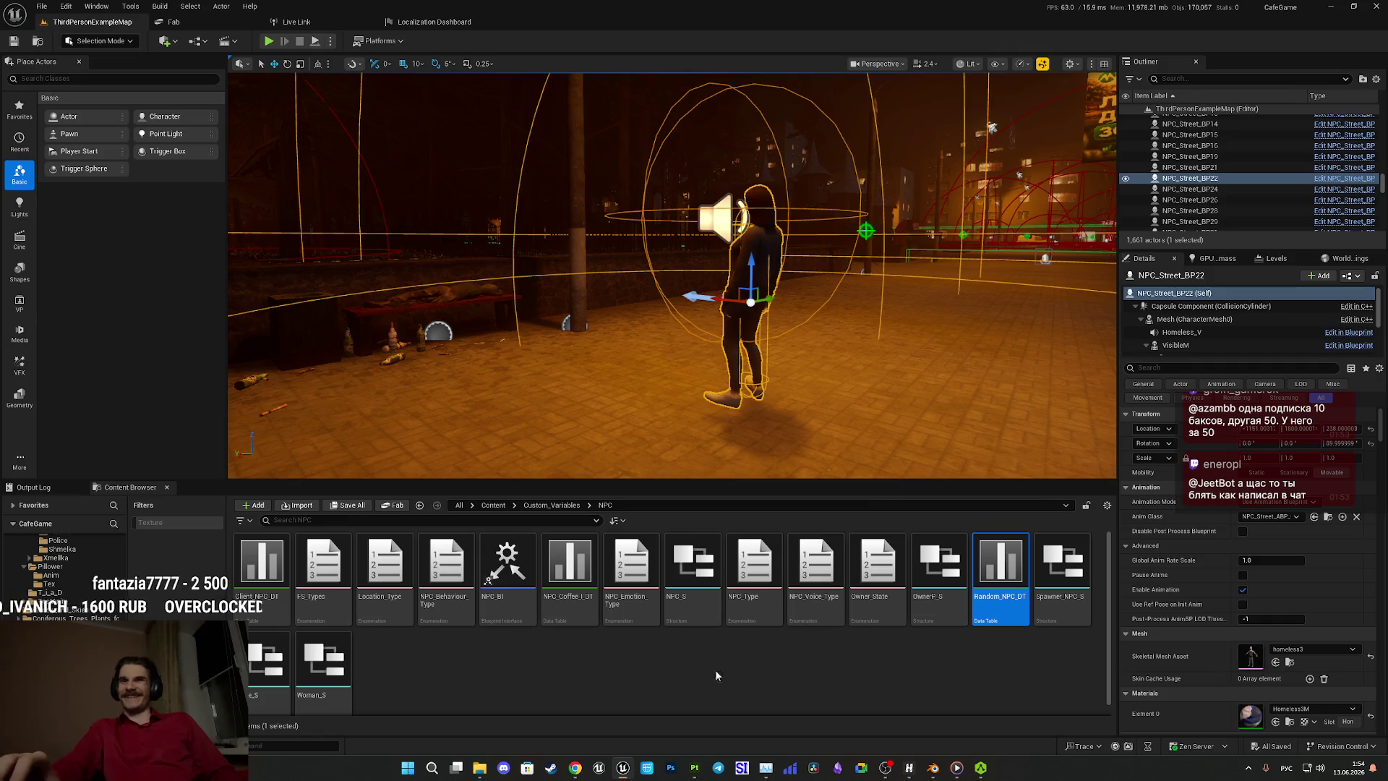
click(589, 752)
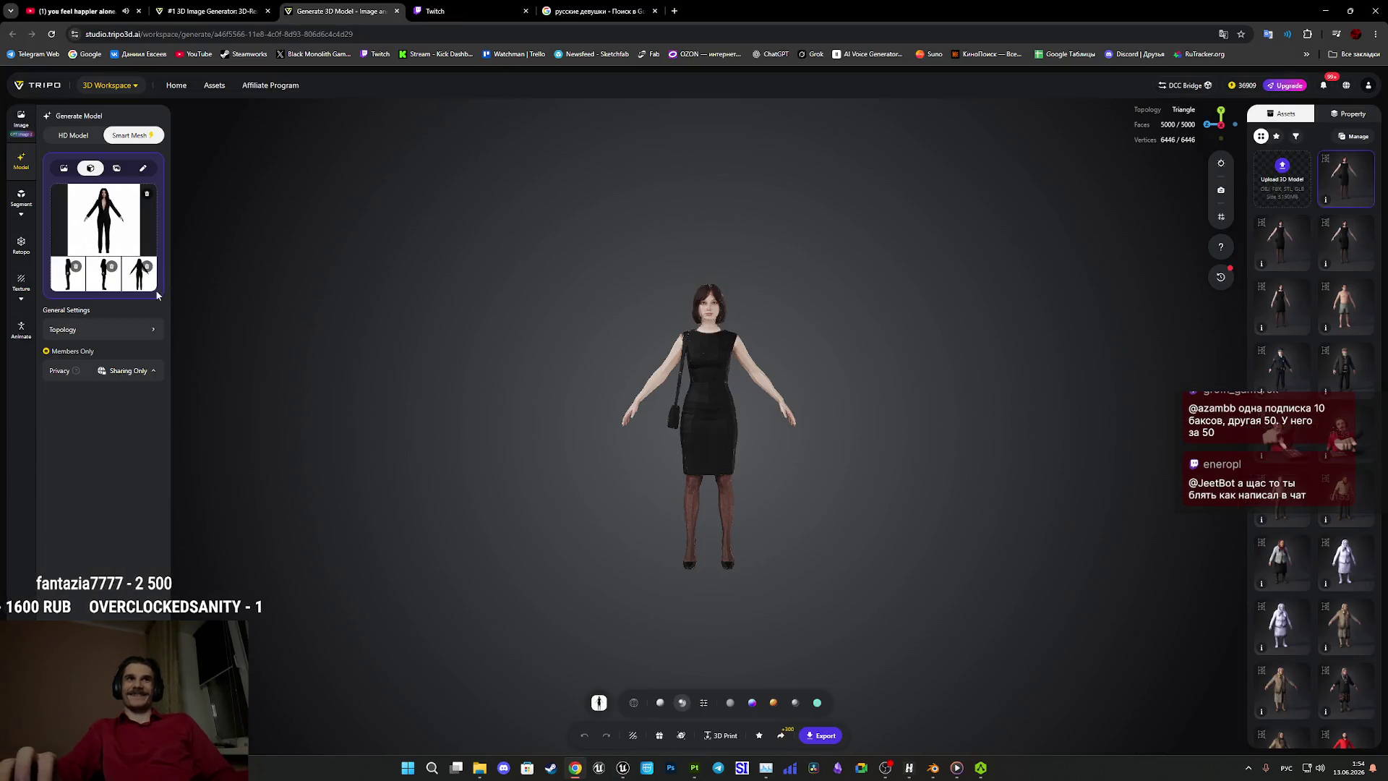
Enlarge and preview each of the four generated views of the suited woman, including the back view.
click(72, 283)
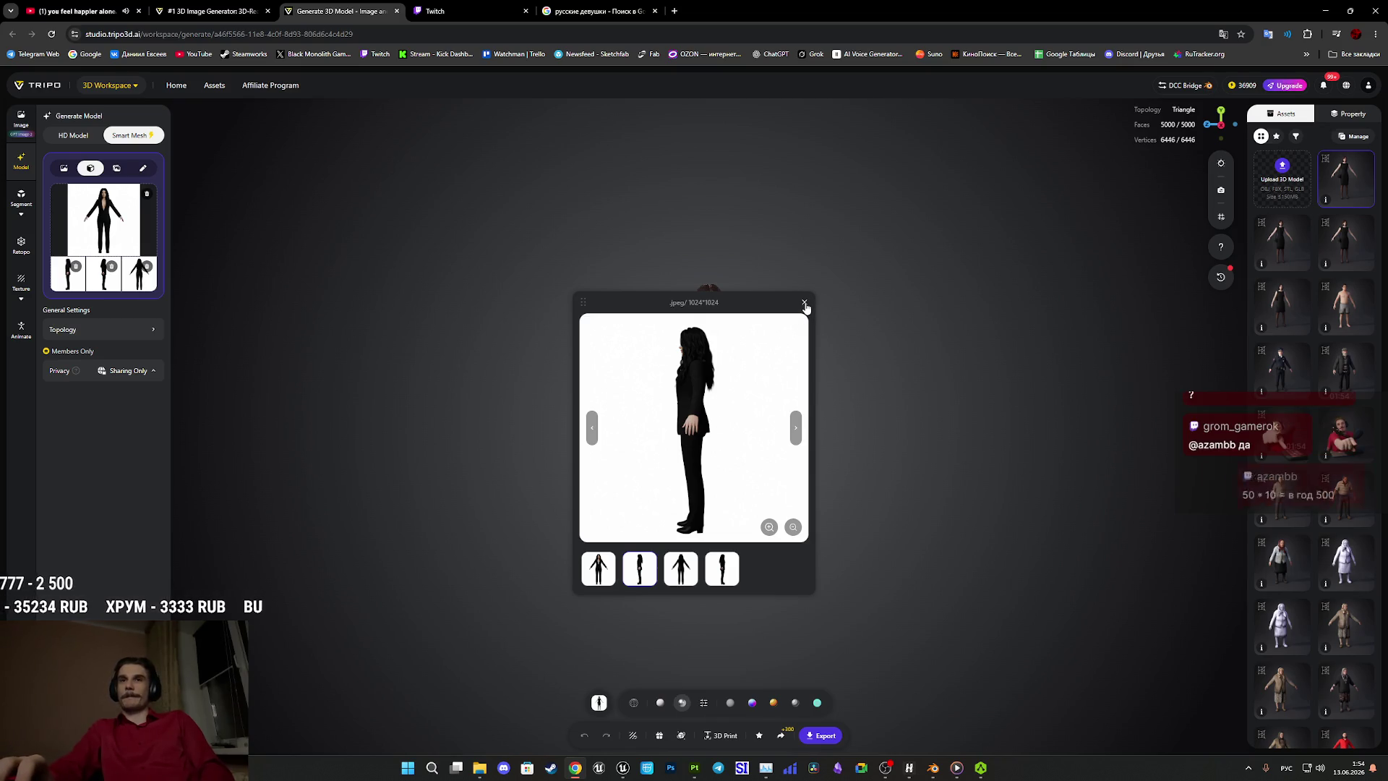
click(717, 582)
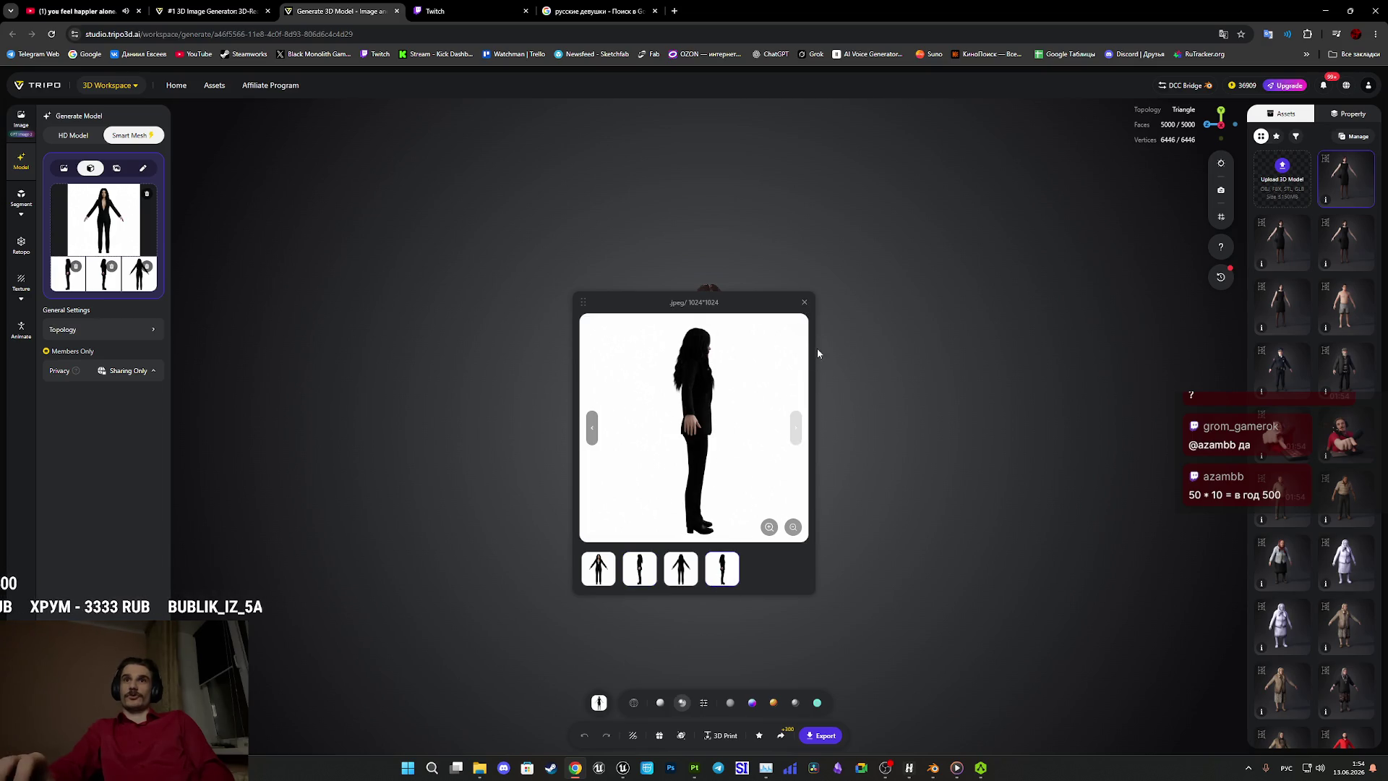
click(677, 582)
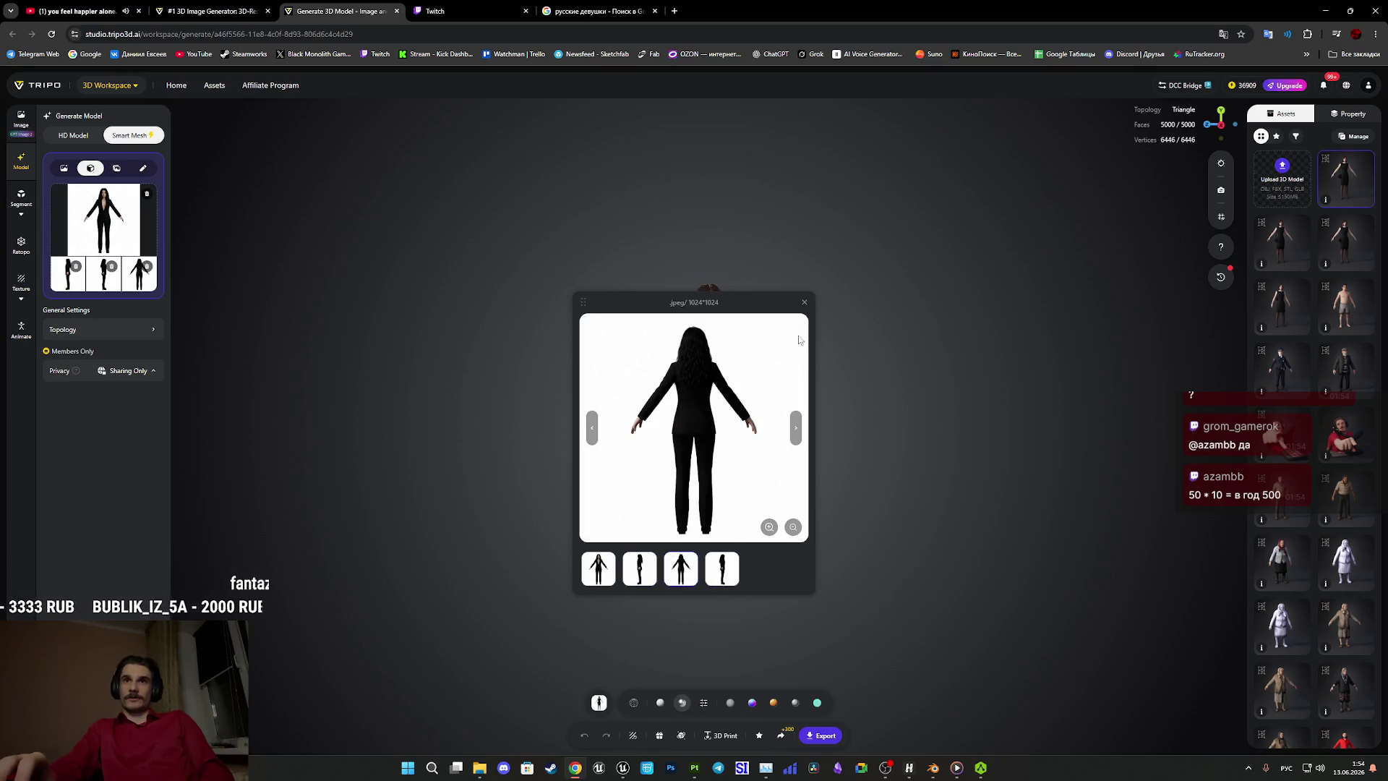
click(804, 304)
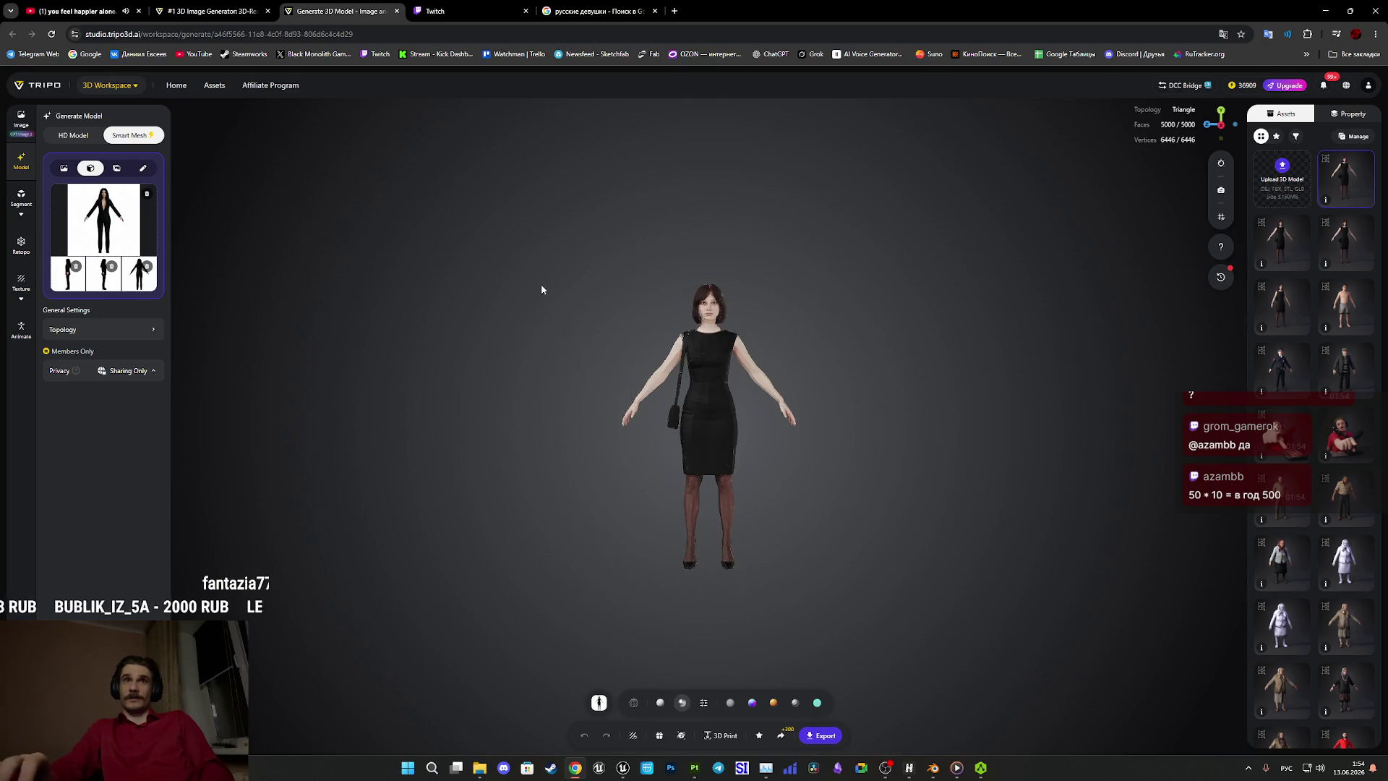
click(140, 278)
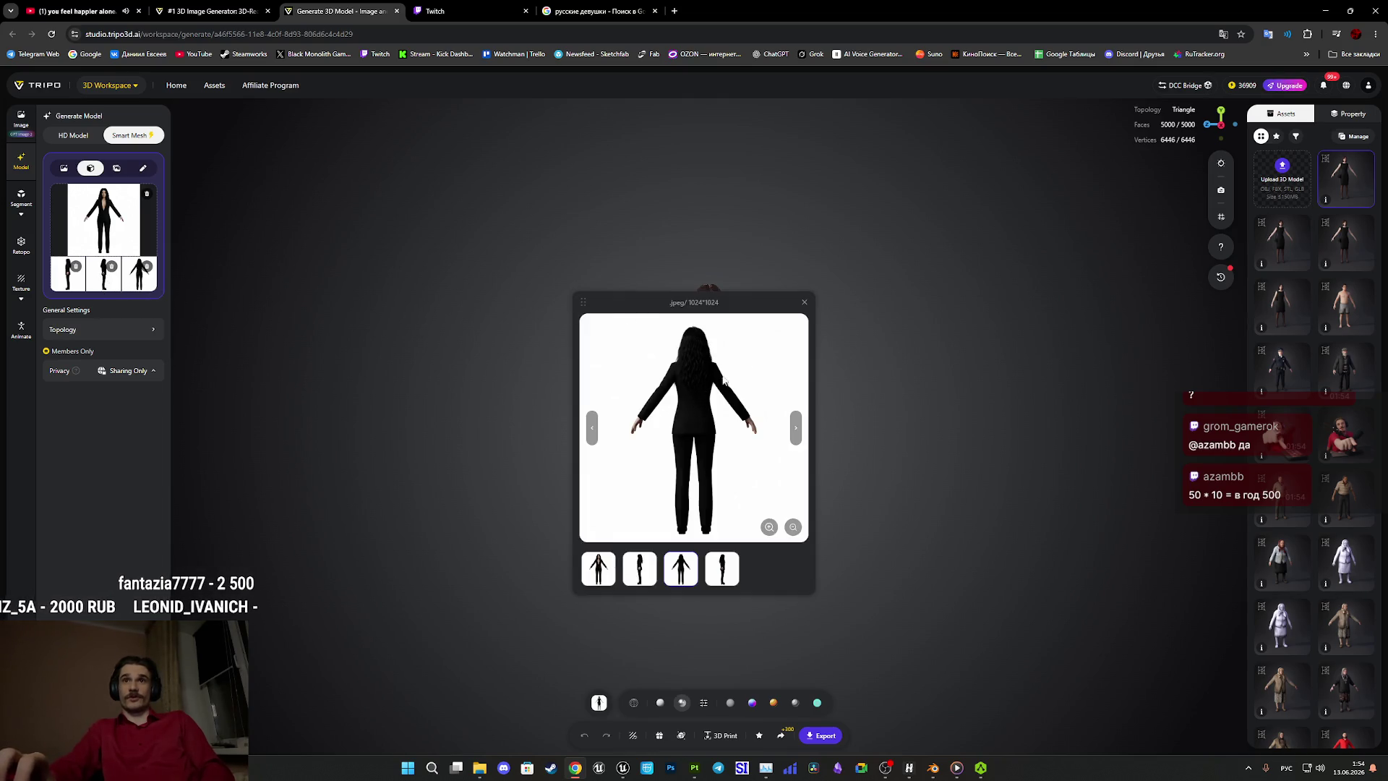
click(804, 303)
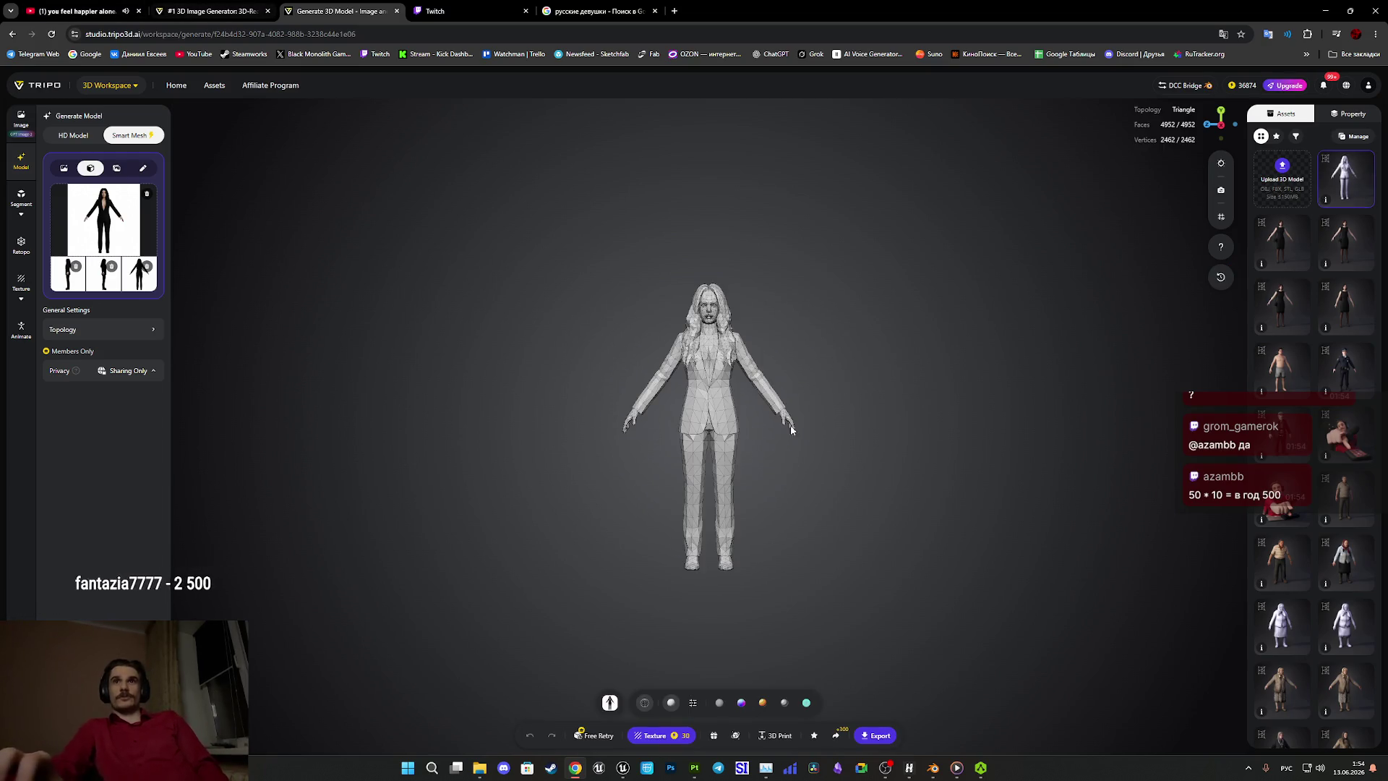
Orbit and zoom around the 4952-face woman through front, three-quarter and side-profile views.
scroll(721, 460, up, 3)
drag(709, 455, 647, 465)
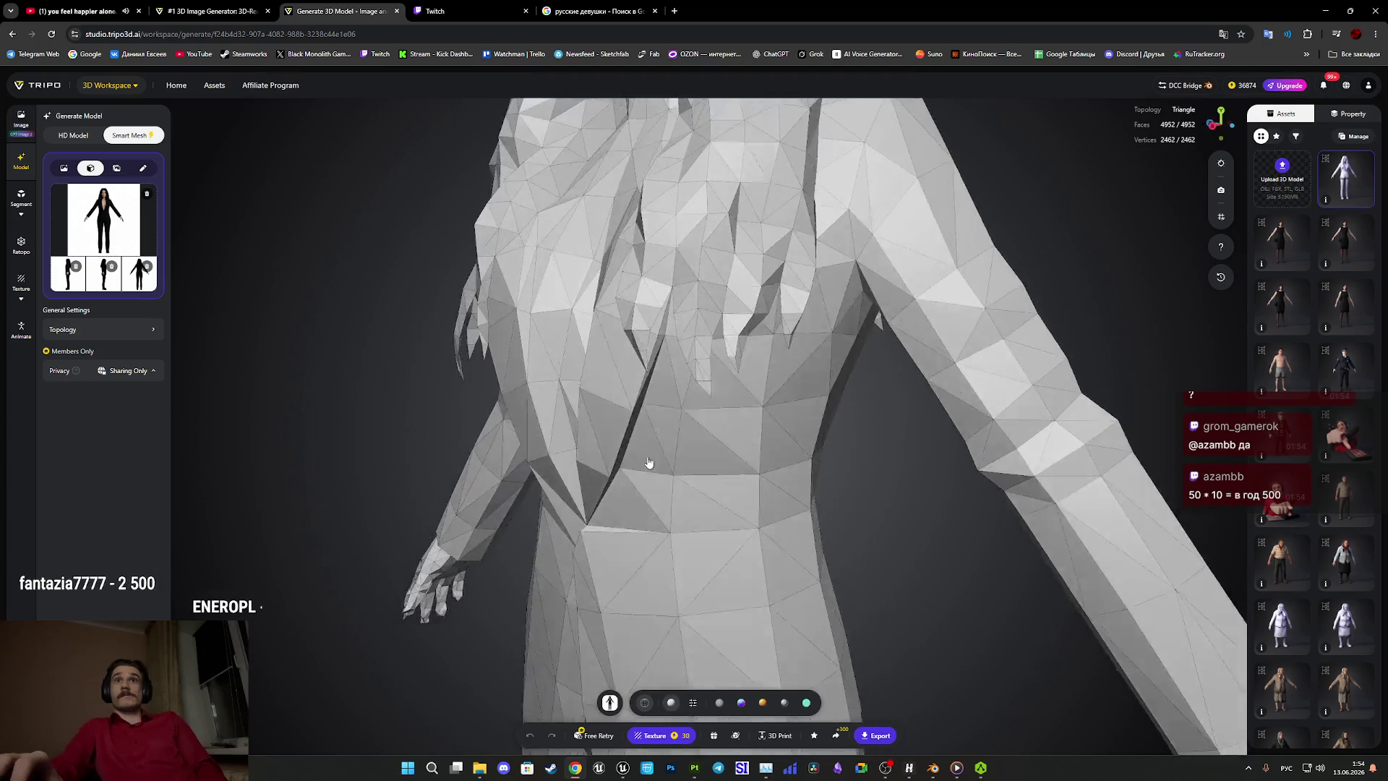
scroll(652, 474, down, 3)
mouse_move(869, 446)
mouse_down()
mouse_move(741, 460)
mouse_move(582, 410)
mouse_move(730, 419)
mouse_up()
scroll(730, 419, up, 1)
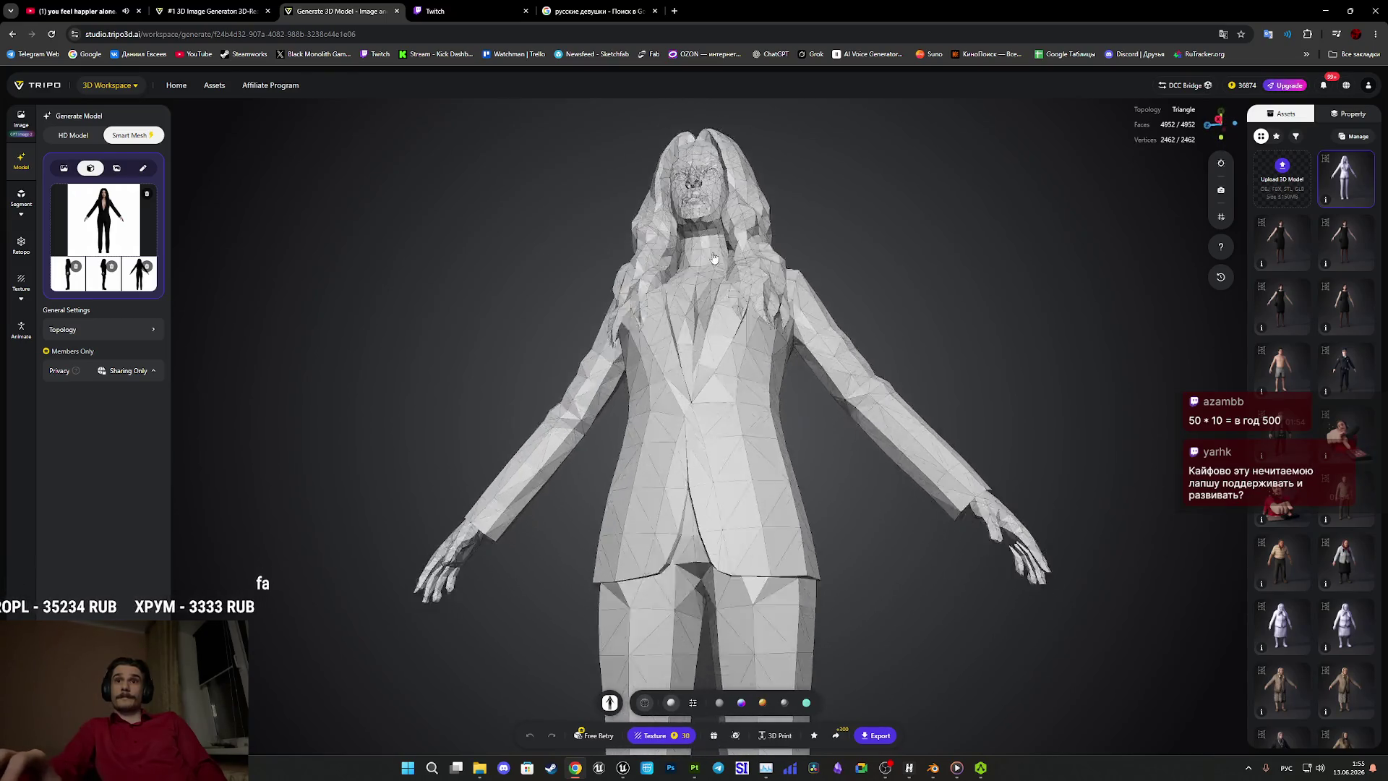
right_drag(712, 549, 708, 319)
scroll(705, 321, up, 1)
scroll(705, 321, down, 3)
mouse_move(694, 304)
mouse_down()
mouse_move(660, 274)
mouse_move(558, 267)
mouse_up()
scroll(647, 271, down, 3)
mouse_move(647, 271)
mouse_down()
mouse_move(694, 434)
mouse_move(738, 444)
mouse_up()
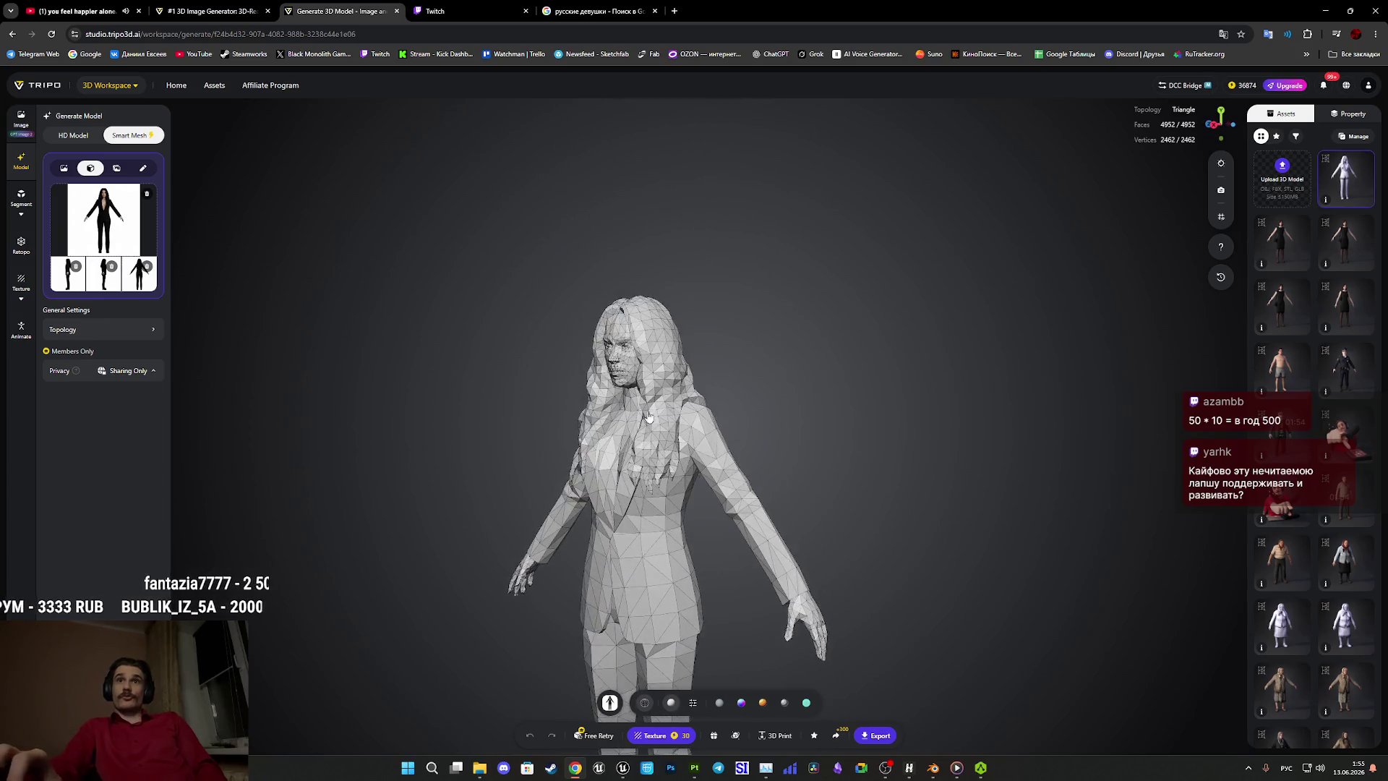
Select the low-poly woman and inspect her head and lower body up close.
click(738, 445)
scroll(737, 444, up, 5)
scroll(896, 428, down, 2)
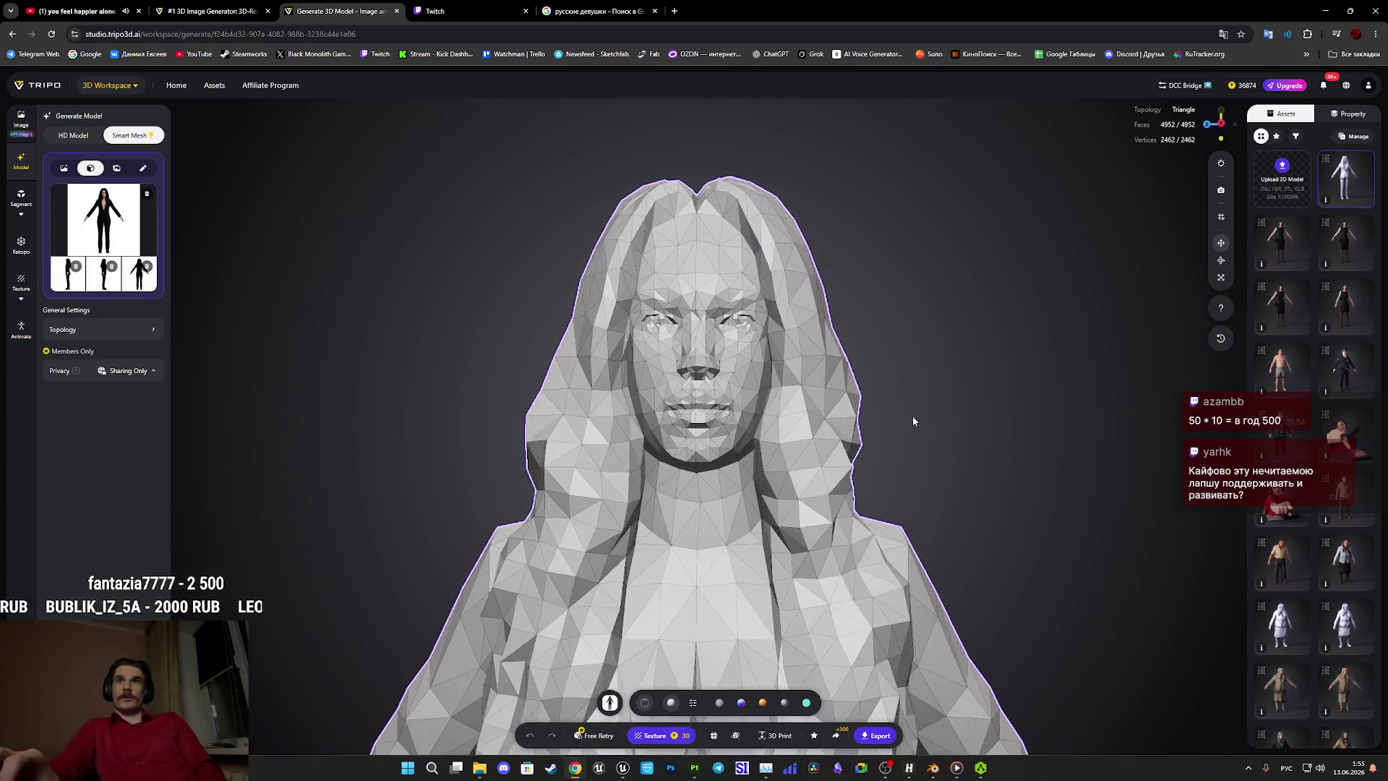
scroll(912, 415, up, 4)
scroll(935, 428, down, 2)
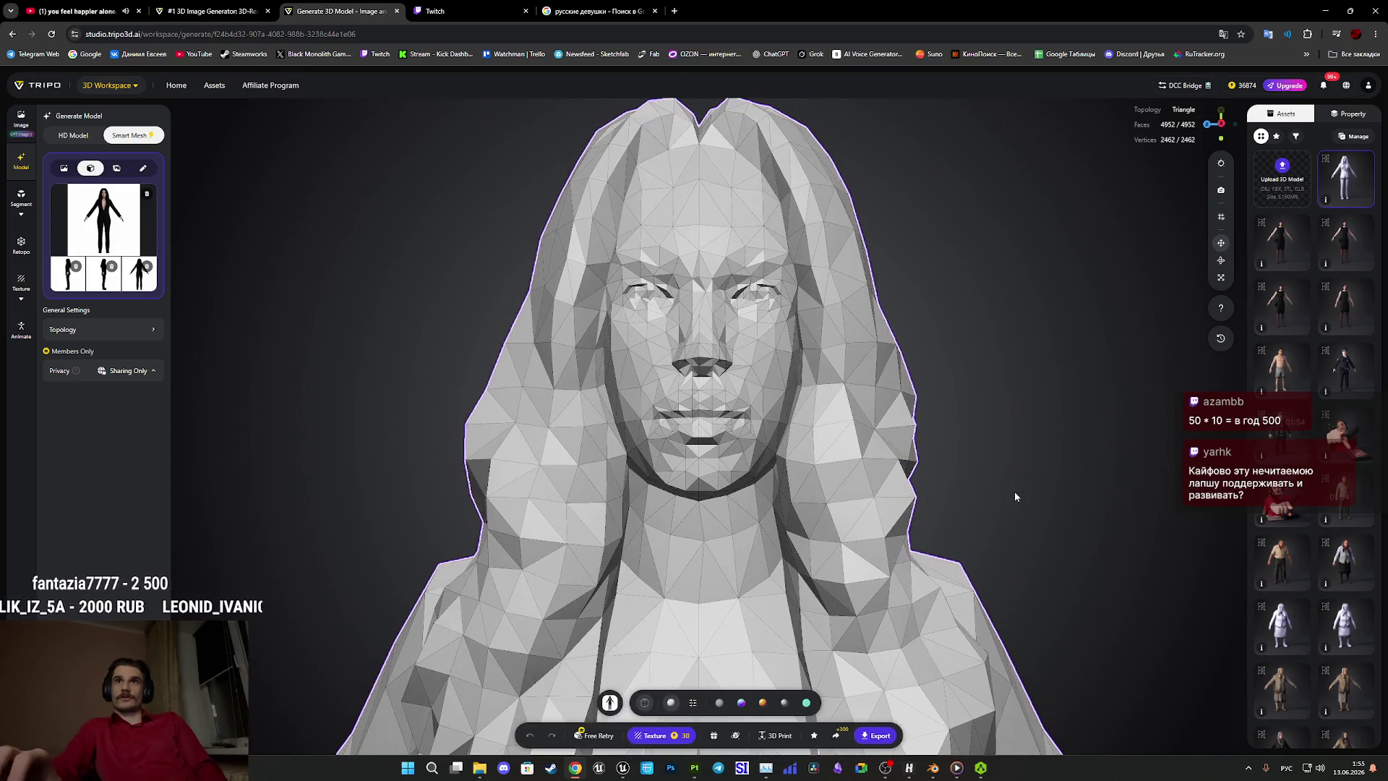
scroll(1005, 504, down, 2)
mouse_move(998, 511)
mouse_down()
mouse_move(963, 508)
mouse_move(997, 615)
mouse_up()
scroll(998, 615, down, 3)
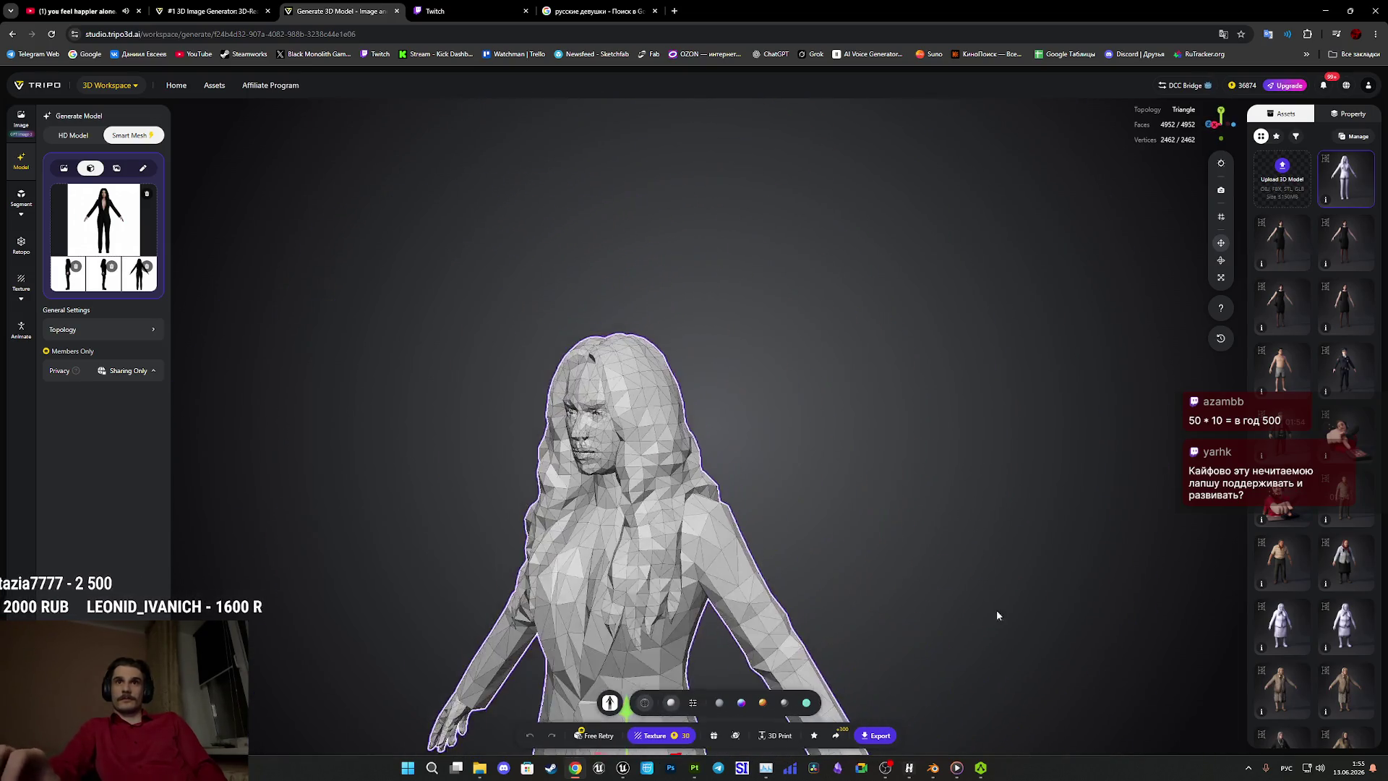
right_drag(996, 616, 869, 331)
drag(869, 331, 753, 431)
scroll(732, 472, up, 3)
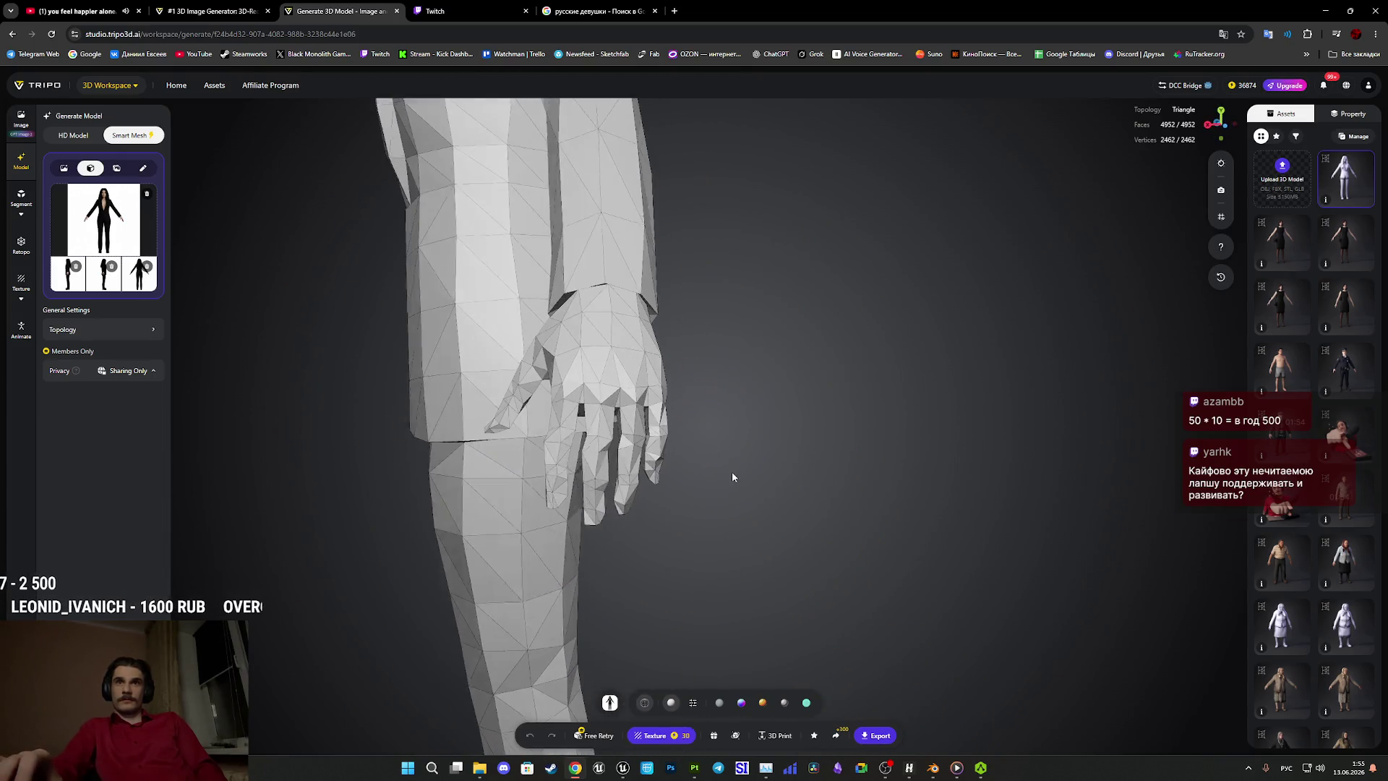
scroll(656, 611, up, 2)
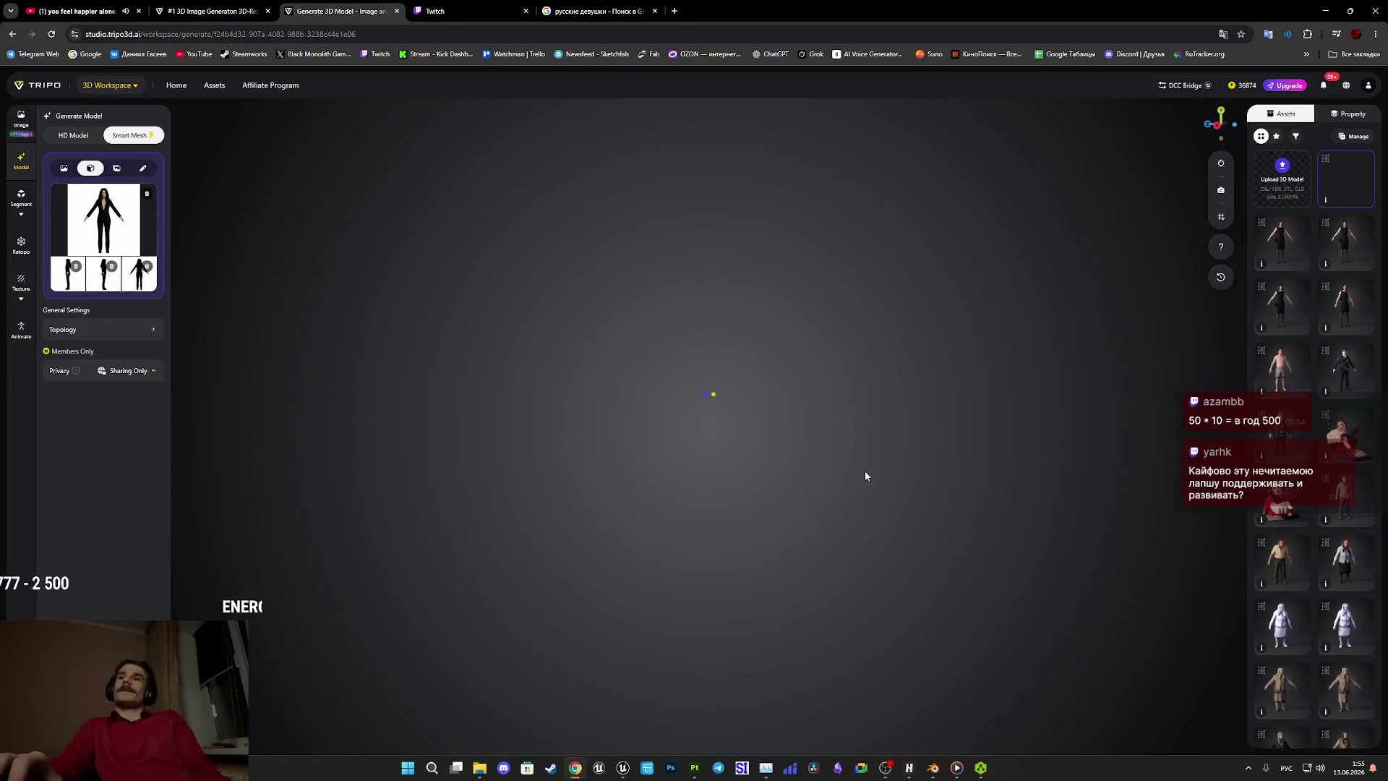
Orbit and zoom the regenerated mesh to check its side, front and hand.
drag(753, 443, 665, 457)
scroll(748, 607, up, 5)
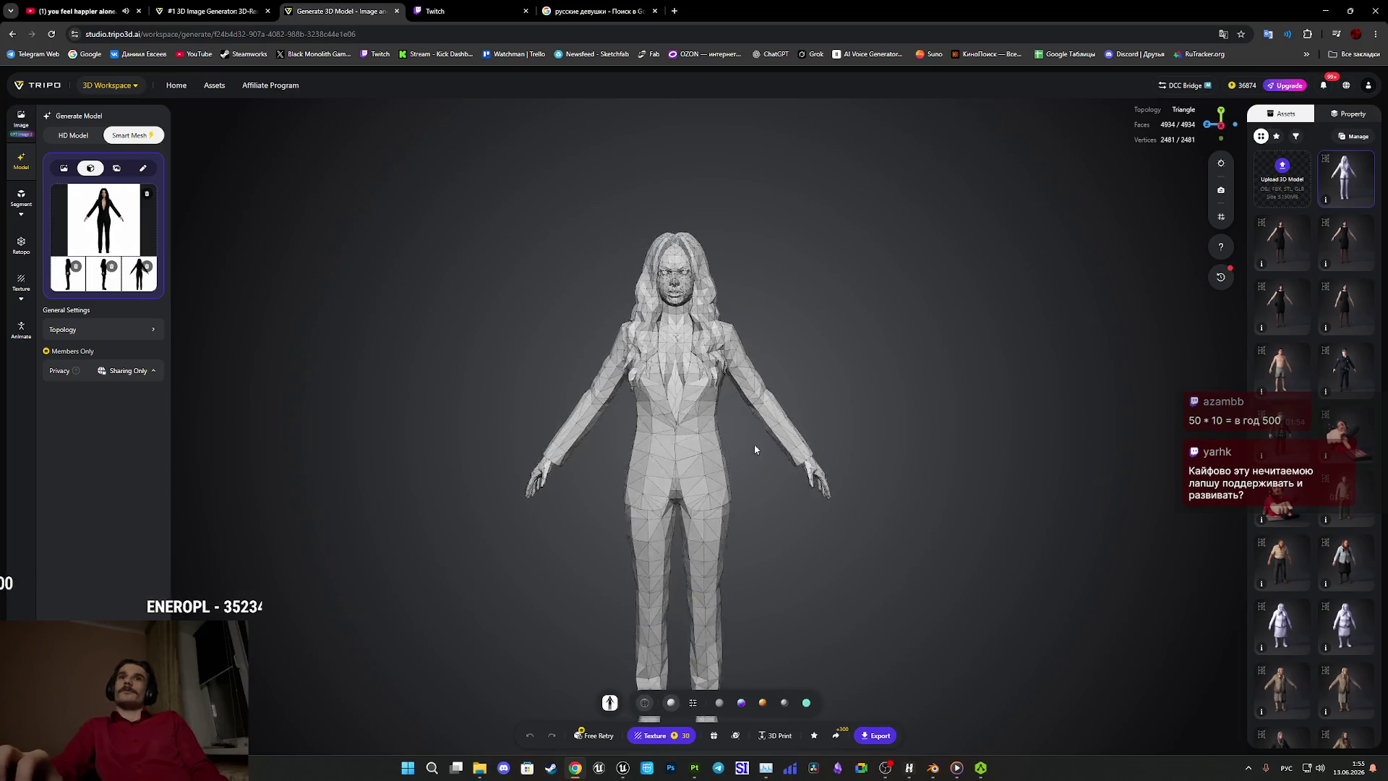
drag(748, 607, 860, 428)
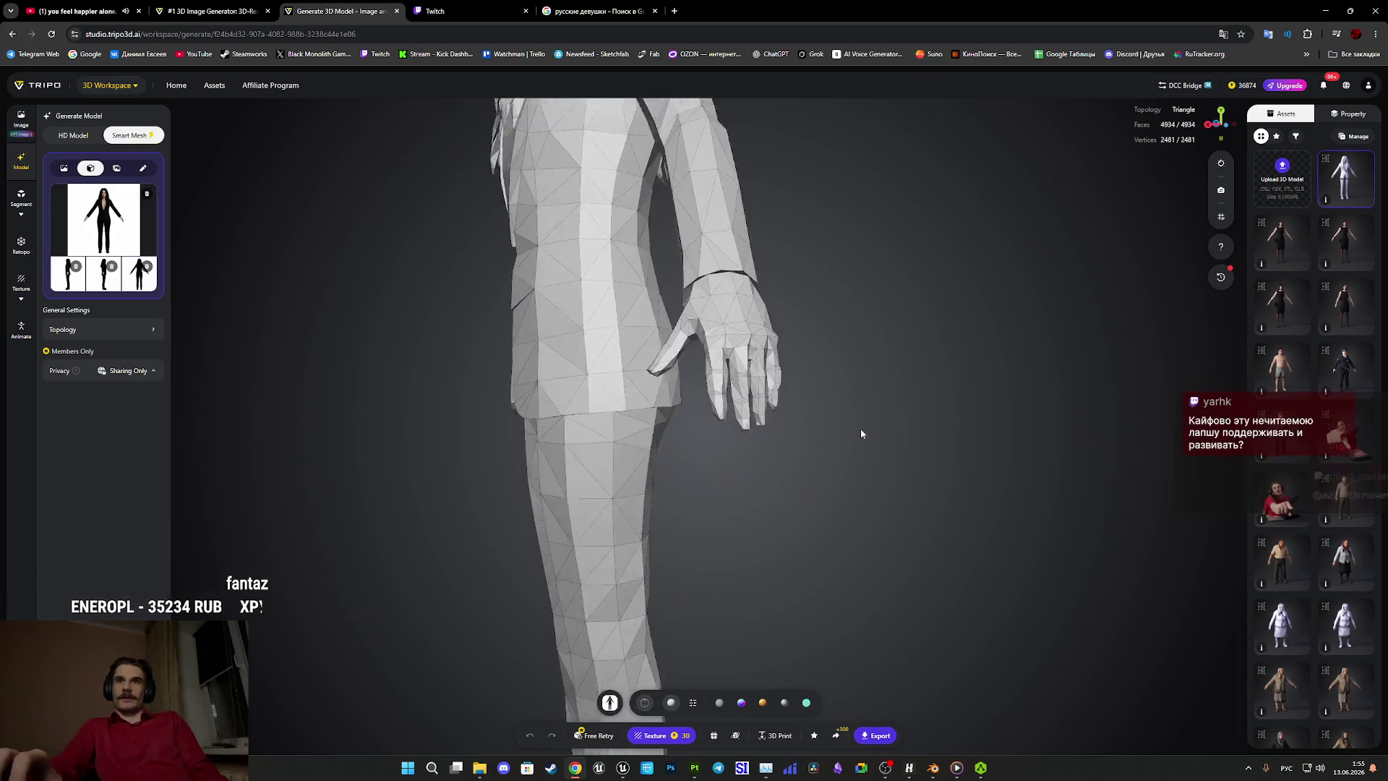
scroll(838, 480, up, 5)
mouse_move(834, 491)
mouse_down()
mouse_move(822, 498)
mouse_move(889, 496)
mouse_move(920, 468)
mouse_move(991, 459)
mouse_move(945, 449)
mouse_up()
scroll(845, 498, up, 2)
scroll(844, 498, down, 2)
scroll(897, 488, down, 3)
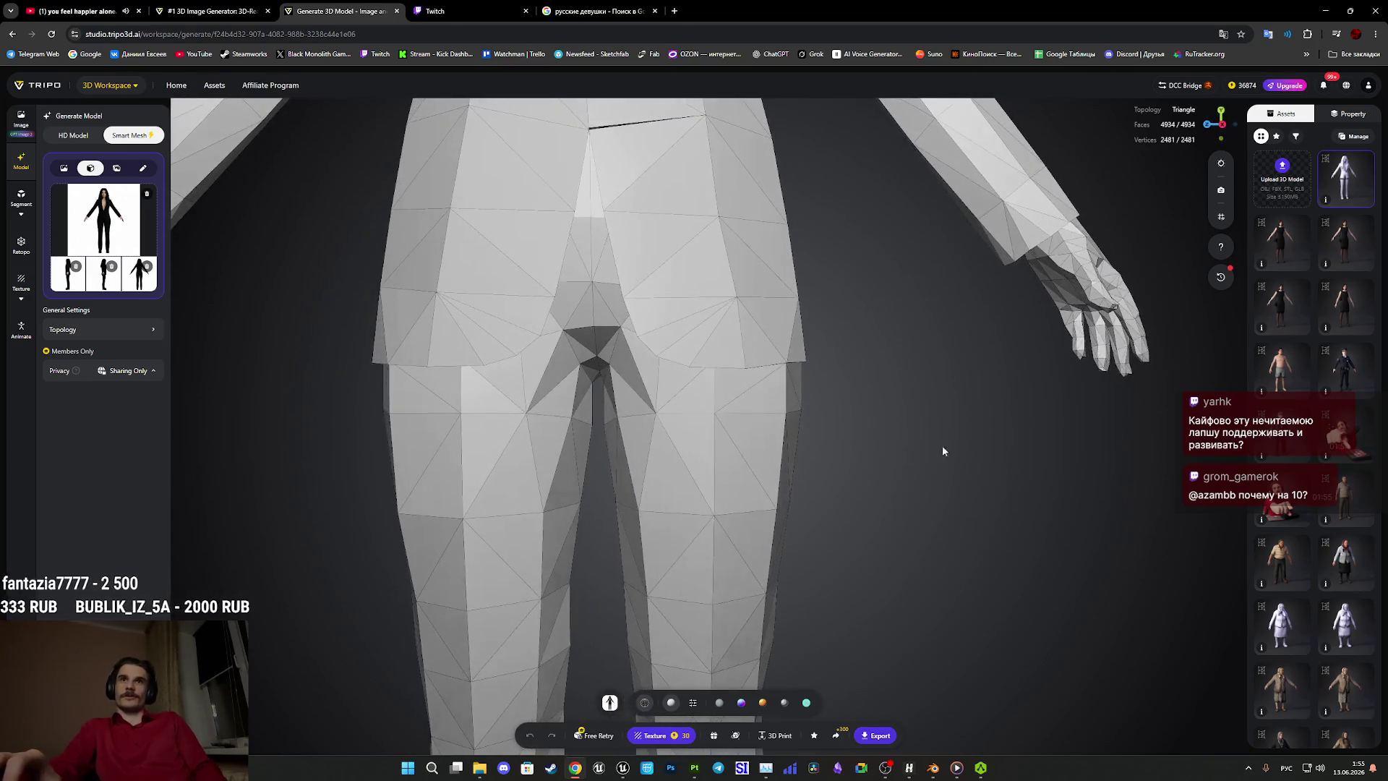
scroll(890, 452, down, 2)
Inspect the legs, then the head from the front and the face in profile.
mouse_move(833, 456)
mouse_down()
mouse_move(843, 304)
mouse_move(781, 332)
mouse_move(701, 319)
mouse_move(768, 285)
mouse_up()
scroll(767, 285, down, 3)
scroll(815, 510, up, 5)
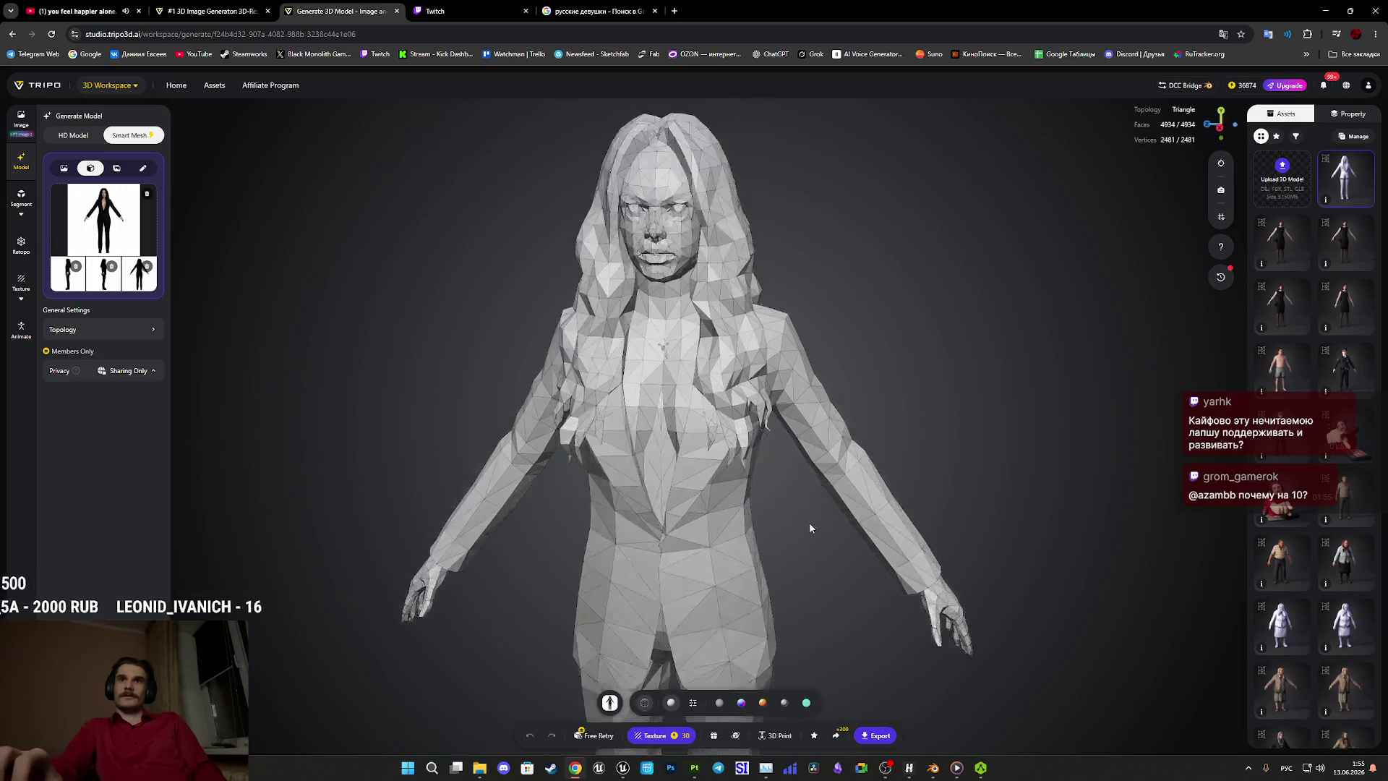
mouse_move(761, 525)
mouse_down()
mouse_move(737, 532)
mouse_move(809, 515)
mouse_move(995, 398)
mouse_up()
scroll(988, 457, up, 5)
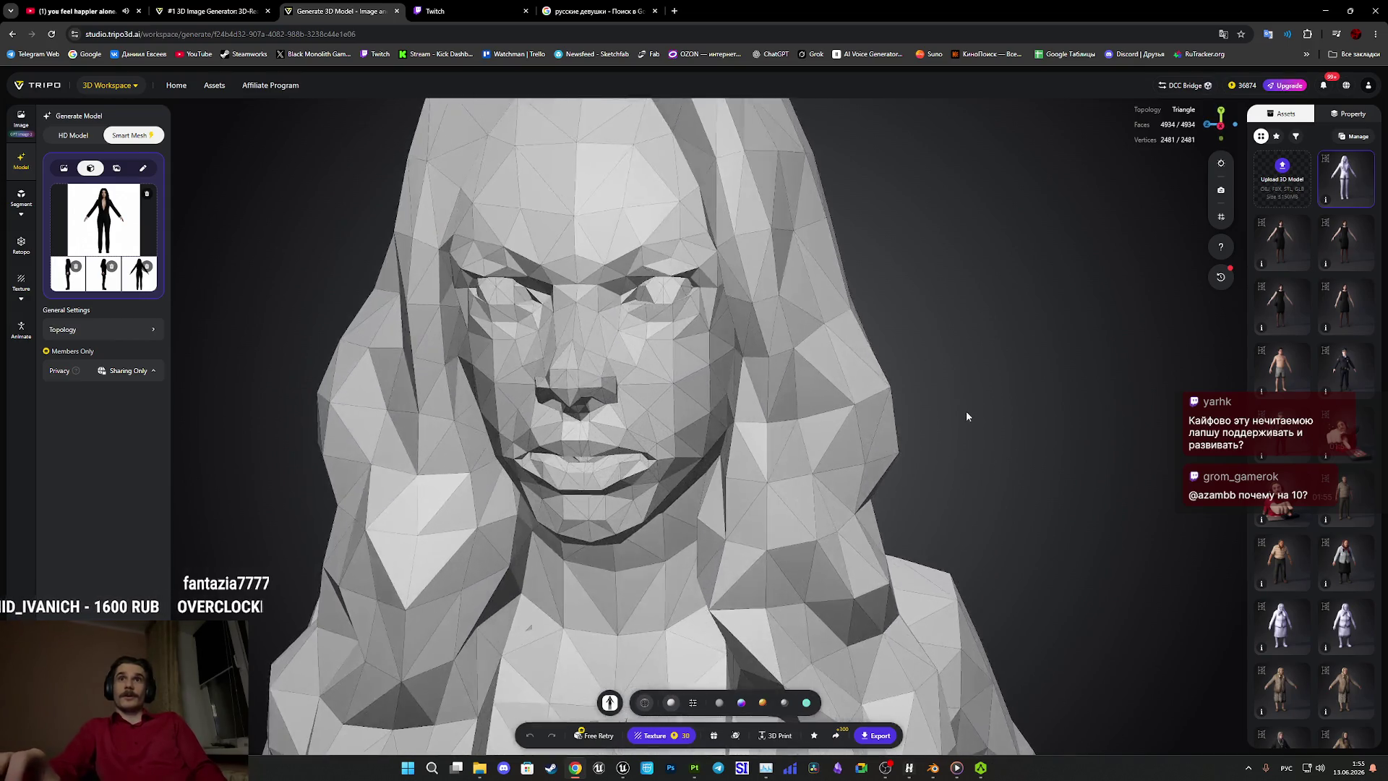
mouse_move(1015, 451)
mouse_down()
mouse_move(1077, 441)
mouse_move(998, 458)
mouse_up()
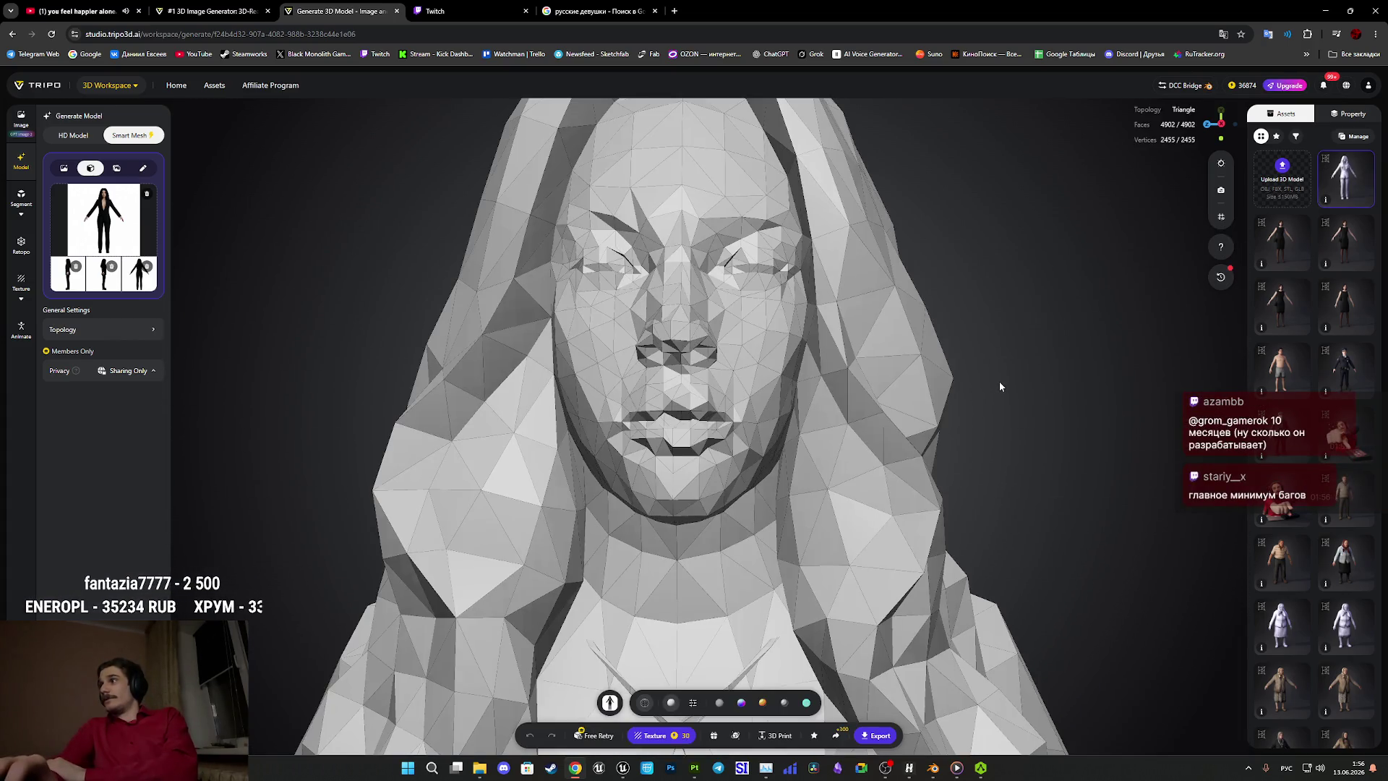
Orbit and zoom the 4902-face mesh to review the arm, hand and torso from several angles.
mouse_move(1039, 395)
mouse_down()
mouse_move(960, 417)
mouse_move(1066, 421)
mouse_up()
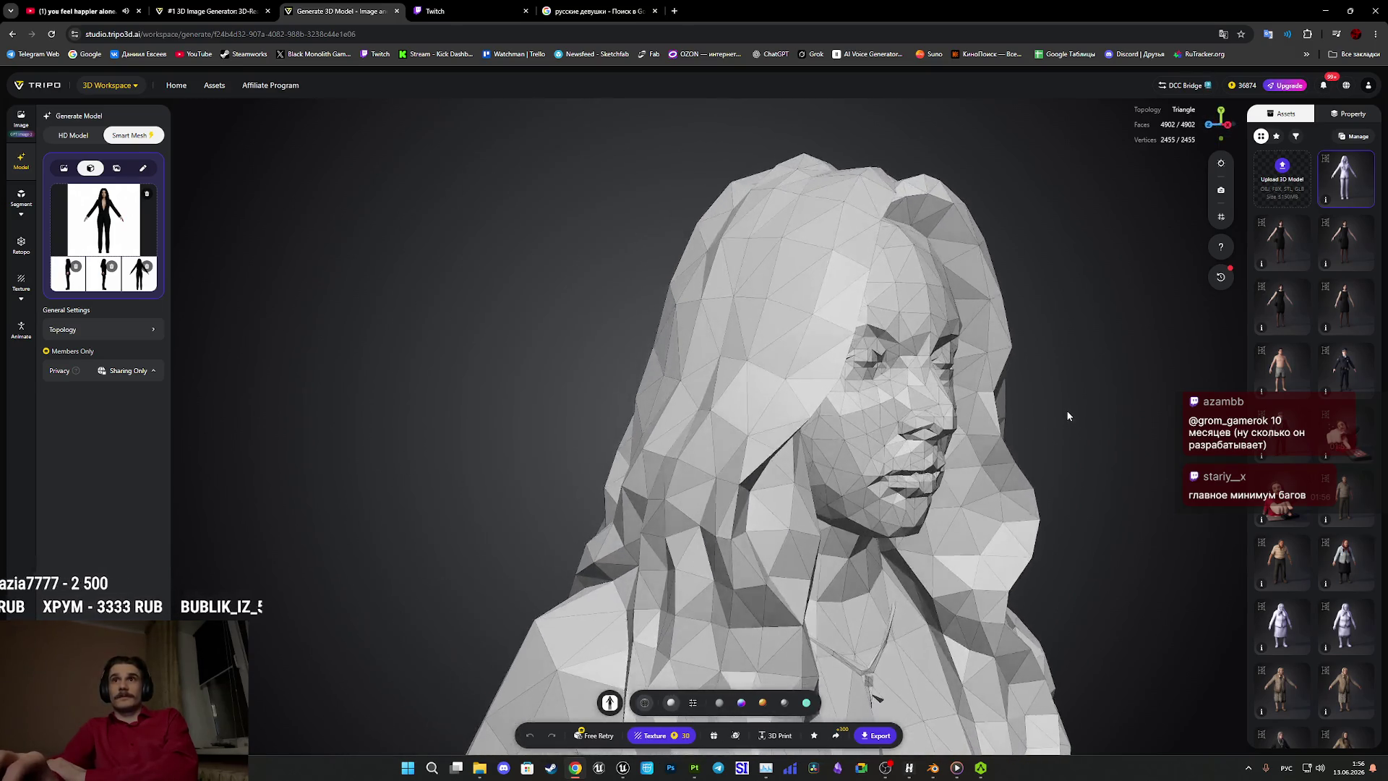
scroll(983, 405, down, 5)
scroll(836, 235, up, 10)
mouse_move(835, 234)
mouse_down()
mouse_move(877, 427)
mouse_move(831, 341)
mouse_move(736, 340)
mouse_move(814, 338)
mouse_move(728, 403)
mouse_move(775, 458)
mouse_move(830, 471)
mouse_move(867, 571)
mouse_move(967, 410)
mouse_move(983, 425)
mouse_move(963, 455)
mouse_move(1060, 420)
mouse_move(1048, 388)
mouse_move(1006, 398)
mouse_move(942, 383)
mouse_move(956, 394)
mouse_up()
scroll(1006, 398, down, 5)
scroll(947, 410, up, 6)
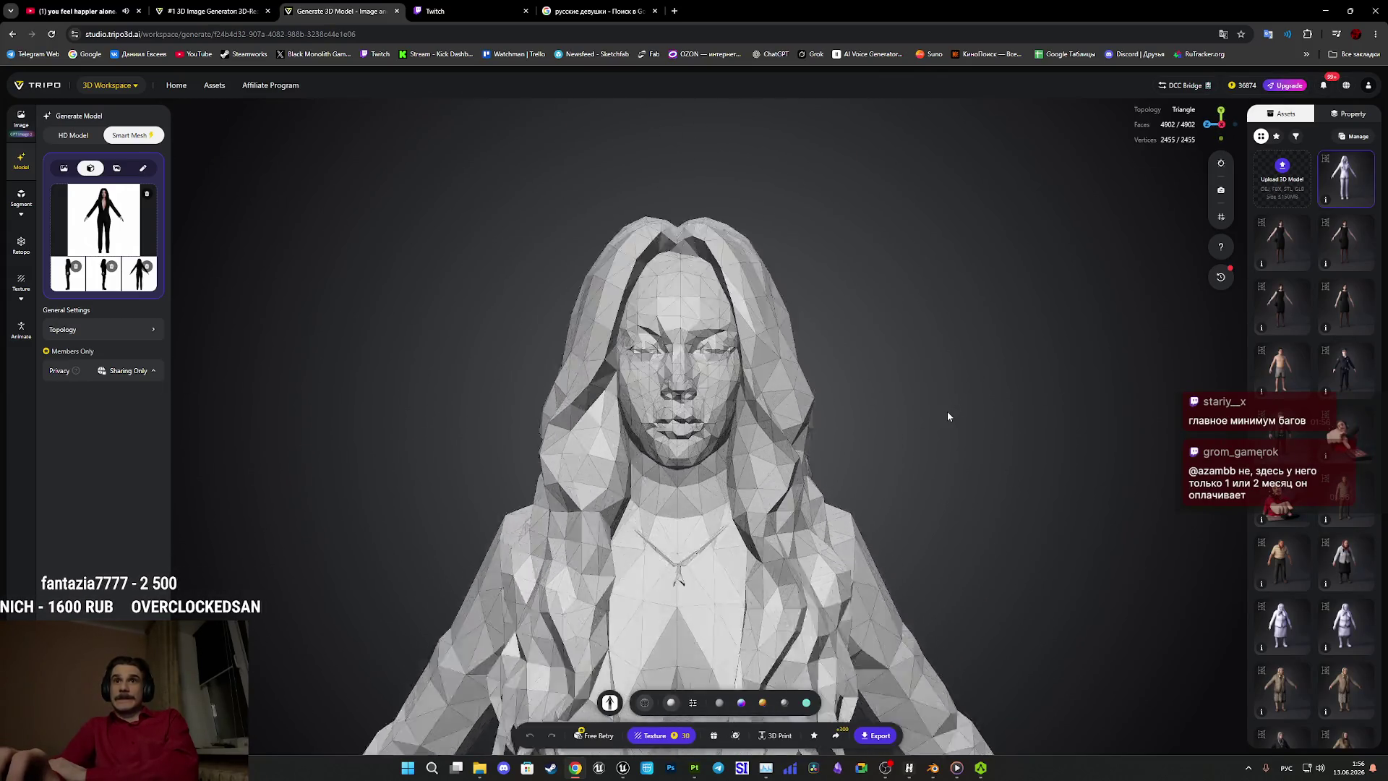
scroll(788, 469, down, 3)
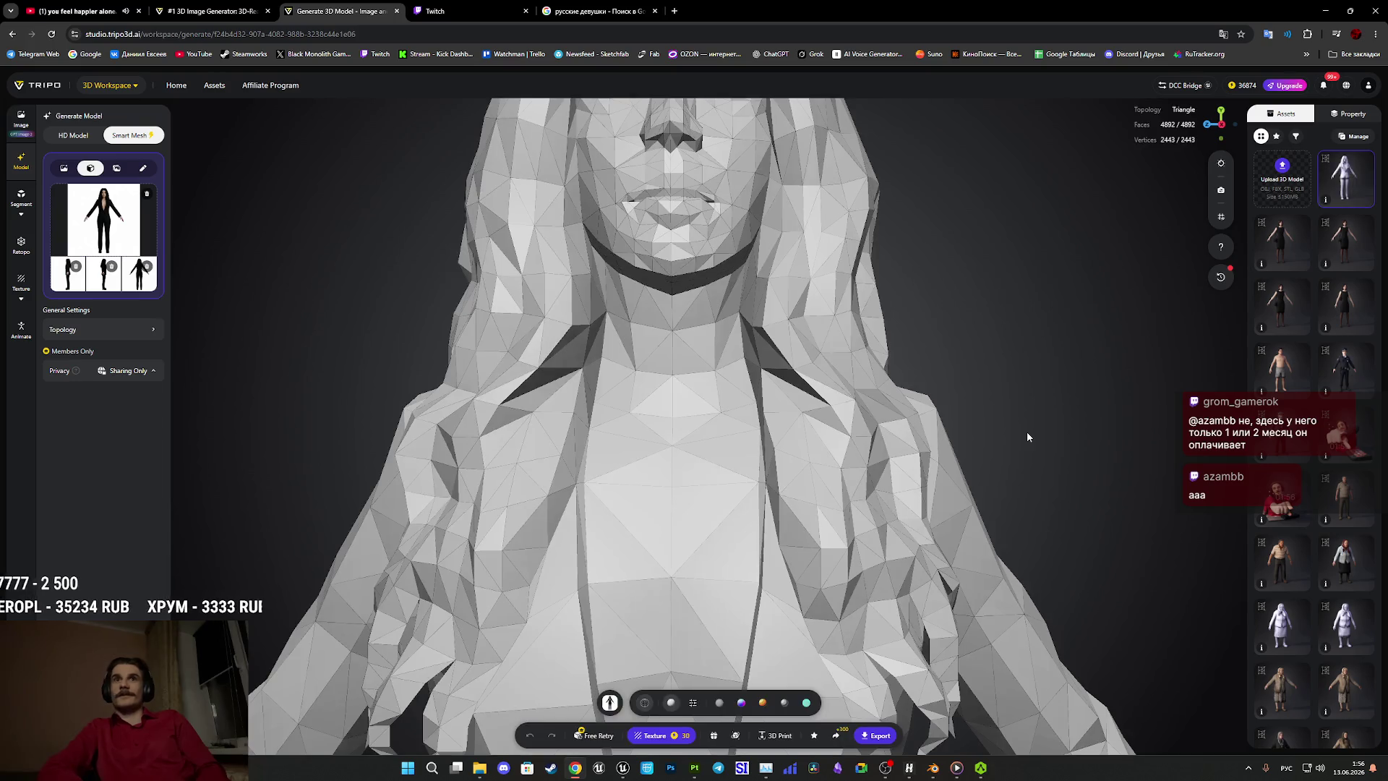
mouse_move(976, 462)
mouse_down()
mouse_move(913, 382)
mouse_move(835, 420)
mouse_move(1022, 404)
mouse_move(871, 376)
mouse_move(834, 406)
mouse_up()
scroll(848, 331, up, 5)
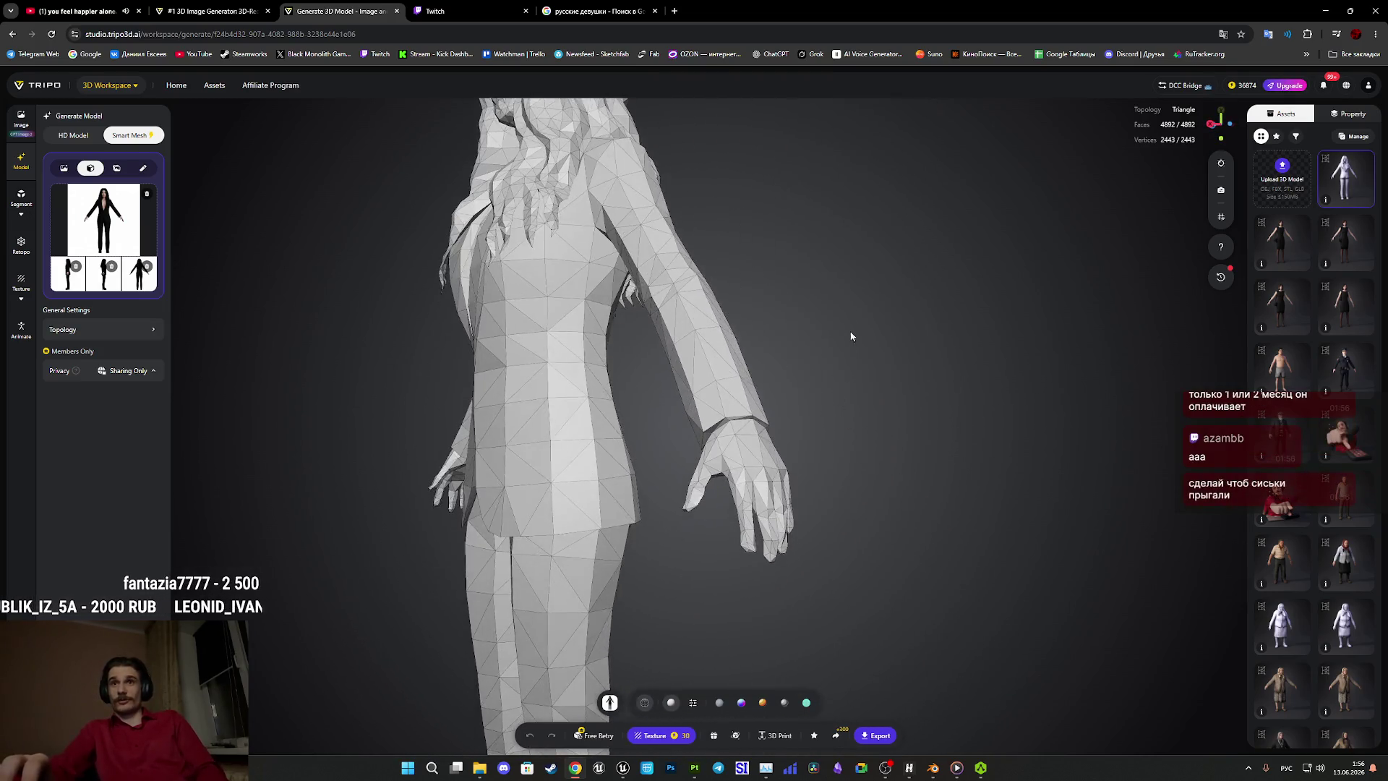
mouse_move(845, 344)
mouse_down()
mouse_move(807, 343)
mouse_move(892, 418)
mouse_move(967, 410)
mouse_move(984, 510)
mouse_move(995, 459)
mouse_up()
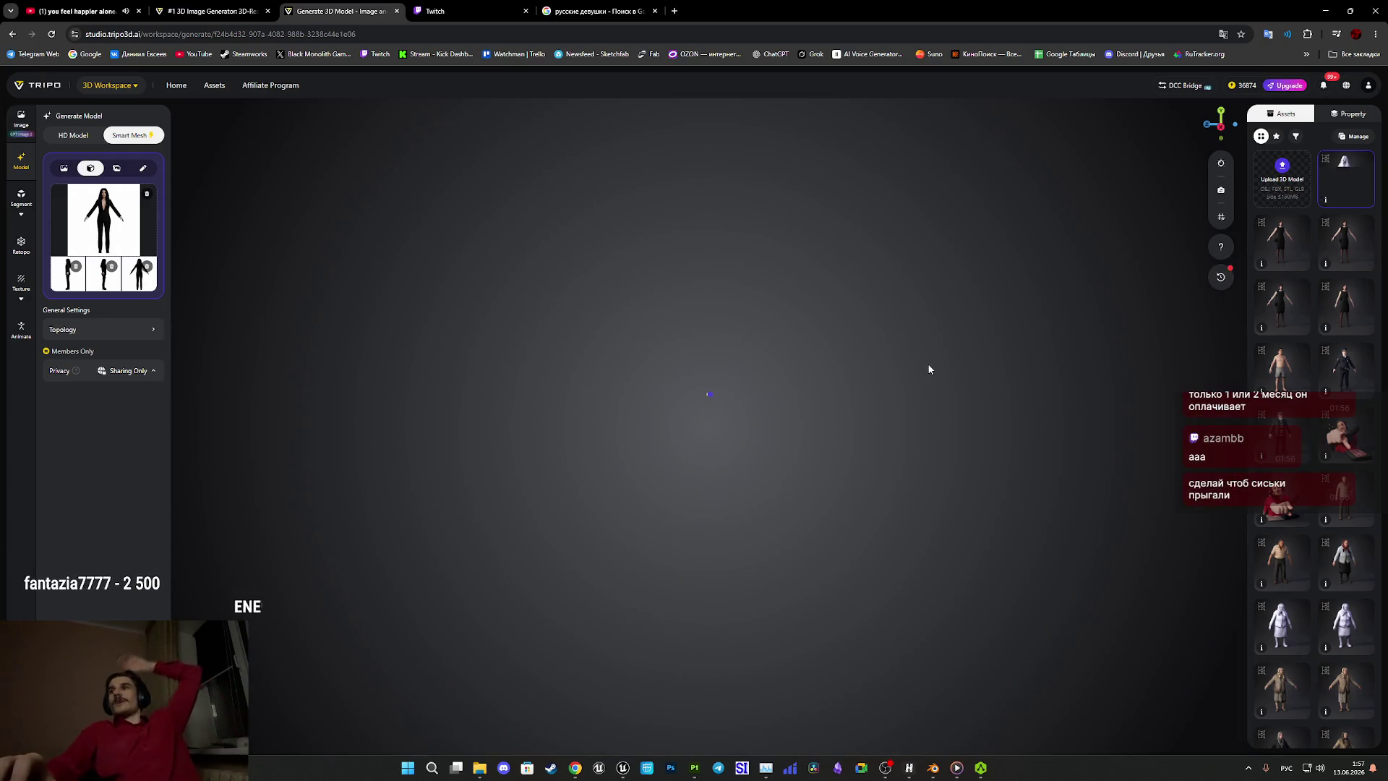
Zoom and orbit to a three-quarter side view of the 4675-face low-poly woman.
scroll(911, 347, up, 2)
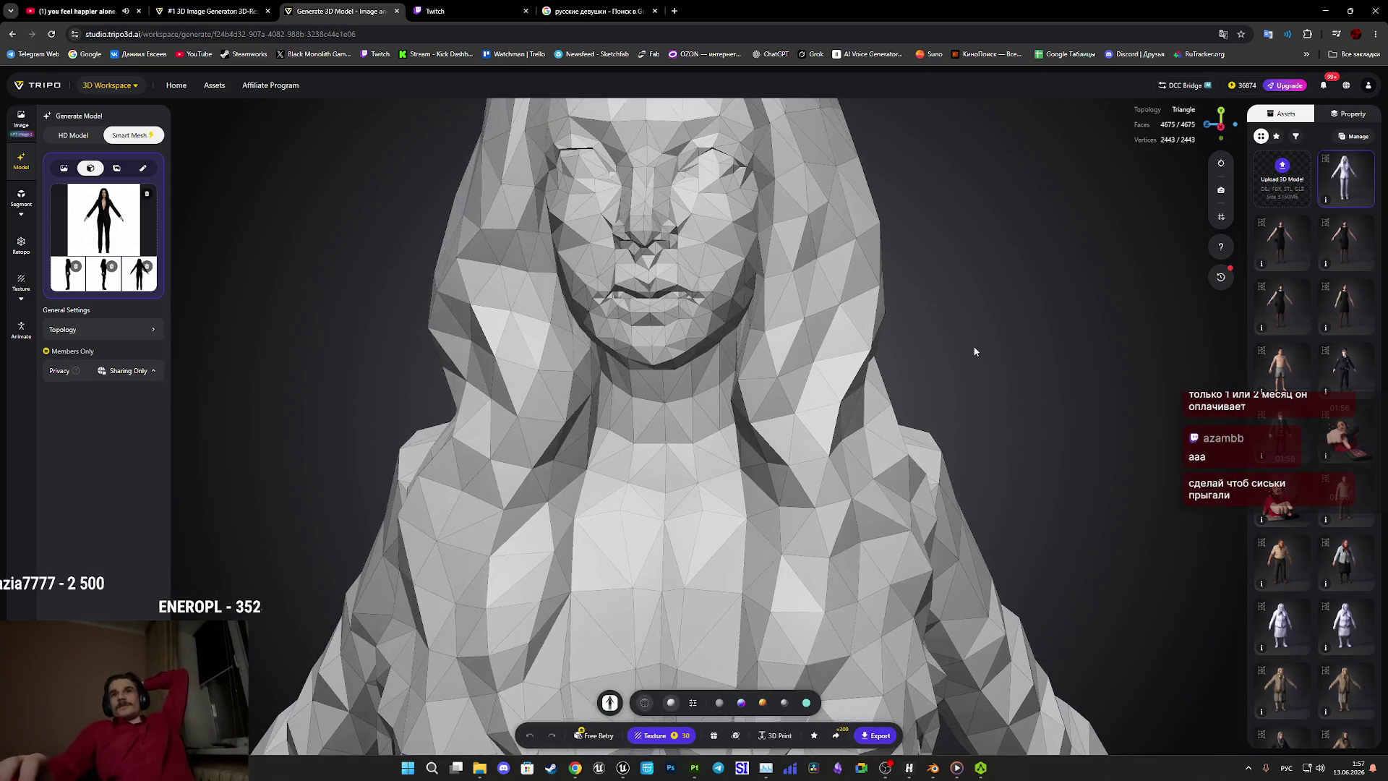
scroll(961, 275, up, 5)
scroll(985, 228, down, 5)
mouse_move(985, 233)
mouse_down()
mouse_move(877, 239)
mouse_move(899, 245)
mouse_move(969, 372)
mouse_move(1064, 355)
mouse_move(1038, 345)
mouse_move(1073, 352)
mouse_move(983, 331)
mouse_move(1047, 357)
mouse_move(876, 259)
mouse_move(907, 263)
mouse_move(952, 421)
mouse_move(834, 426)
mouse_move(852, 461)
mouse_move(827, 468)
mouse_move(843, 434)
mouse_move(886, 412)
mouse_move(920, 424)
mouse_up()
scroll(833, 425, up, 3)
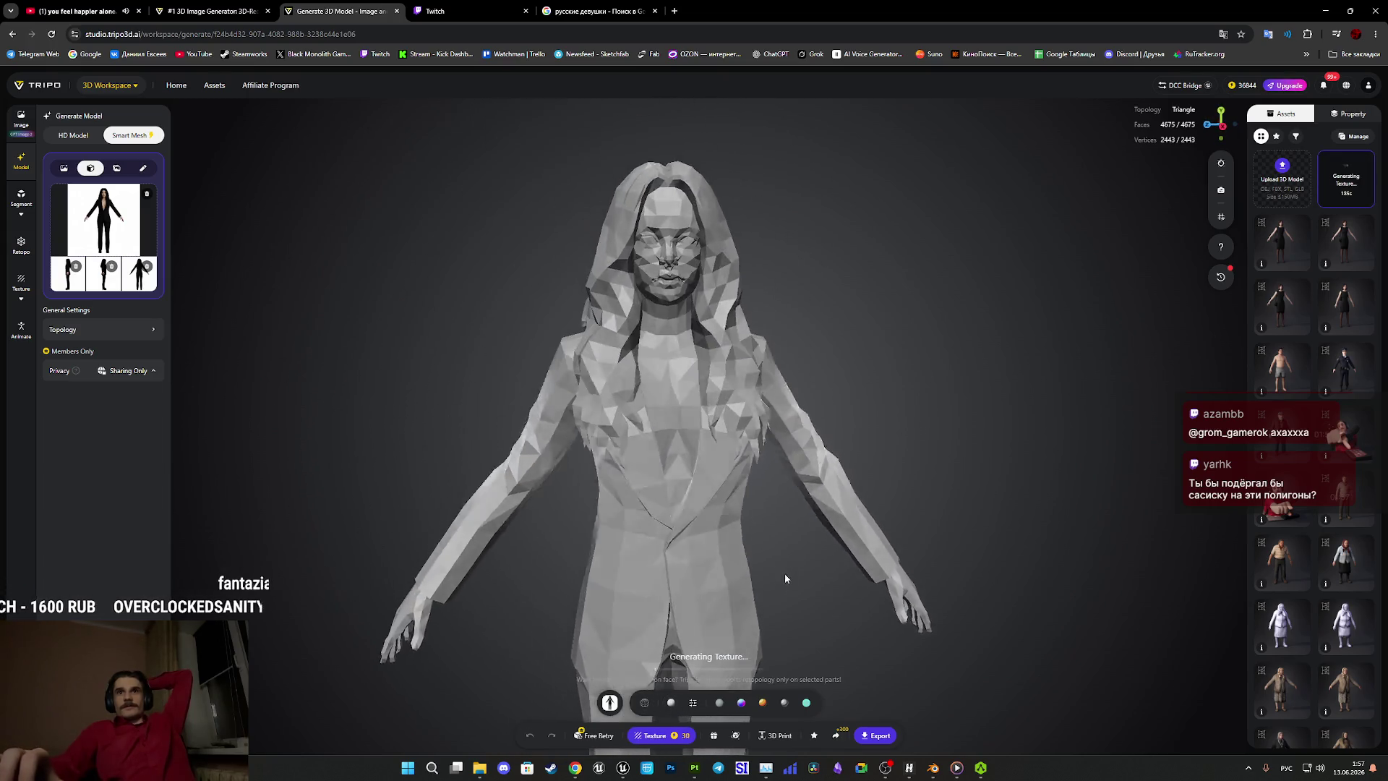
Orbit the model to view the woman from behind while texturing runs.
mouse_move(769, 505)
mouse_down()
mouse_move(497, 543)
mouse_move(783, 547)
mouse_up()
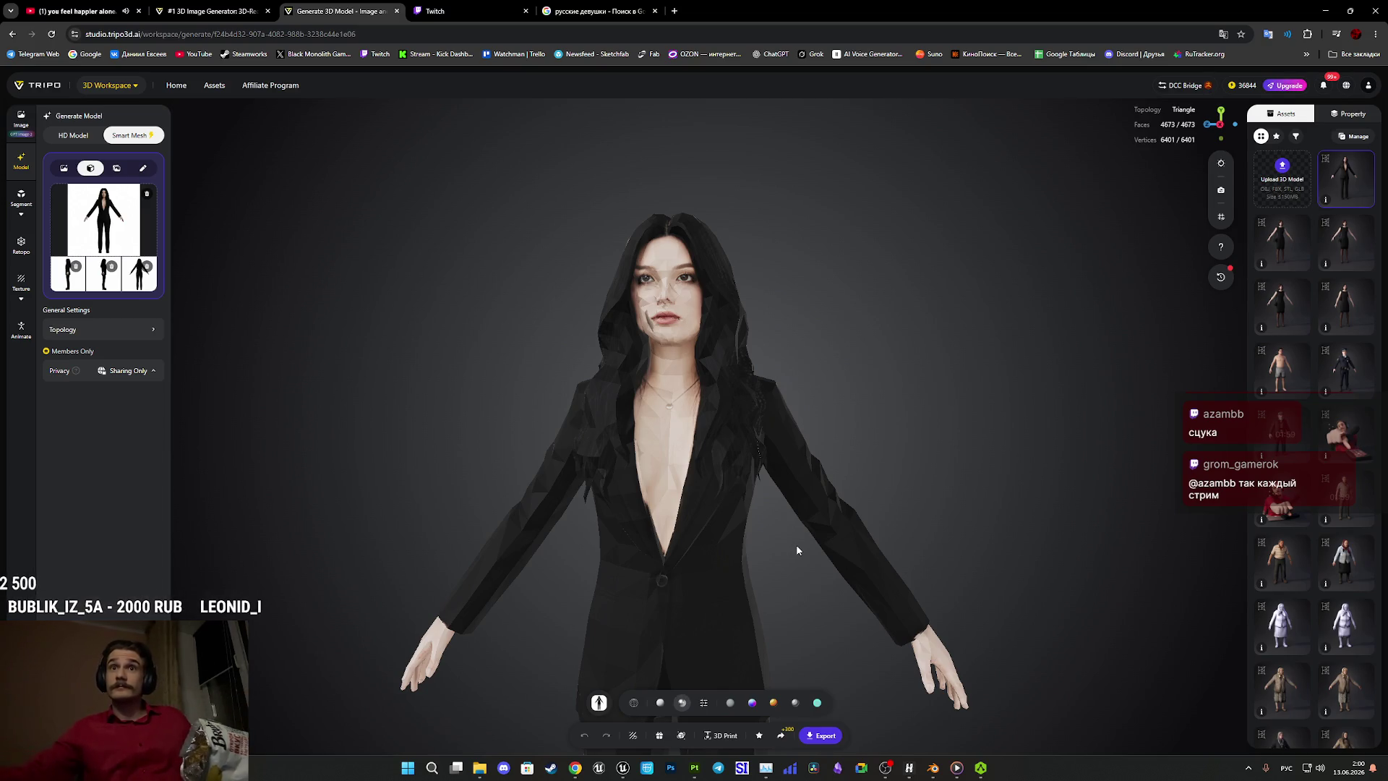
drag(752, 545, 784, 545)
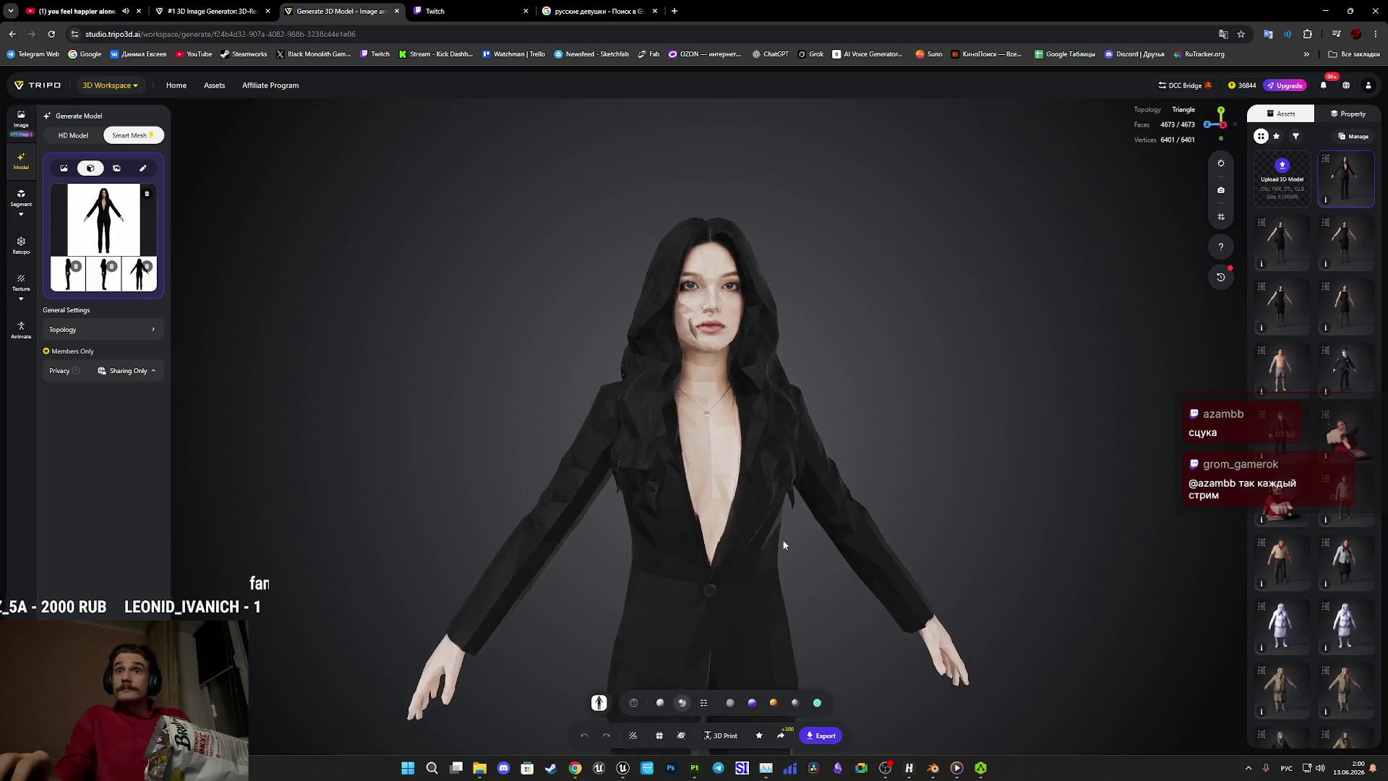
scroll(775, 552, up, 5)
scroll(889, 583, down, 3)
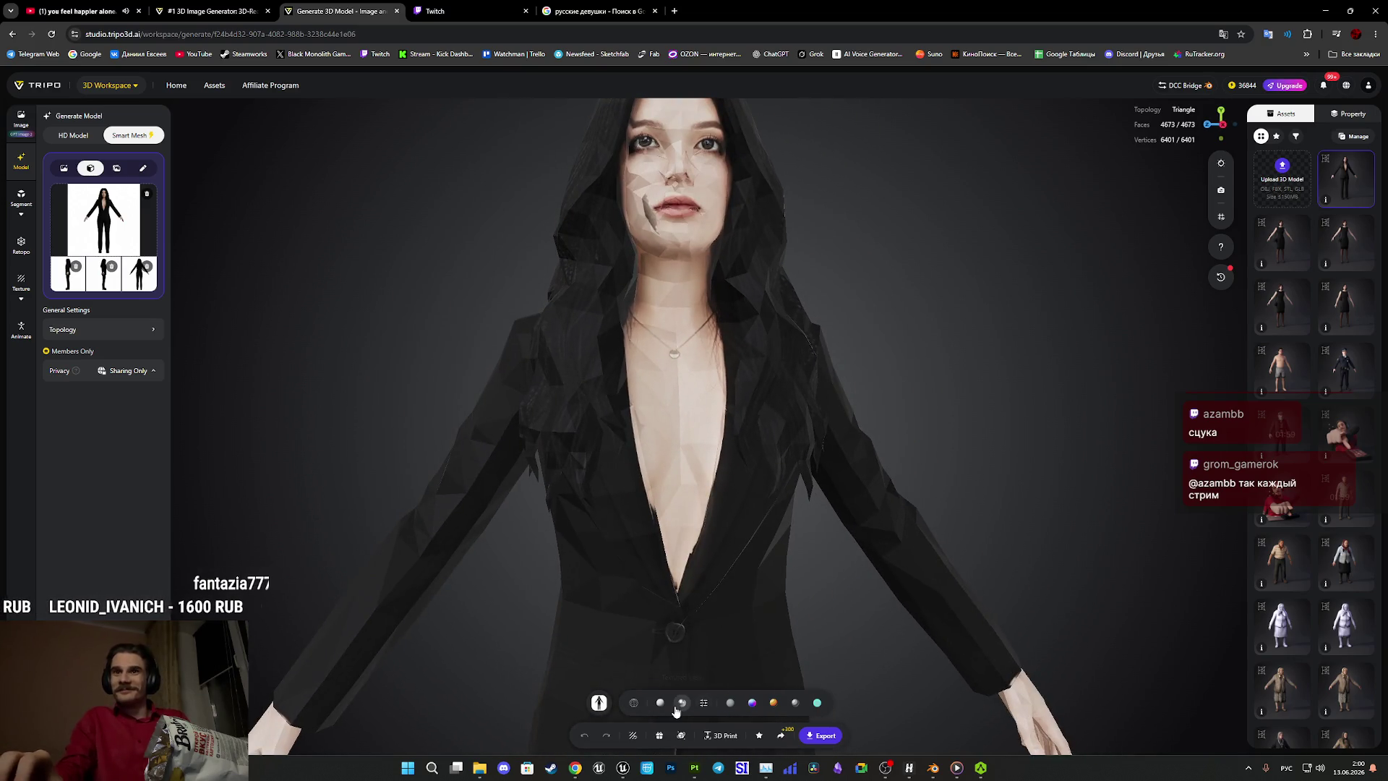
mouse_move(839, 593)
mouse_down()
mouse_move(752, 604)
mouse_move(933, 604)
mouse_move(818, 600)
mouse_move(840, 566)
mouse_move(879, 565)
mouse_move(755, 625)
mouse_move(695, 563)
mouse_move(627, 544)
mouse_move(712, 570)
mouse_move(852, 422)
mouse_move(913, 433)
mouse_up()
scroll(879, 565, down, 5)
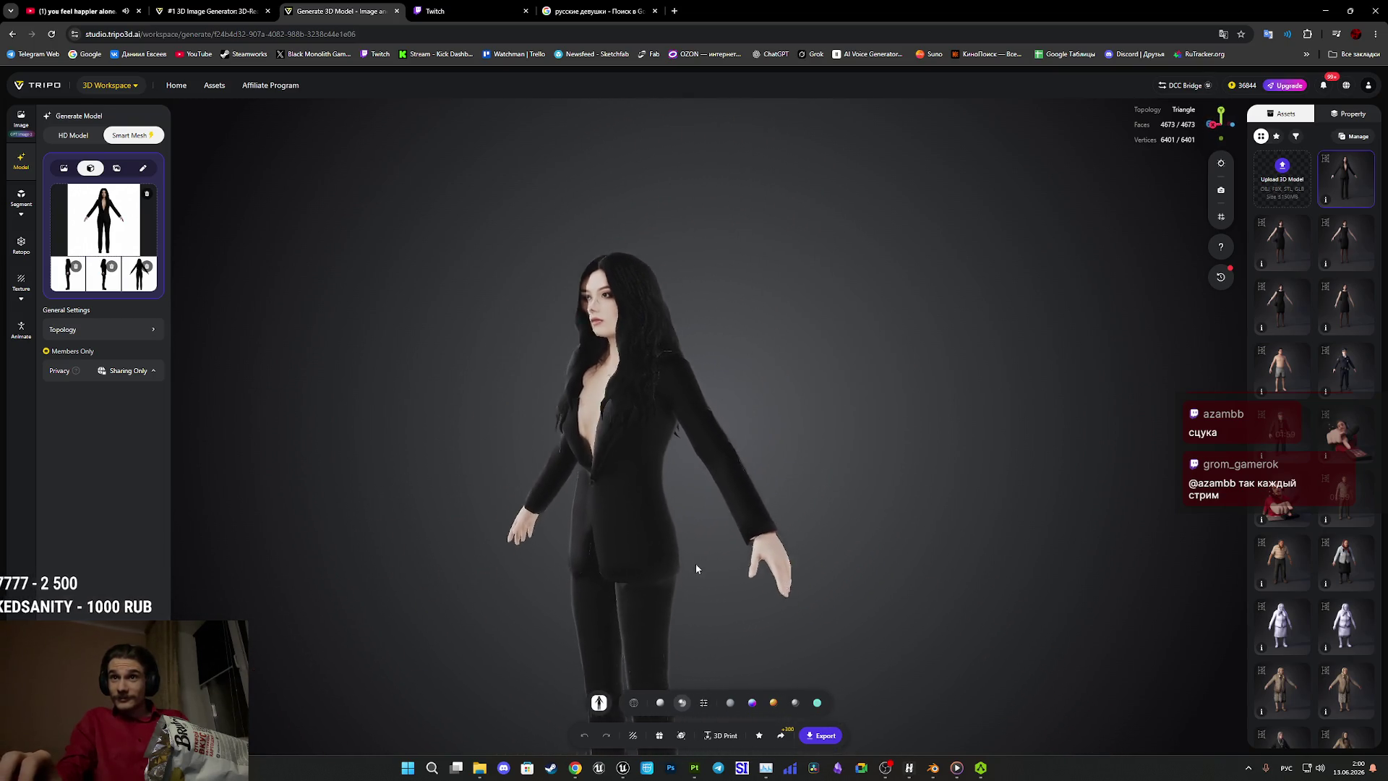
scroll(694, 564, up, 3)
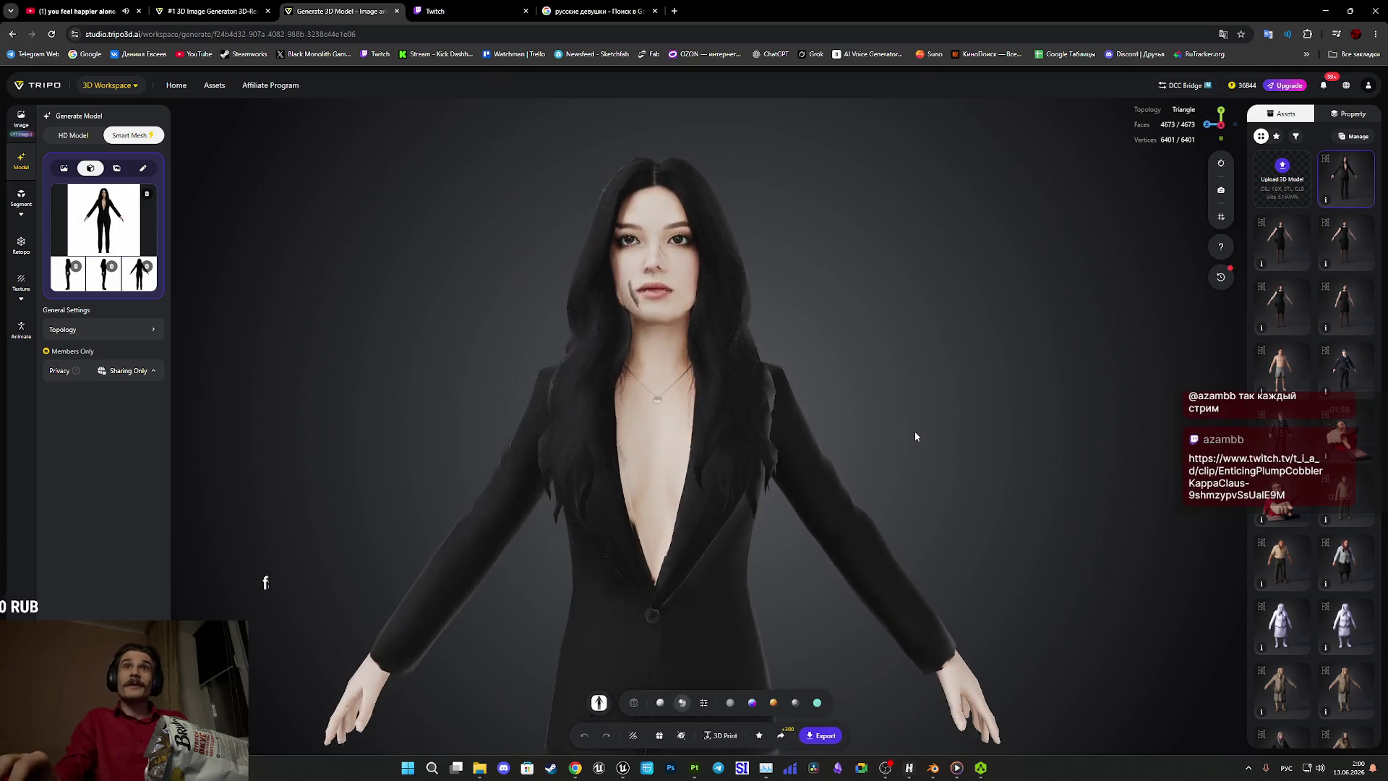
scroll(910, 477, up, 3)
scroll(908, 518, up, 2)
drag(902, 505, 926, 505)
mouse_move(731, 480)
mouse_down()
mouse_move(678, 468)
mouse_move(521, 494)
mouse_up()
scroll(678, 468, up, 2)
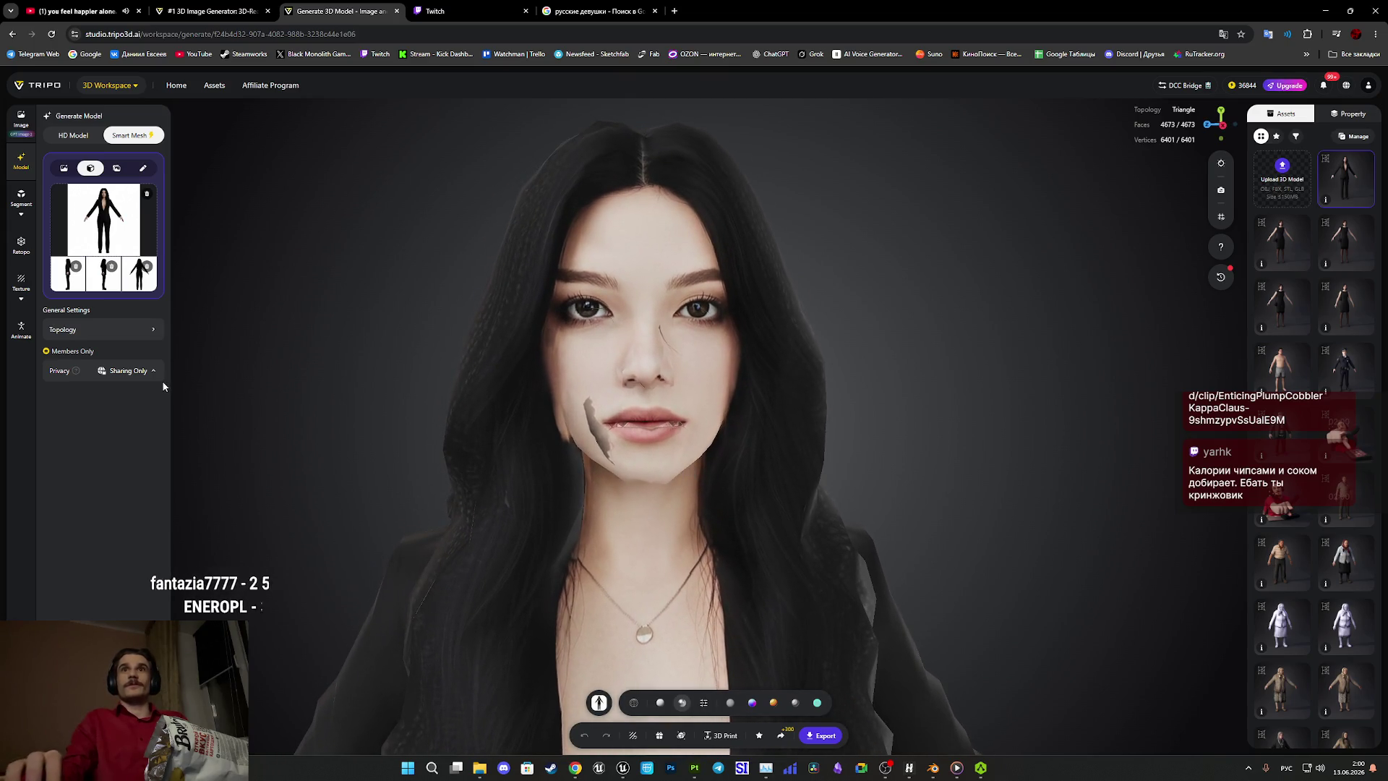
click(21, 281)
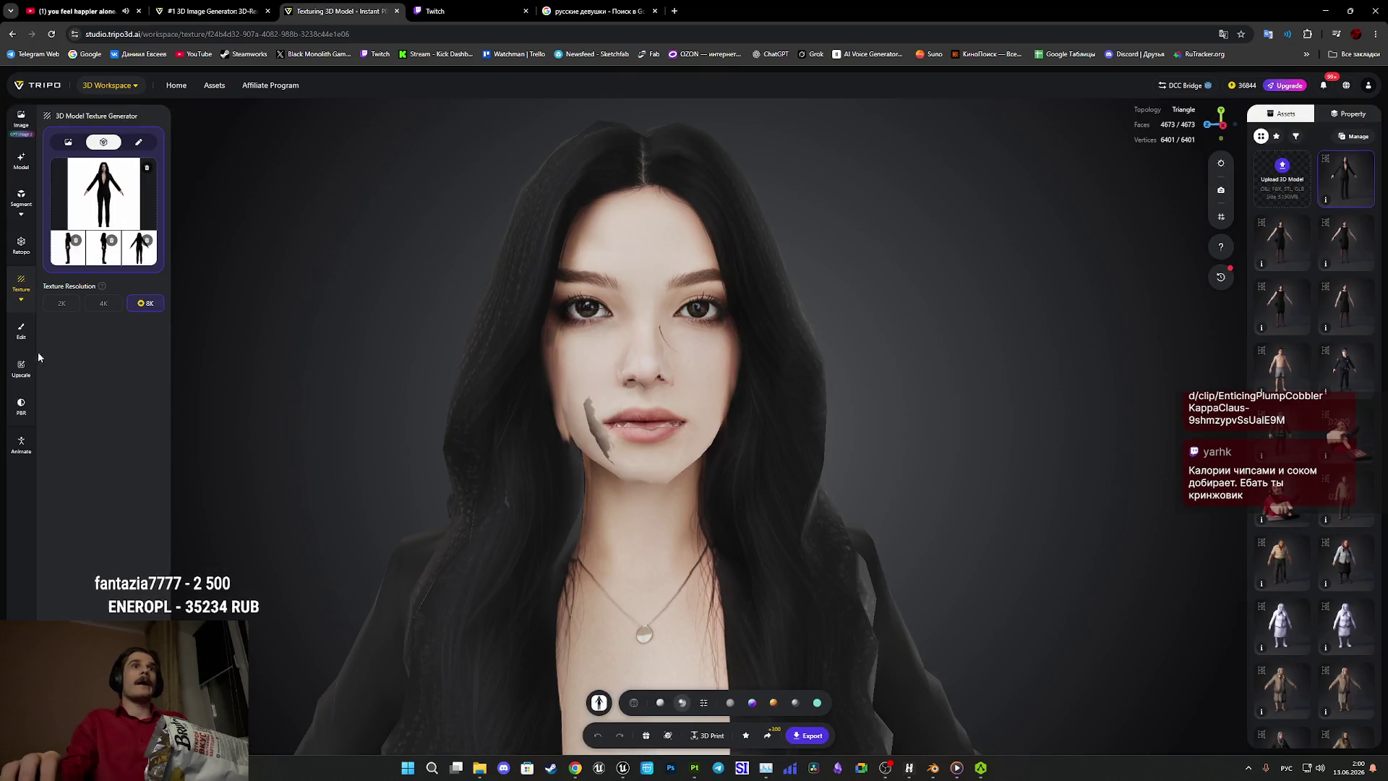
Open the Texture Upscale options for the textured woman model.
click(22, 368)
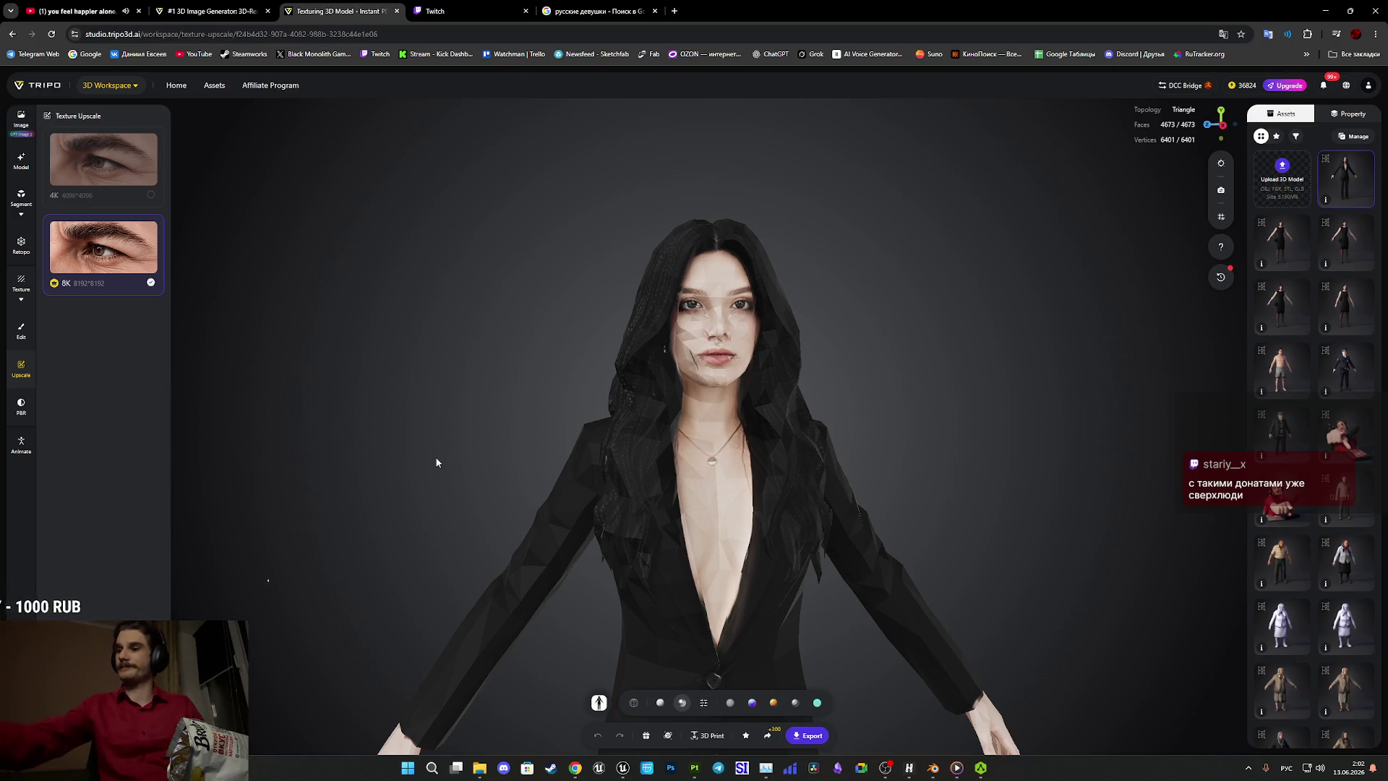
Switch the viewport to smooth rendered shading and view the face from three-quarters.
click(701, 705)
click(765, 696)
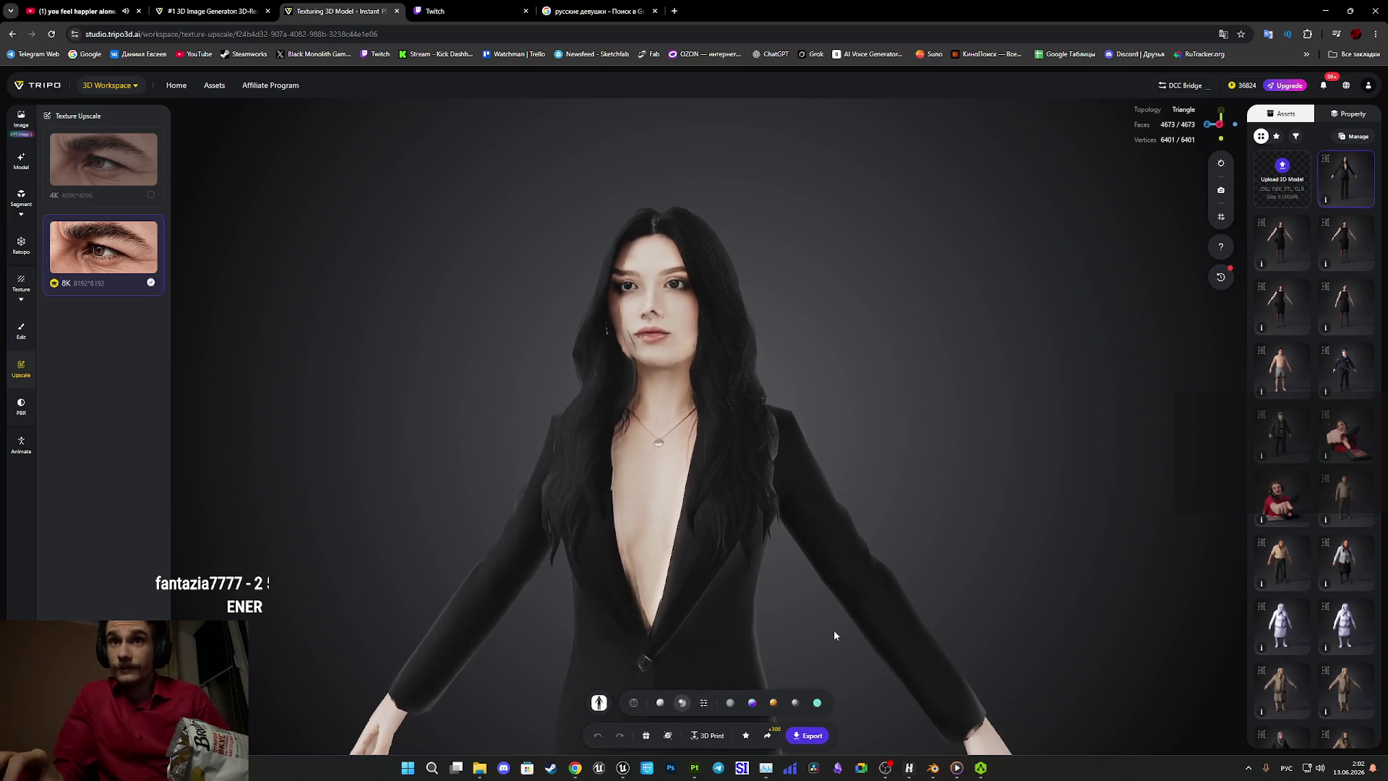
scroll(850, 620, up, 5)
mouse_move(881, 649)
mouse_down()
mouse_move(832, 578)
mouse_move(552, 506)
mouse_move(591, 467)
mouse_move(552, 512)
mouse_move(544, 553)
mouse_up()
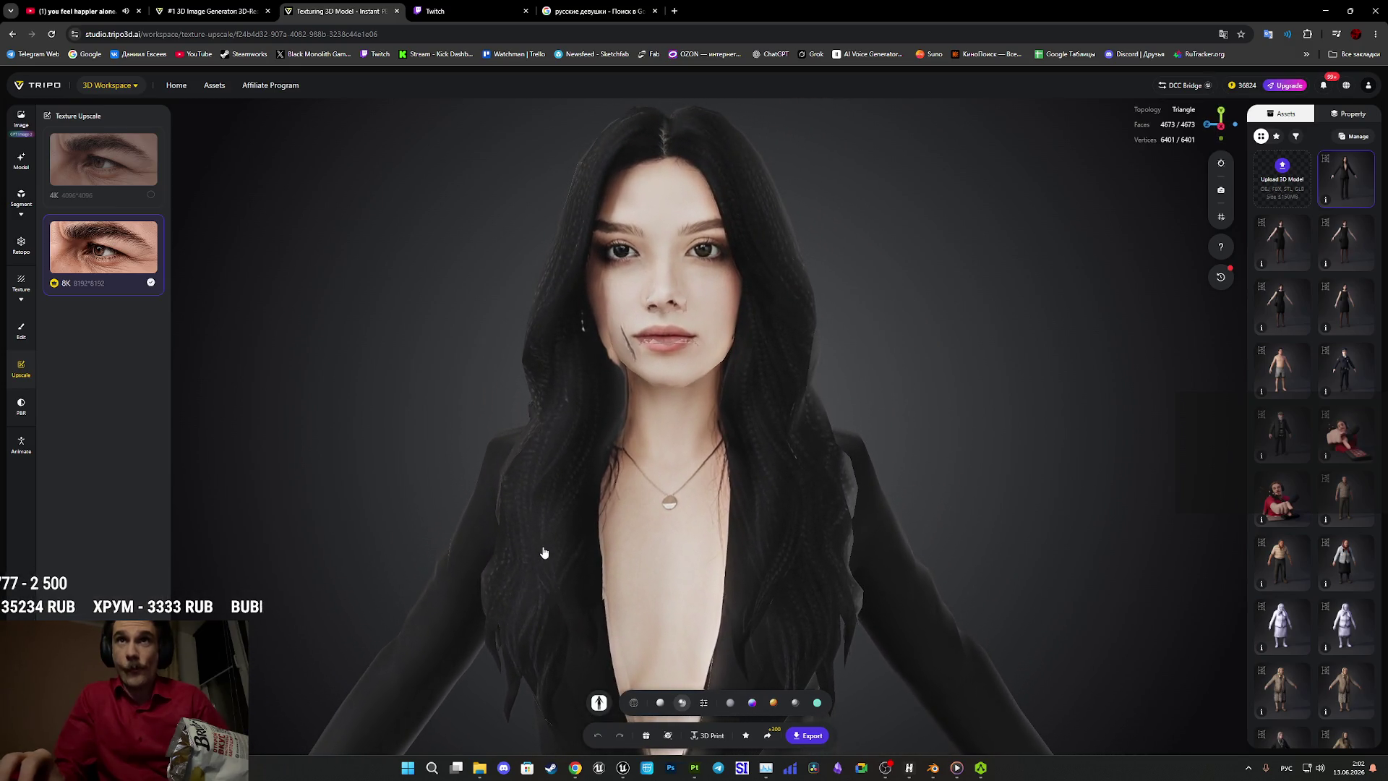
Generate a Smart Mesh version of the woman from the Model settings.
mouse_move(934, 486)
mouse_down()
mouse_move(955, 405)
mouse_move(944, 380)
mouse_up()
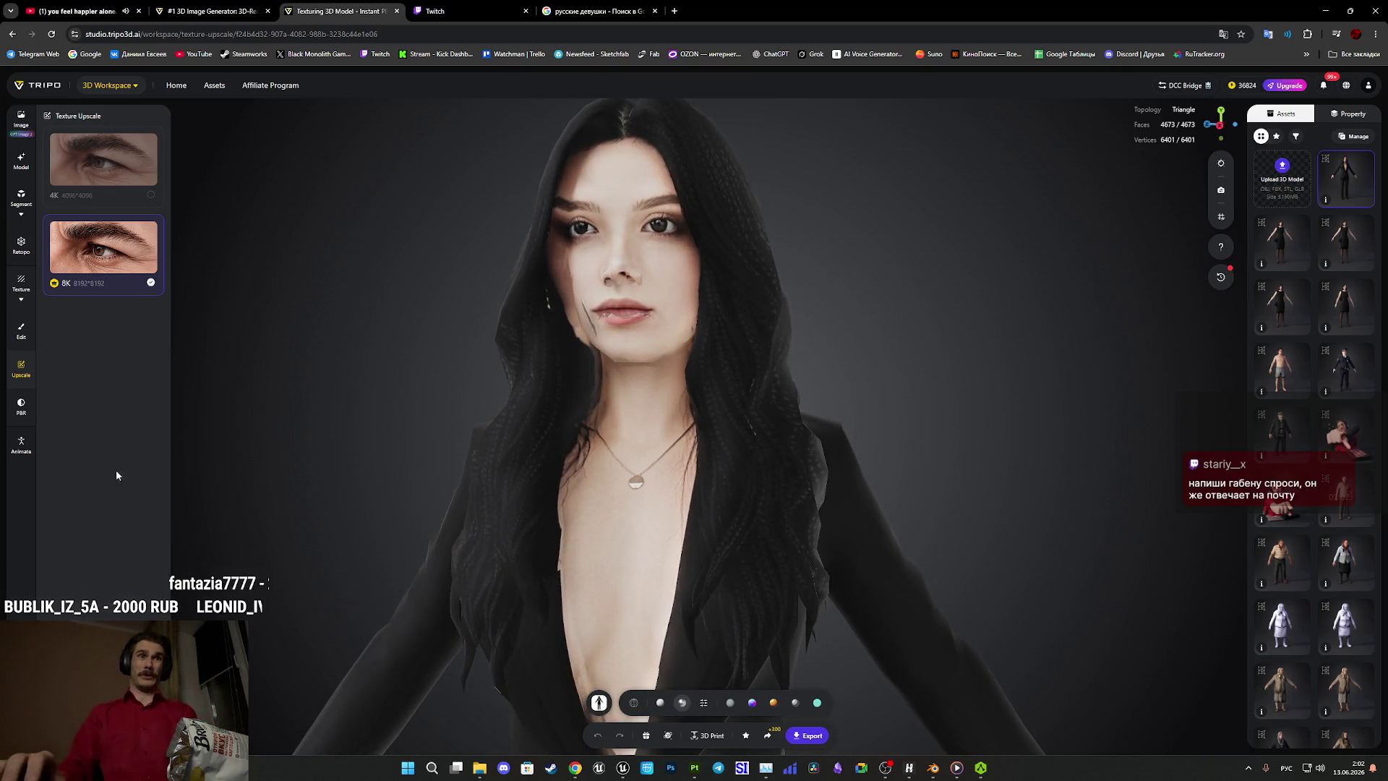
click(21, 160)
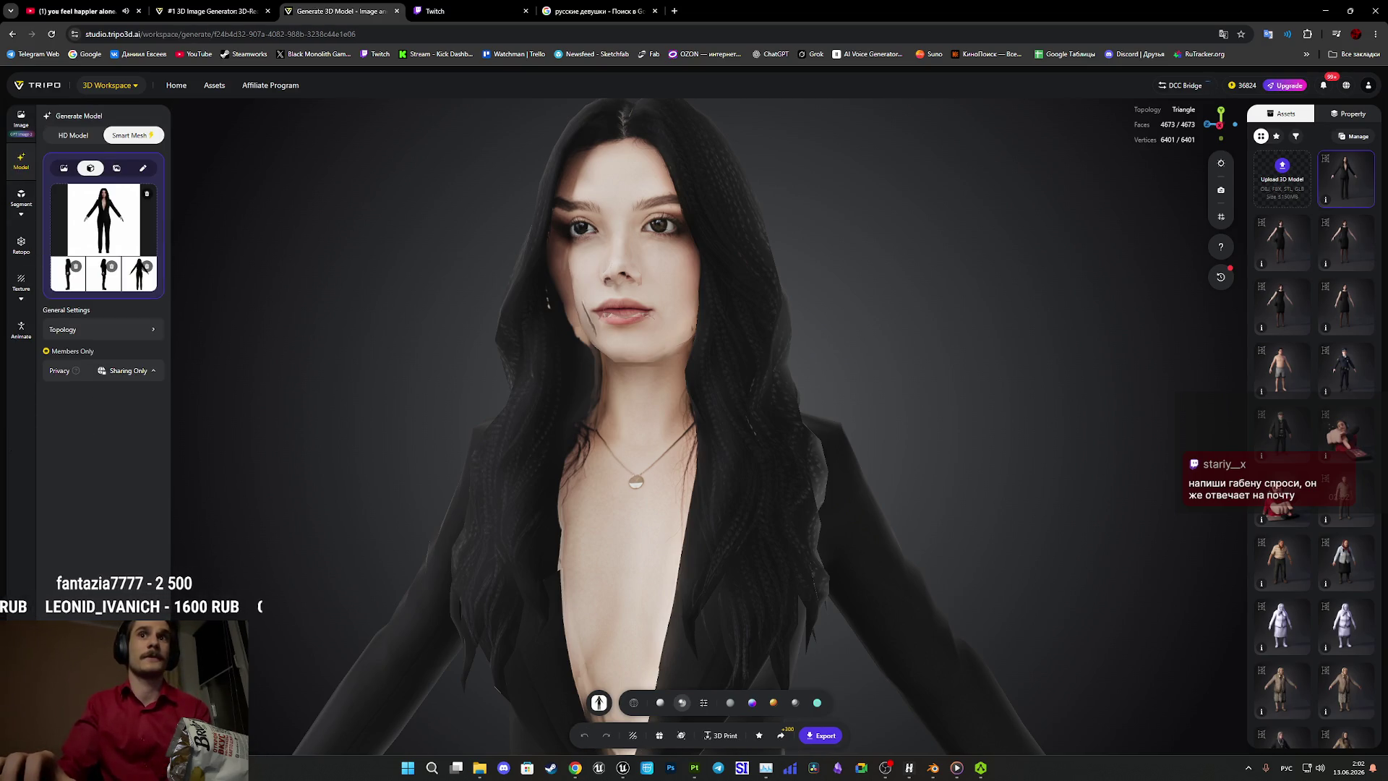
click(103, 732)
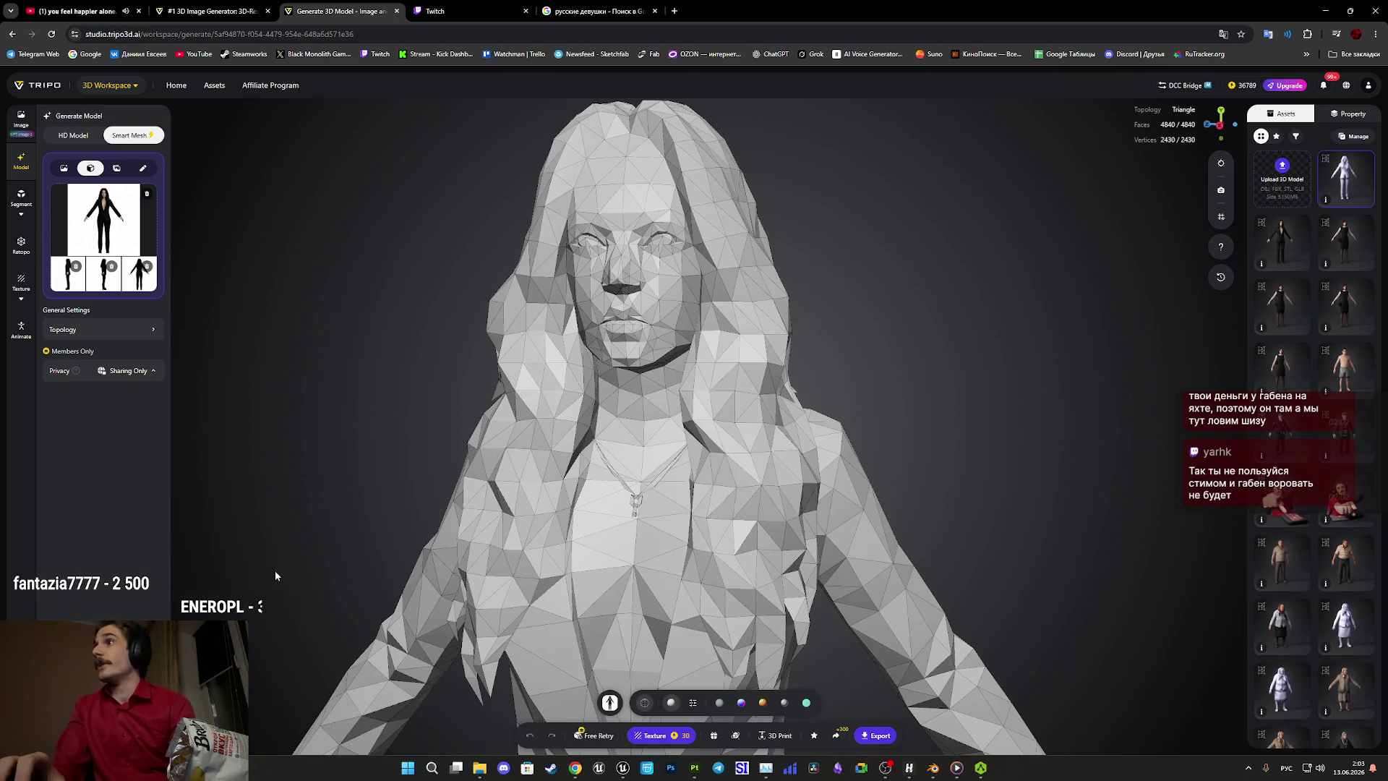
Inspect the new 4840-face mesh, pulling back to the full figure and its profile.
mouse_move(650, 433)
mouse_down()
mouse_move(777, 437)
mouse_move(684, 433)
mouse_move(709, 535)
mouse_up()
scroll(690, 443, down, 5)
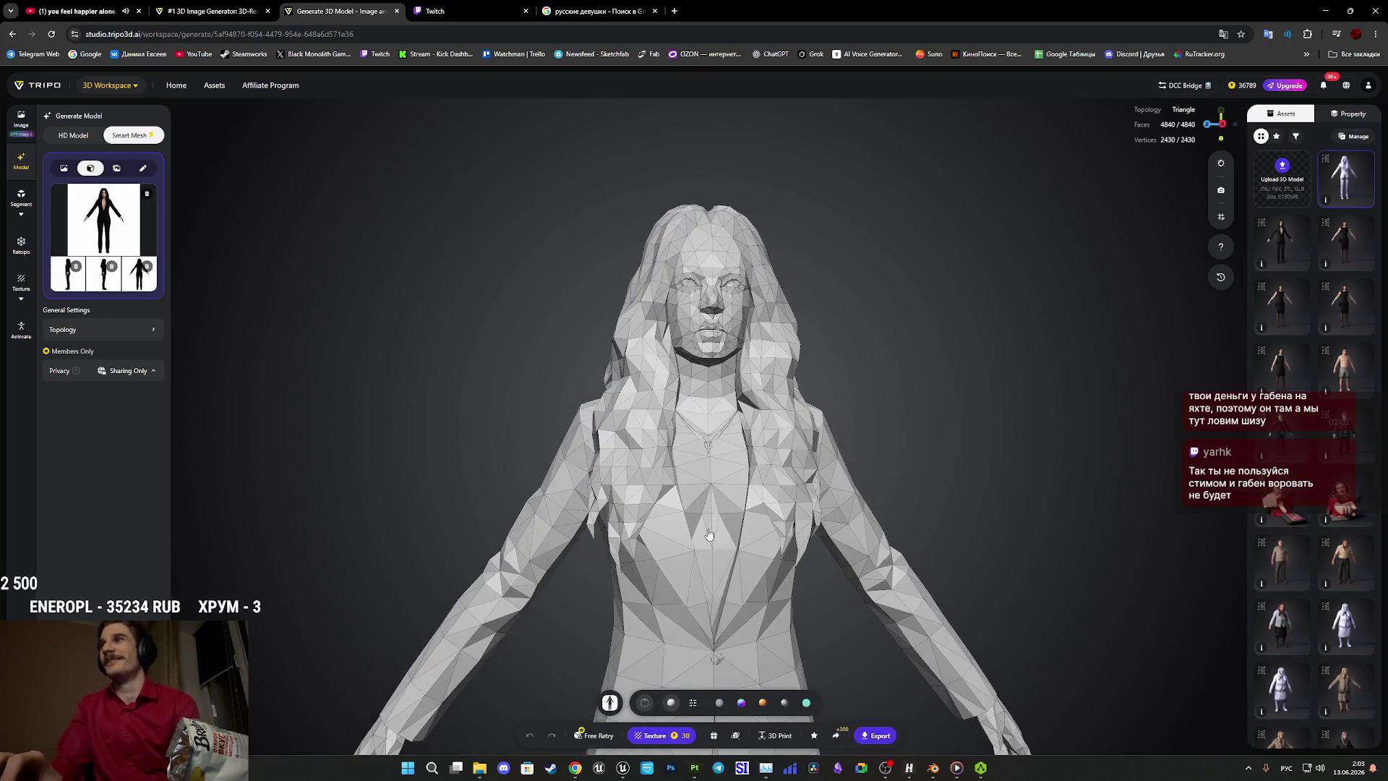
scroll(709, 534, down, 3)
right_drag(723, 524, 790, 493)
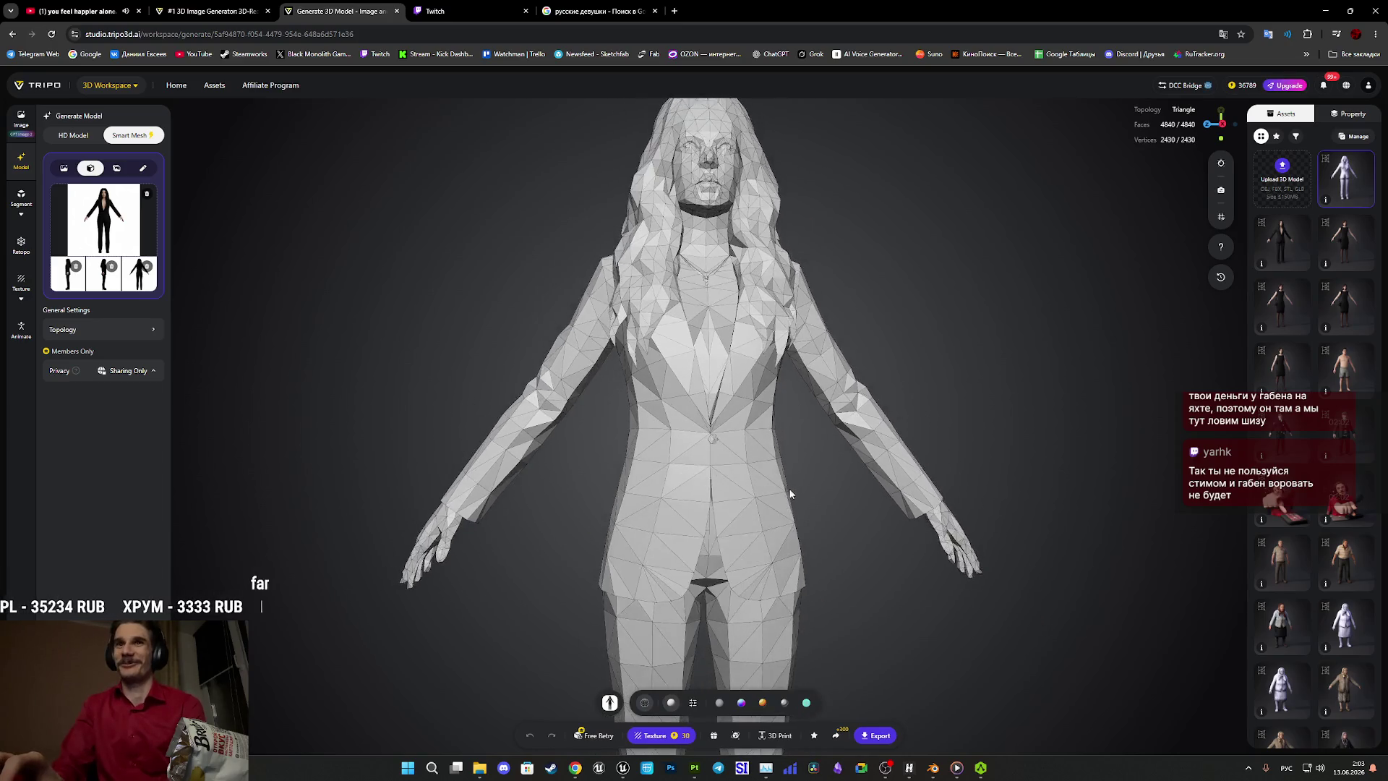
drag(790, 494, 765, 489)
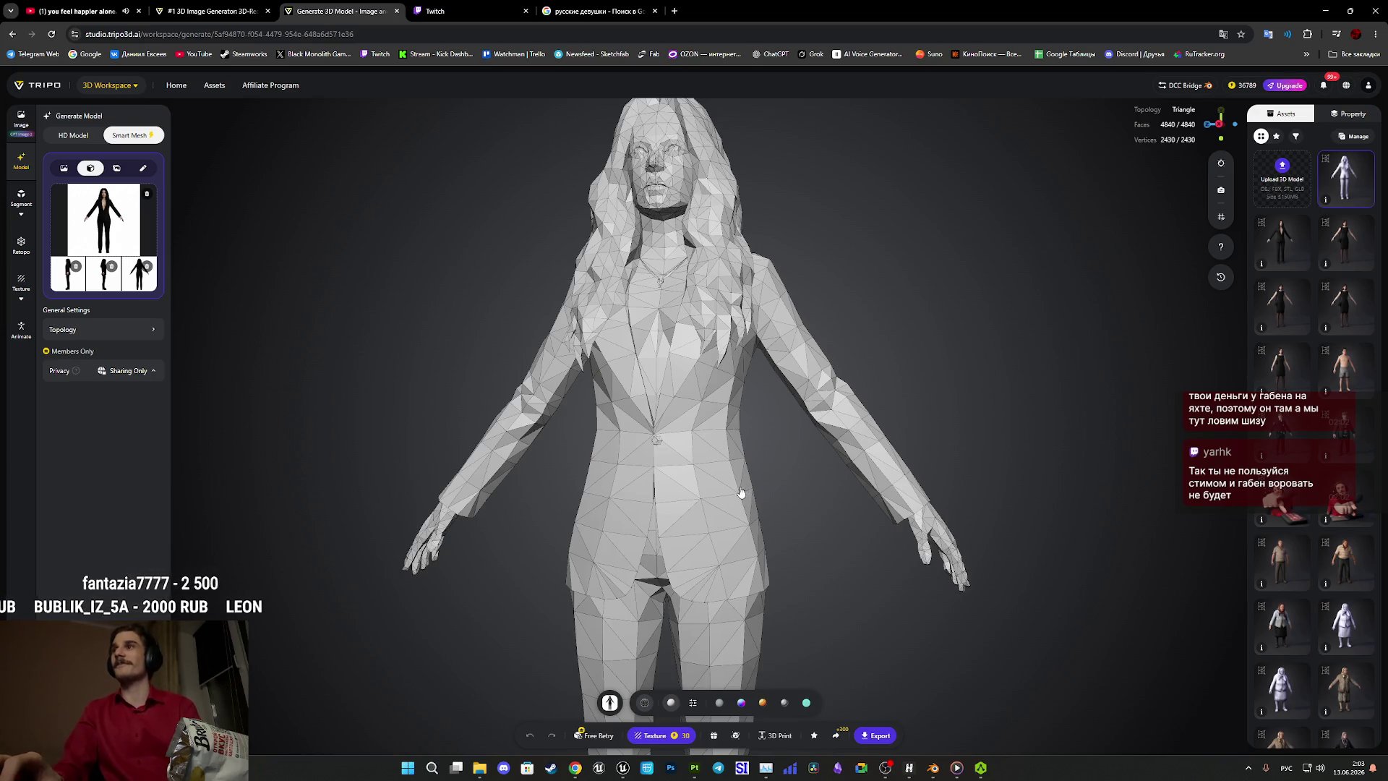
mouse_move(741, 492)
mouse_down()
mouse_move(635, 502)
mouse_move(675, 510)
mouse_move(779, 488)
mouse_move(821, 519)
mouse_up()
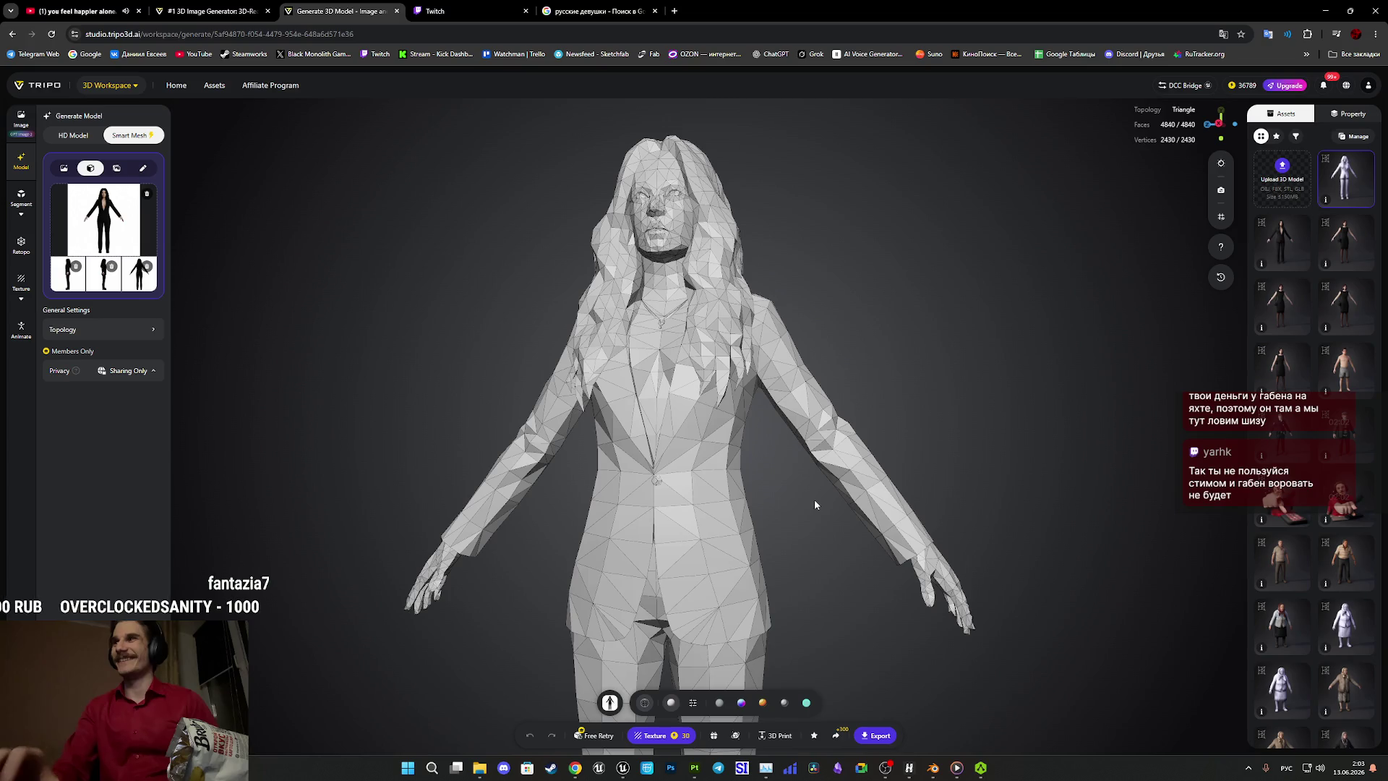
Check the left side, back, right hand and legs, then start texturing the mesh.
drag(930, 436, 884, 464)
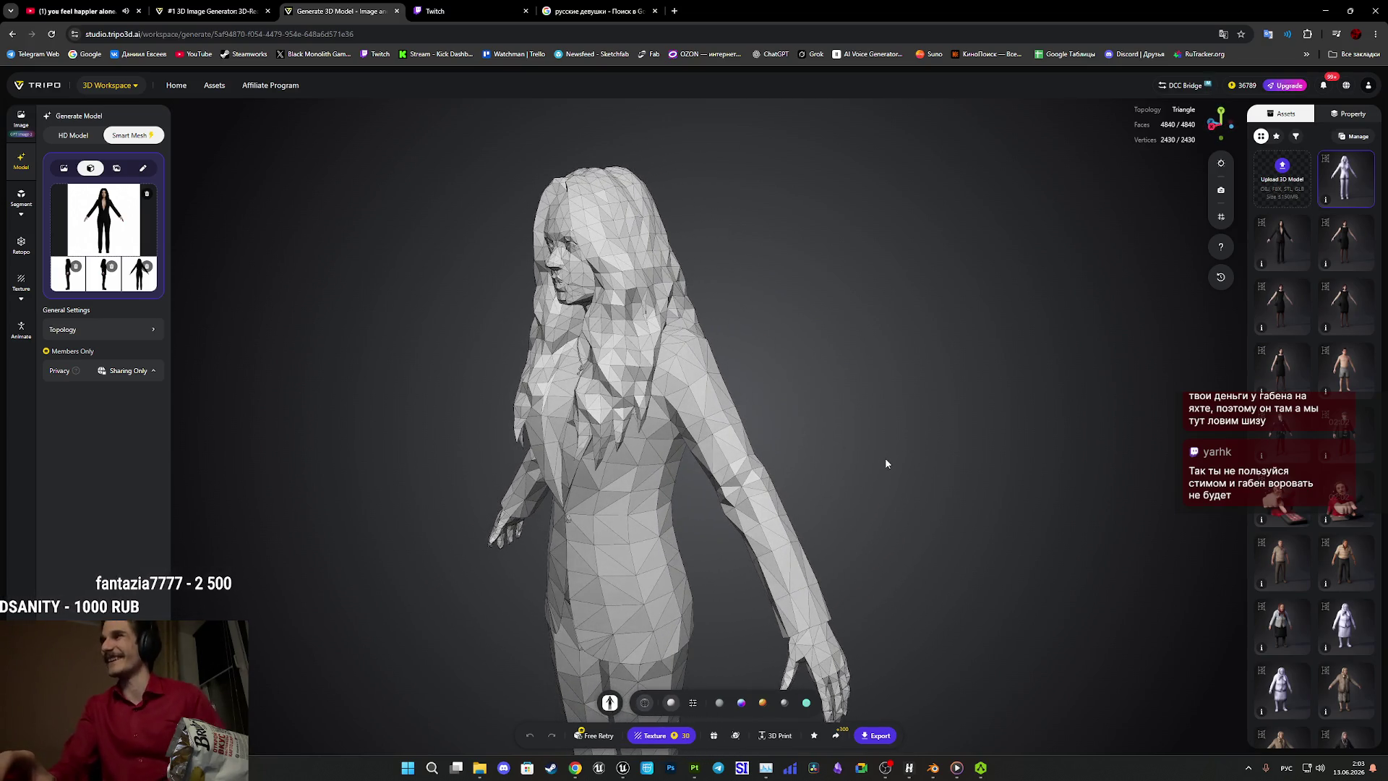
drag(884, 432, 847, 433)
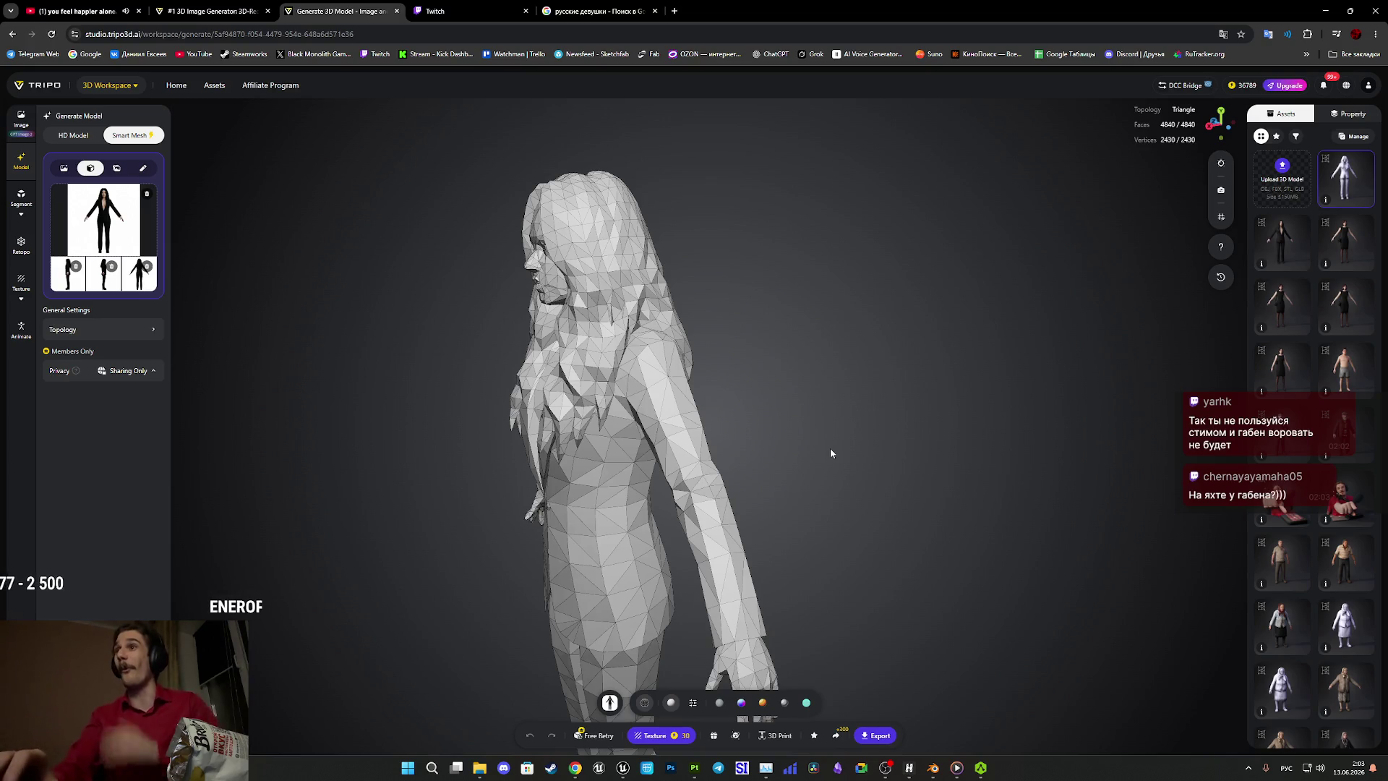
drag(814, 440, 735, 442)
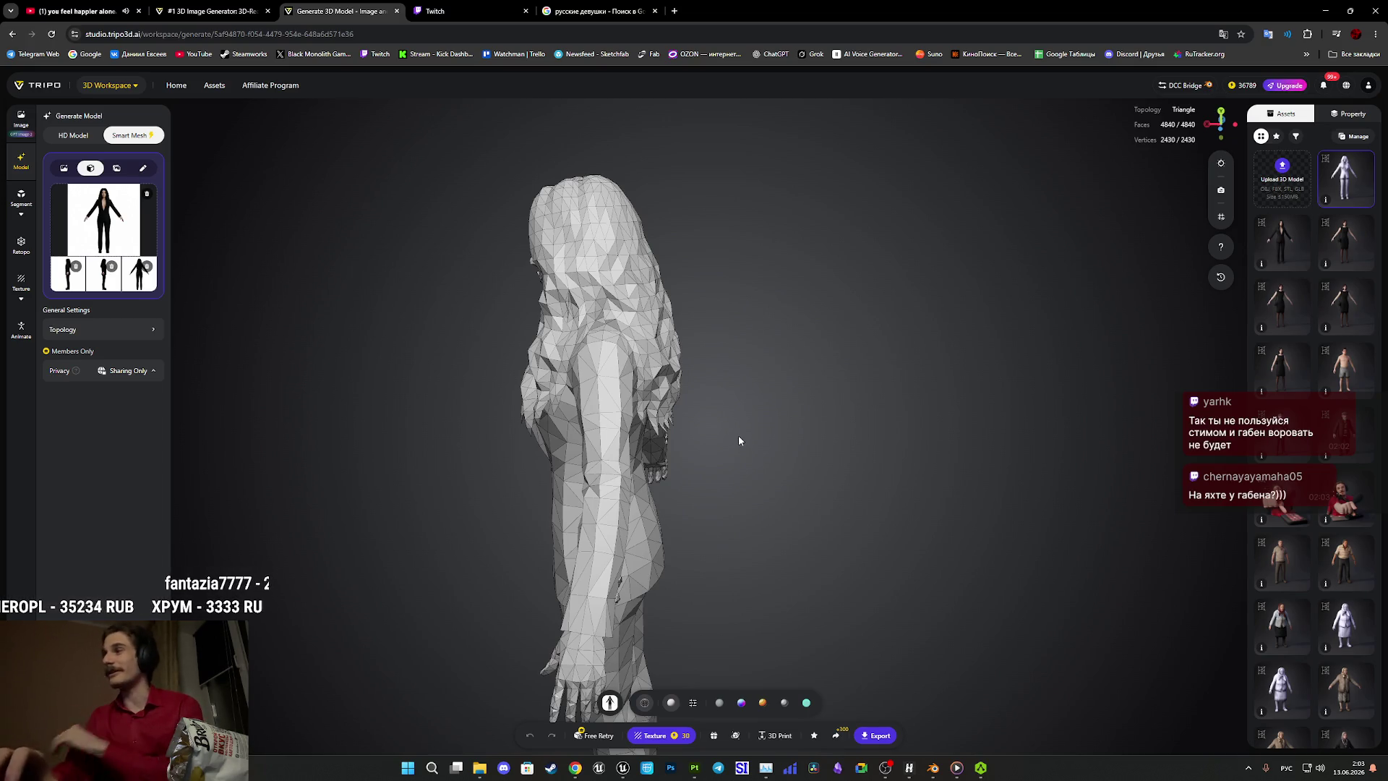
mouse_move(734, 458)
mouse_down()
mouse_move(609, 446)
mouse_move(620, 405)
mouse_move(821, 381)
mouse_move(882, 425)
mouse_up()
scroll(619, 397, up, 3)
mouse_move(882, 425)
right_down()
mouse_move(900, 422)
mouse_move(843, 371)
mouse_move(818, 221)
mouse_move(868, 388)
right_up()
scroll(867, 389, up, 5)
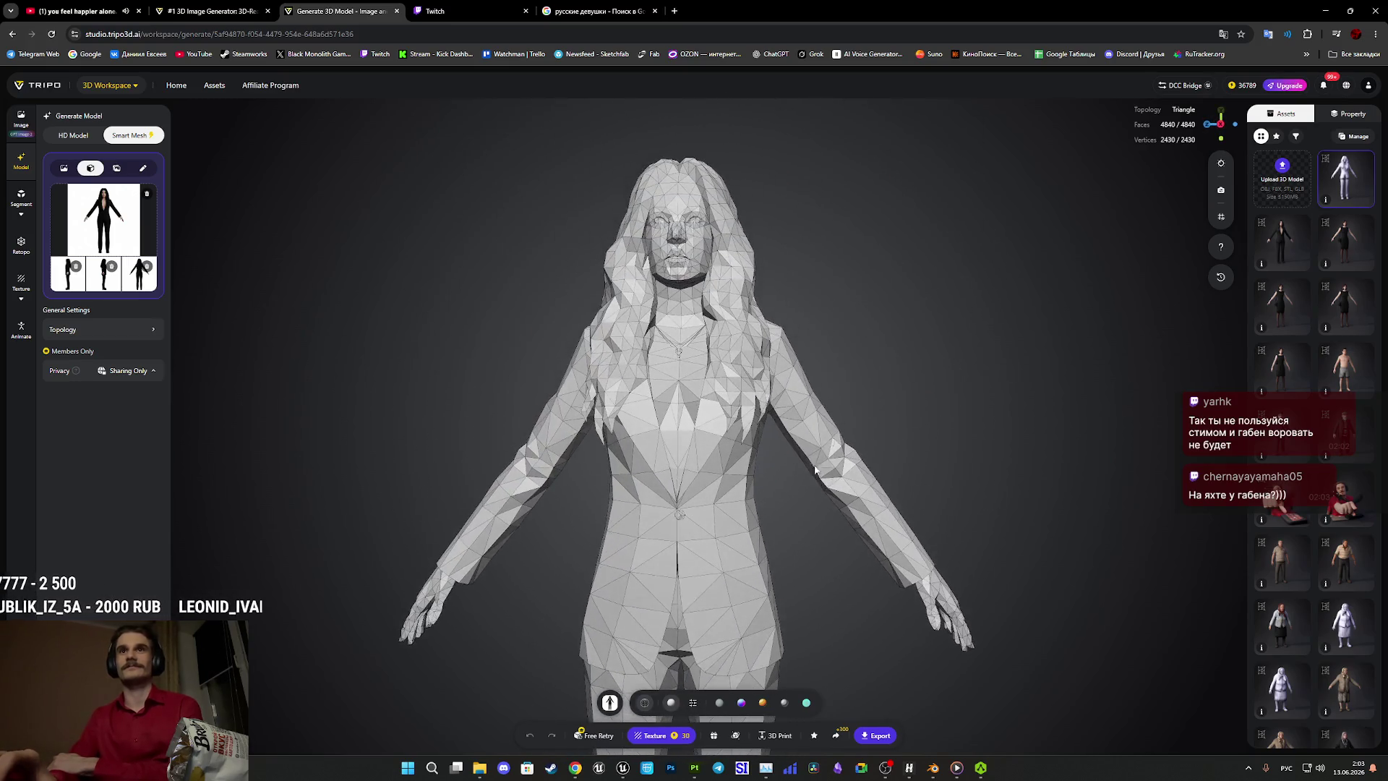
mouse_move(893, 396)
mouse_down()
mouse_move(843, 397)
mouse_move(902, 418)
mouse_move(882, 423)
mouse_up()
click(654, 736)
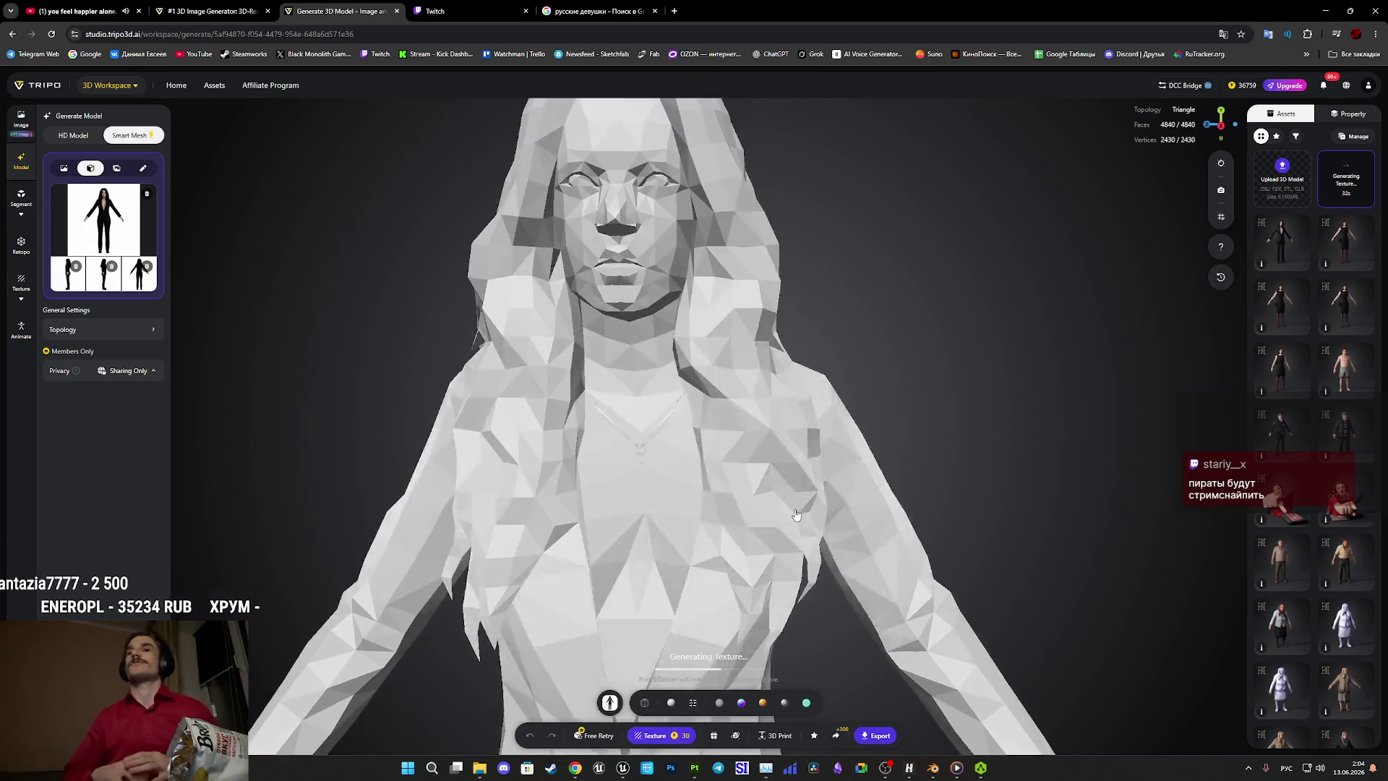
Zoom in to view the head from below, then open a new browser tab.
scroll(796, 515, up, 3)
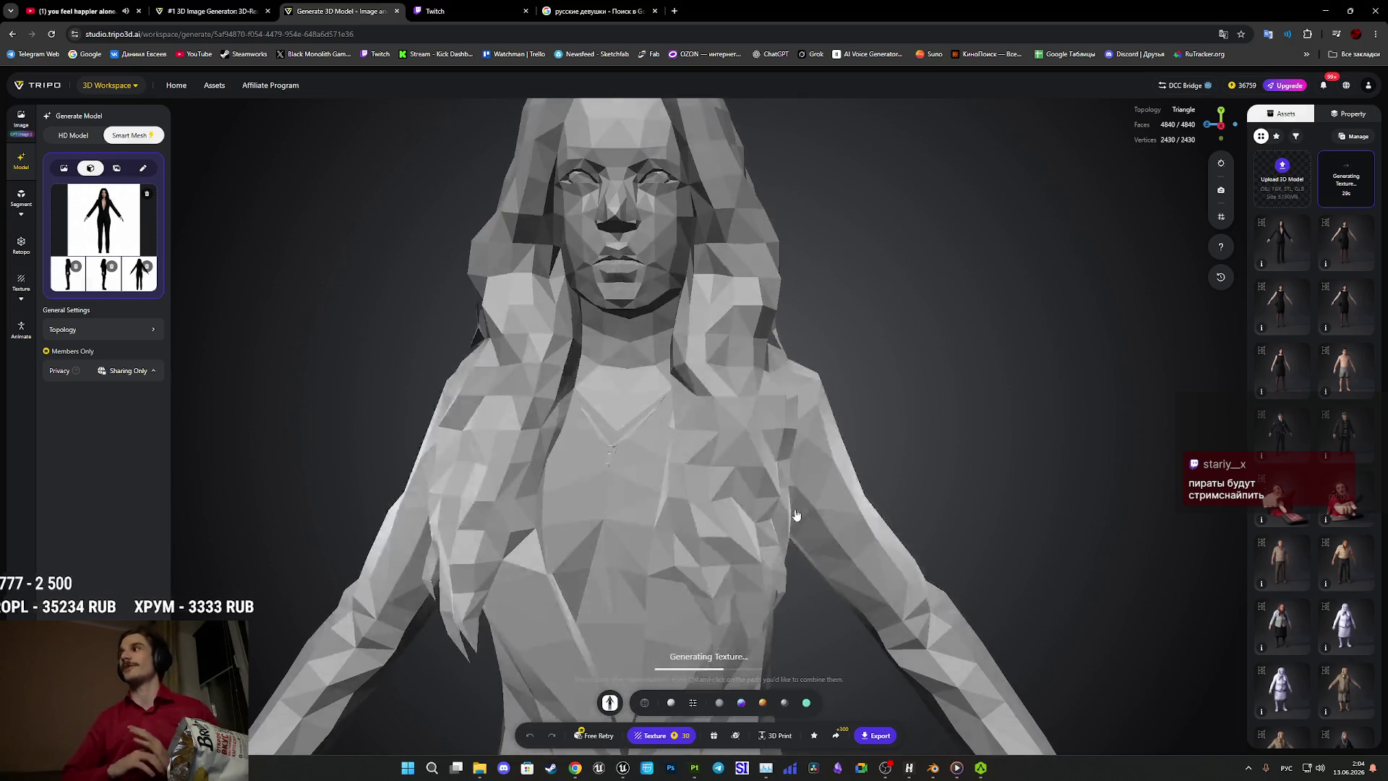
scroll(796, 515, up, 2)
drag(796, 515, 752, 376)
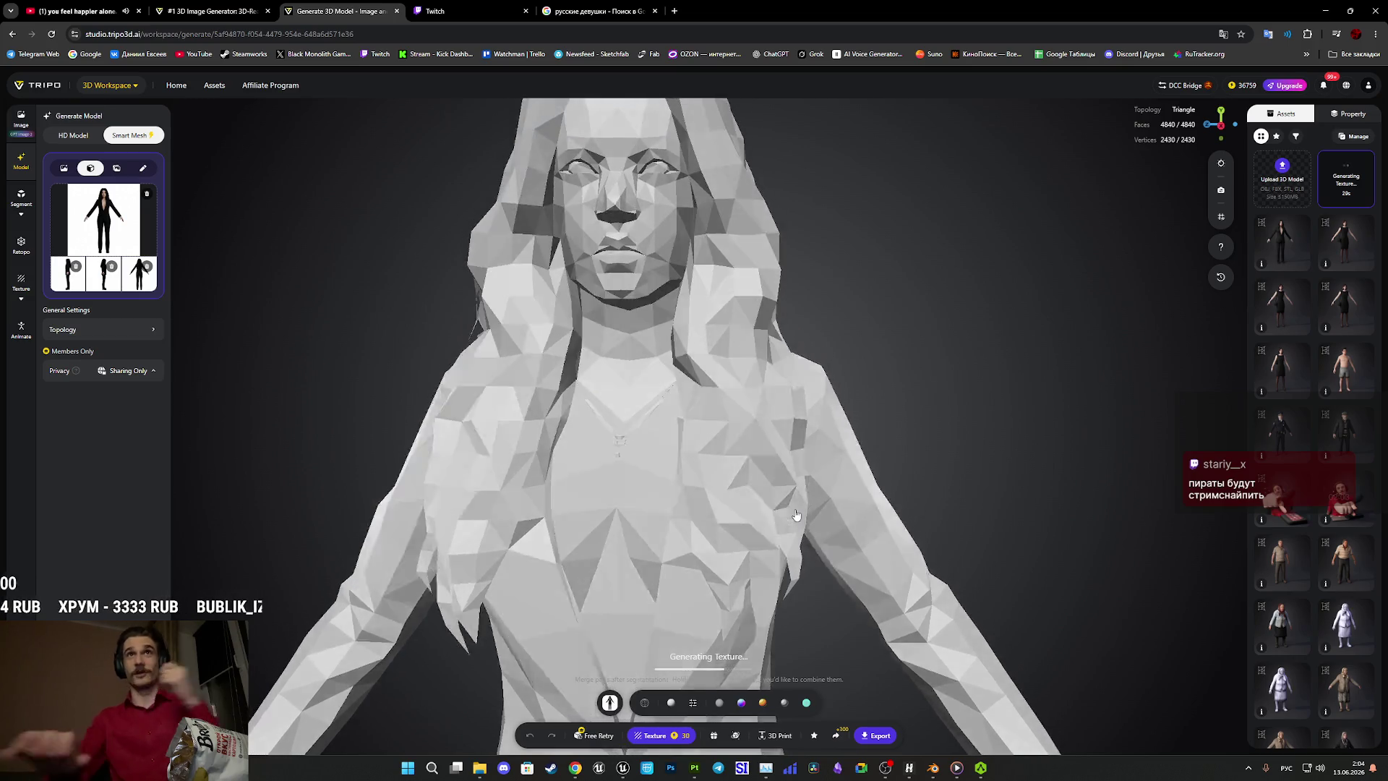
click(677, 10)
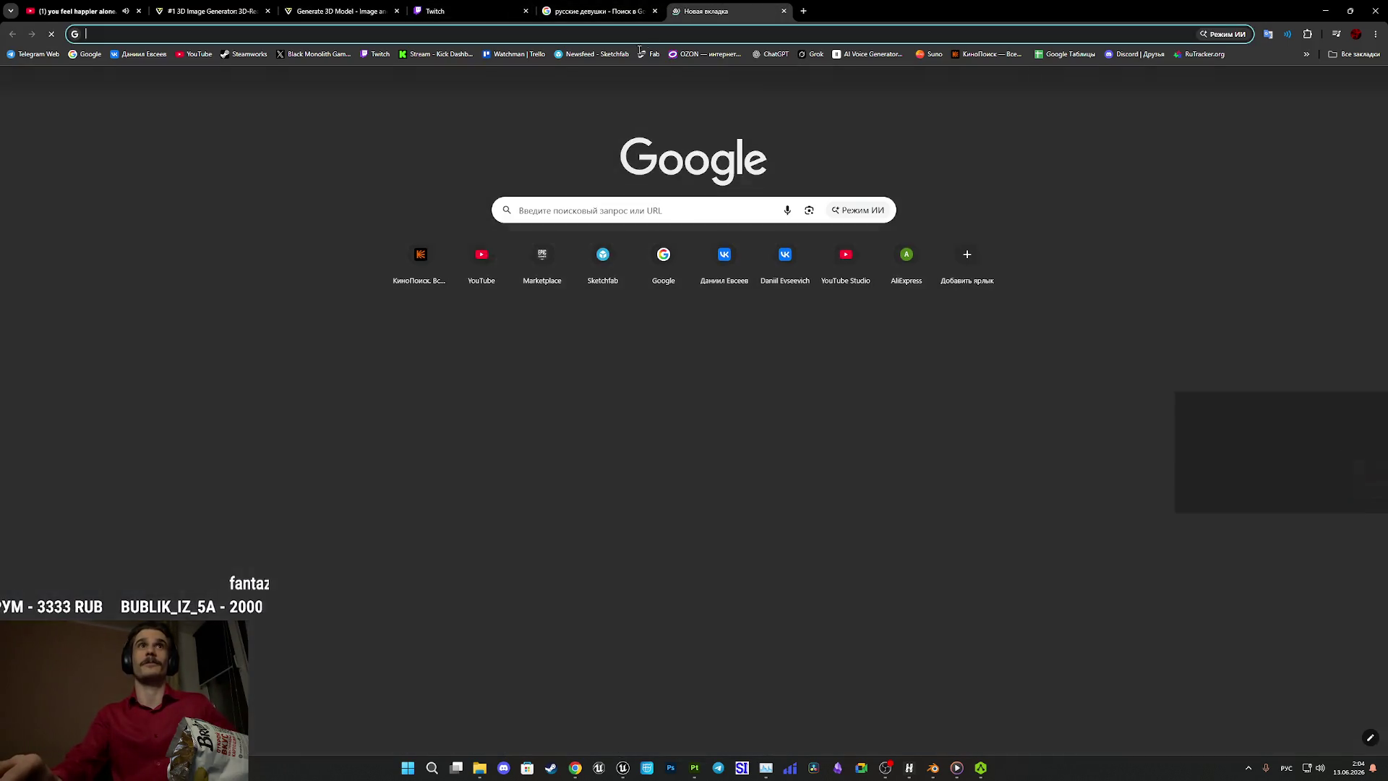
Search Google for 'яхта купить' and browse the Sunseeker Russia Voronezh yacht listings.
text(я)
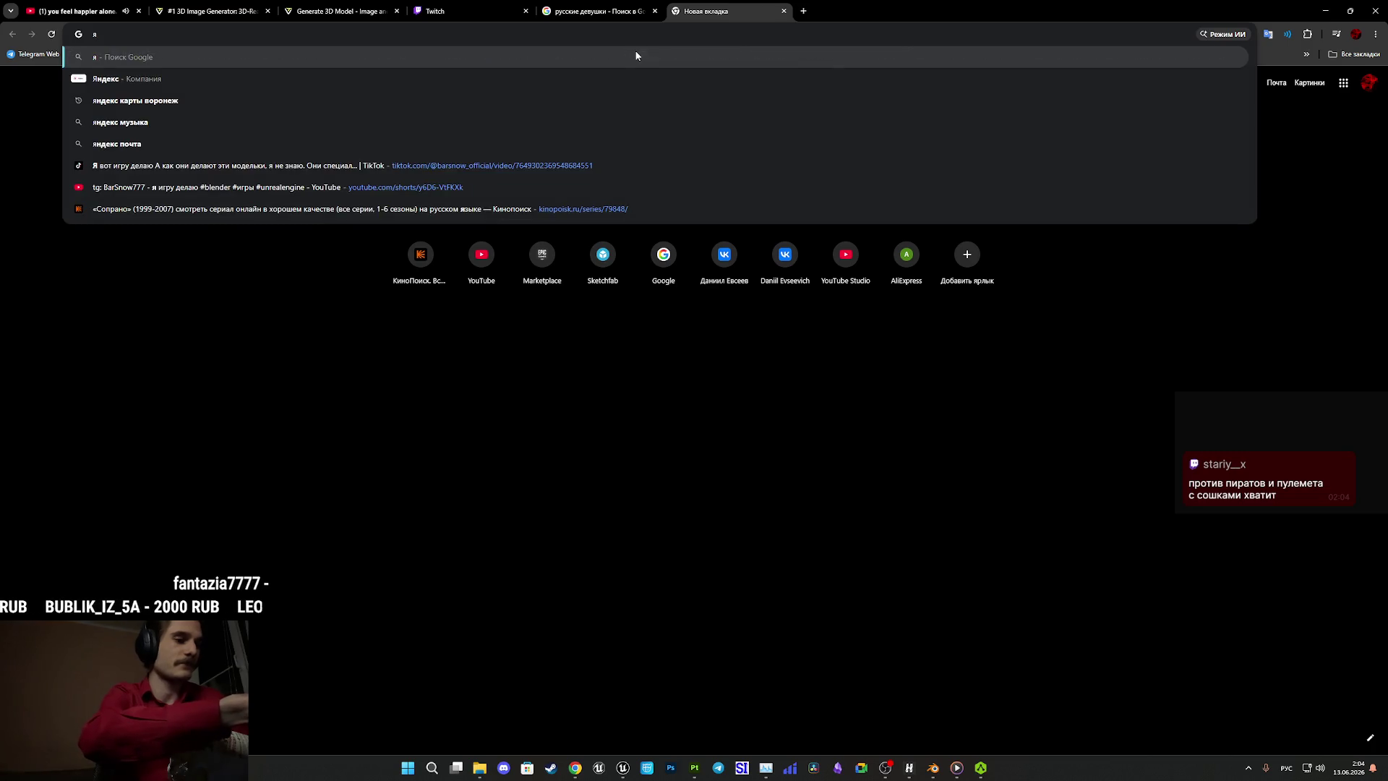
text(хта купить)
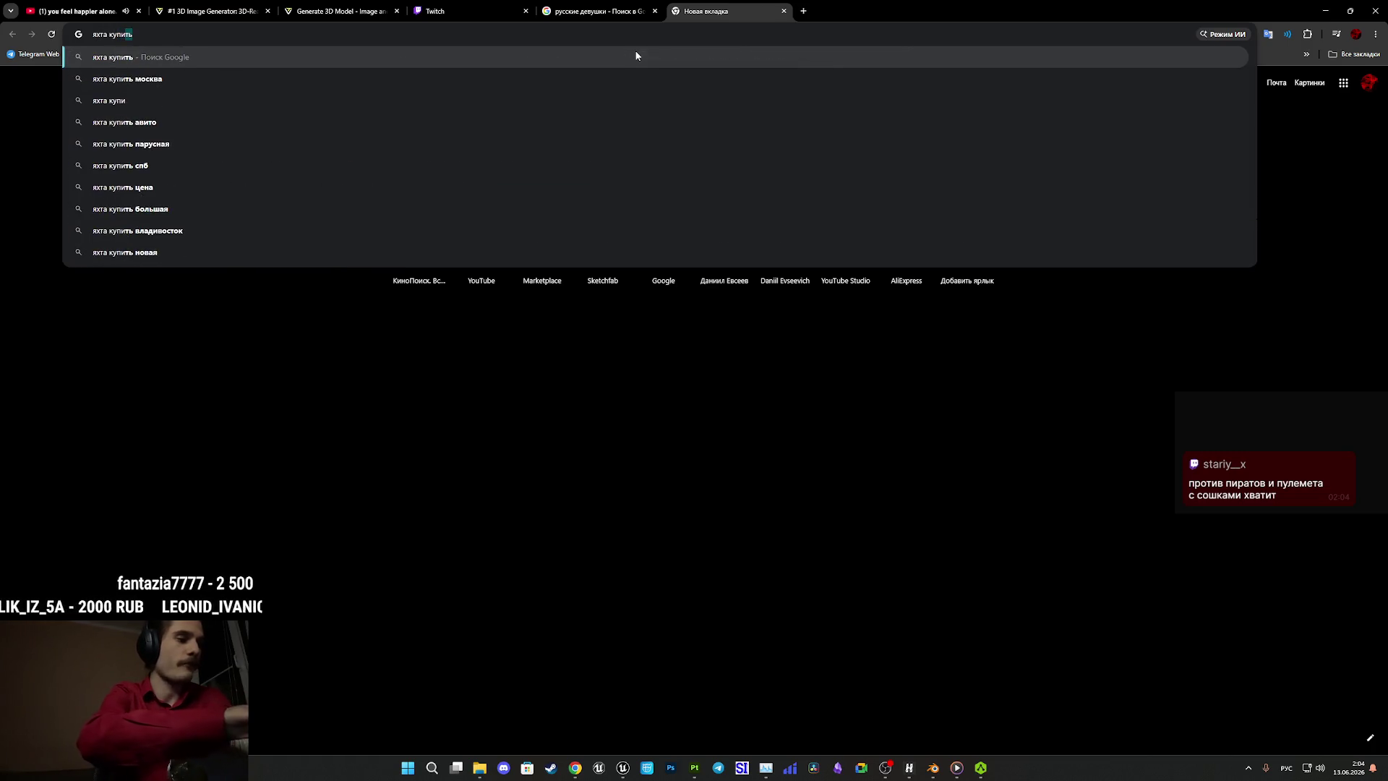
key(Return)
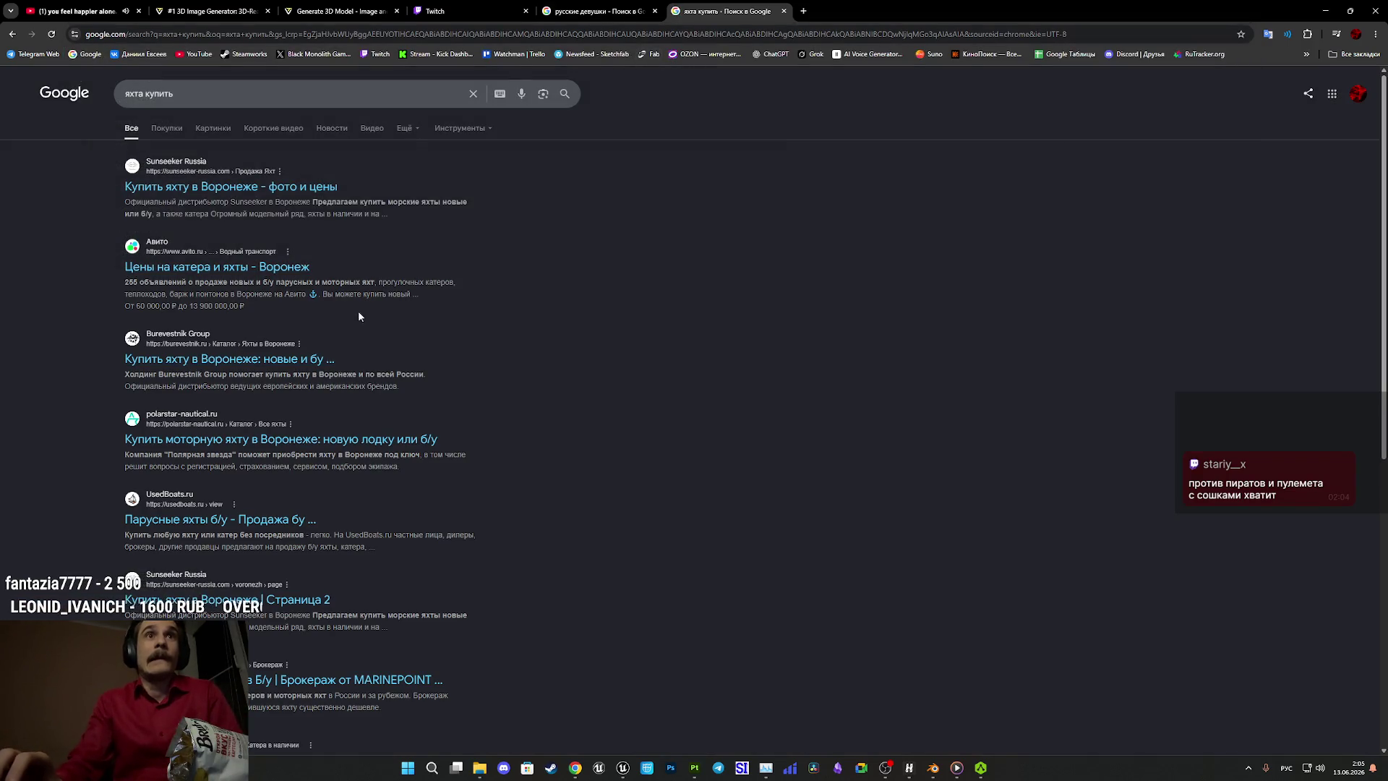
middle_click(275, 196)
key(ctrl+Tab)
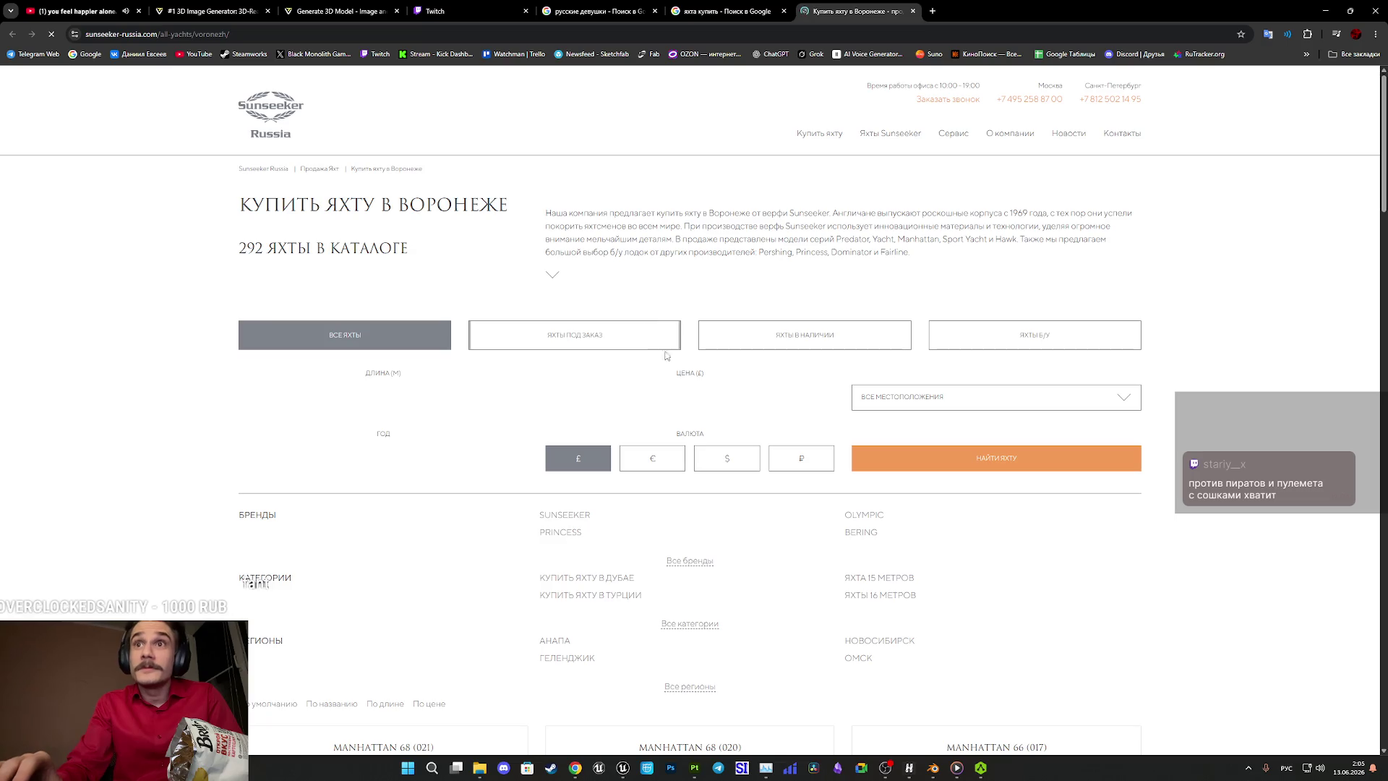
scroll(667, 366, down, 2)
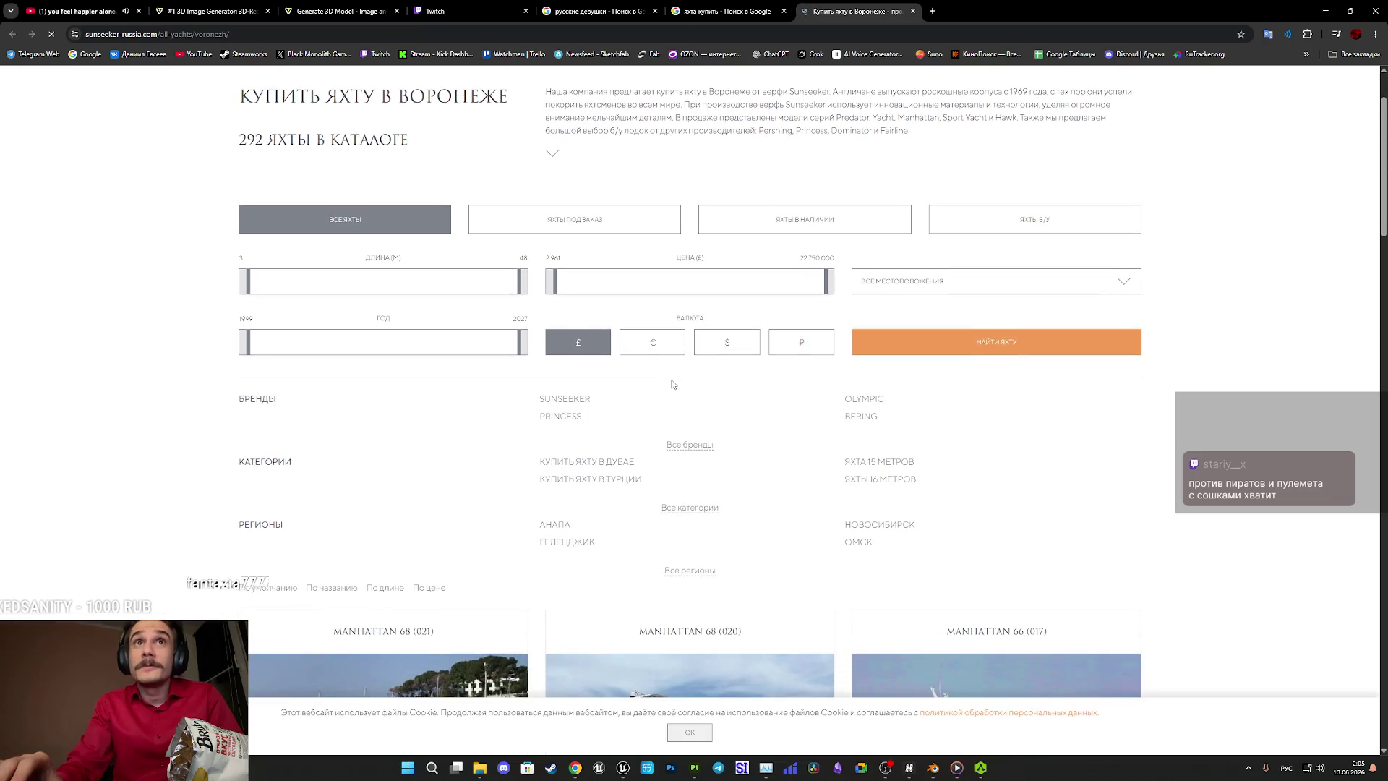
scroll(671, 384, down, 5)
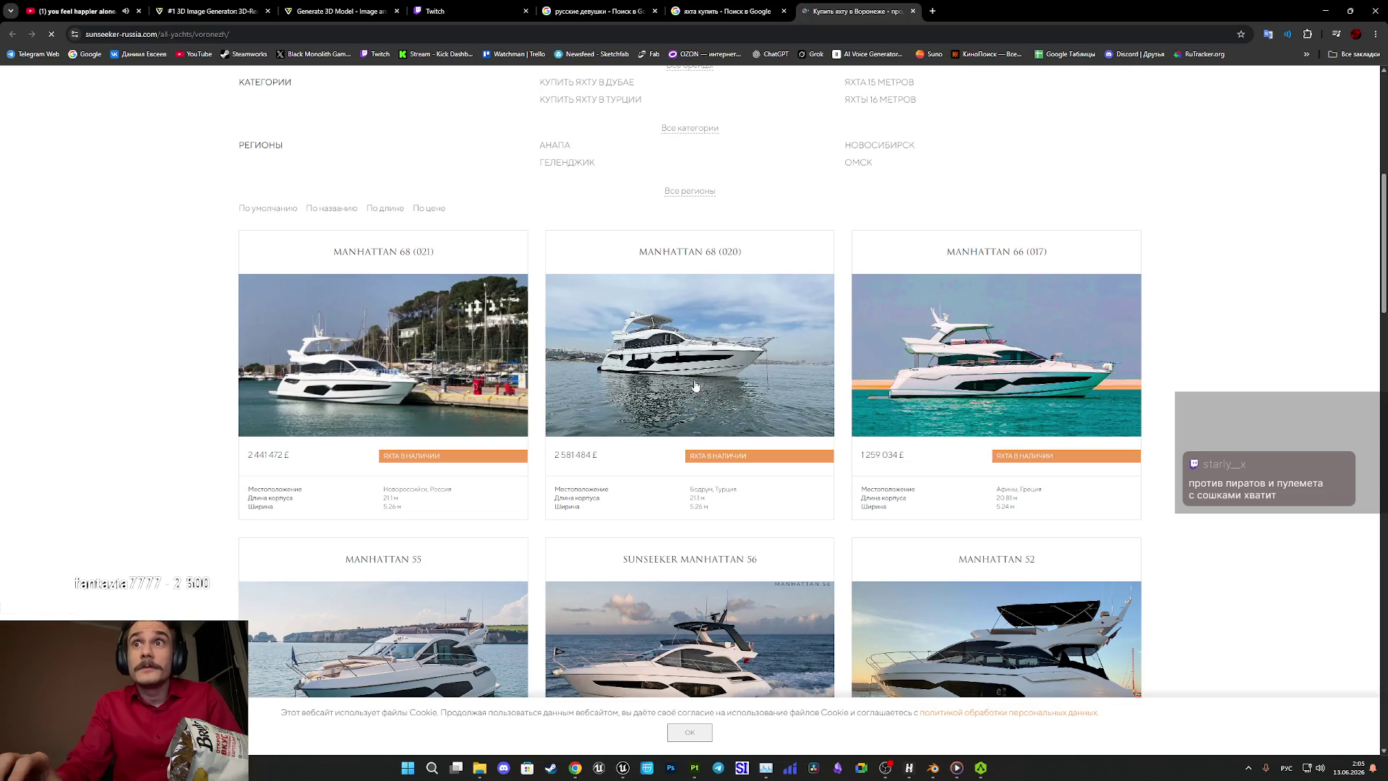
scroll(672, 385, down, 1)
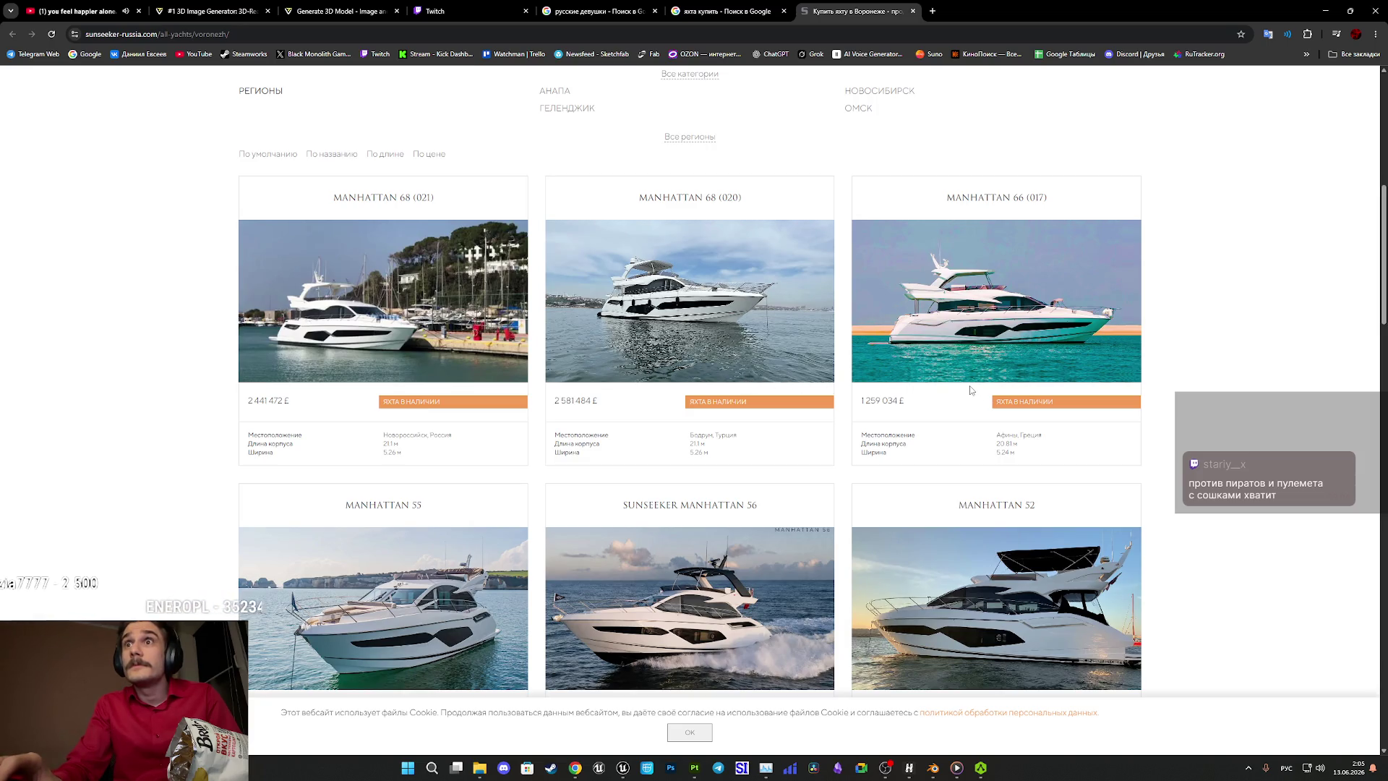
scroll(970, 390, down, 2)
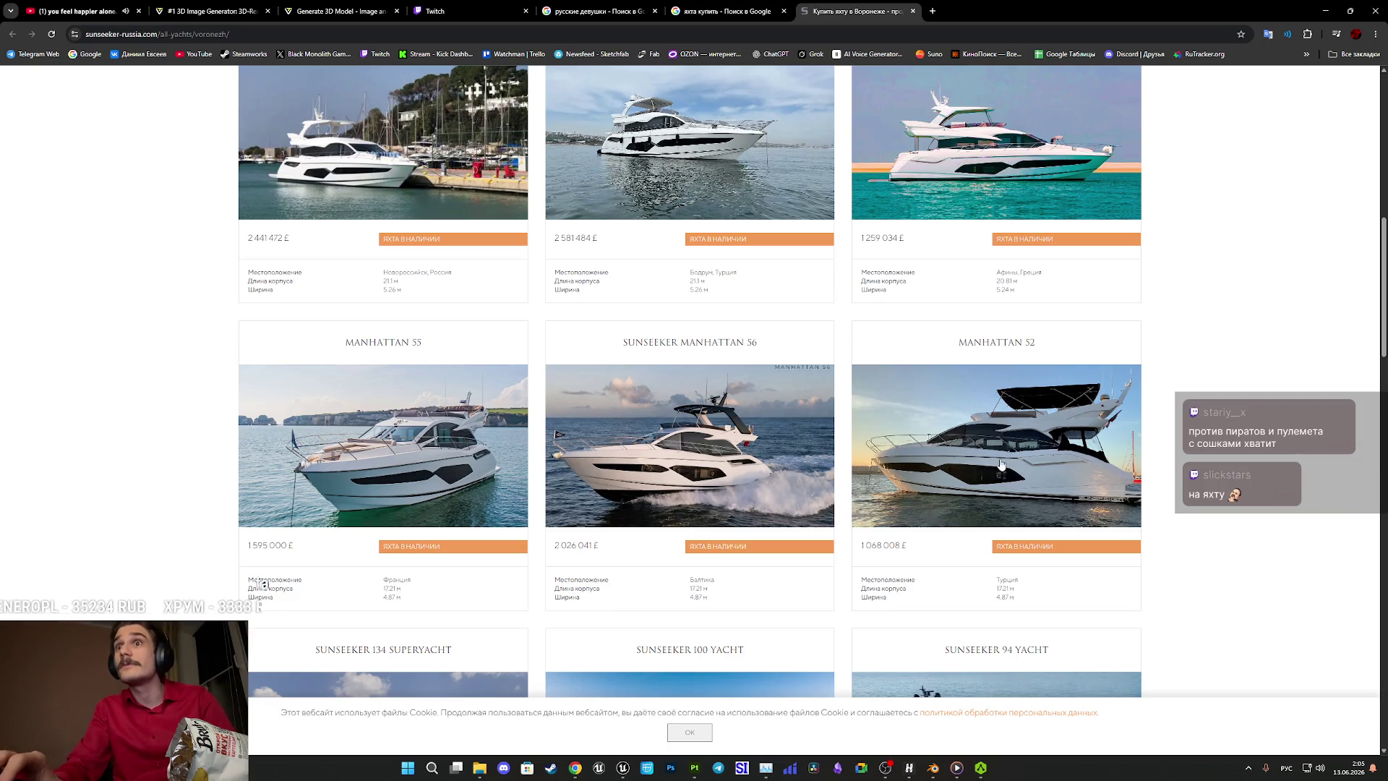
click(954, 473)
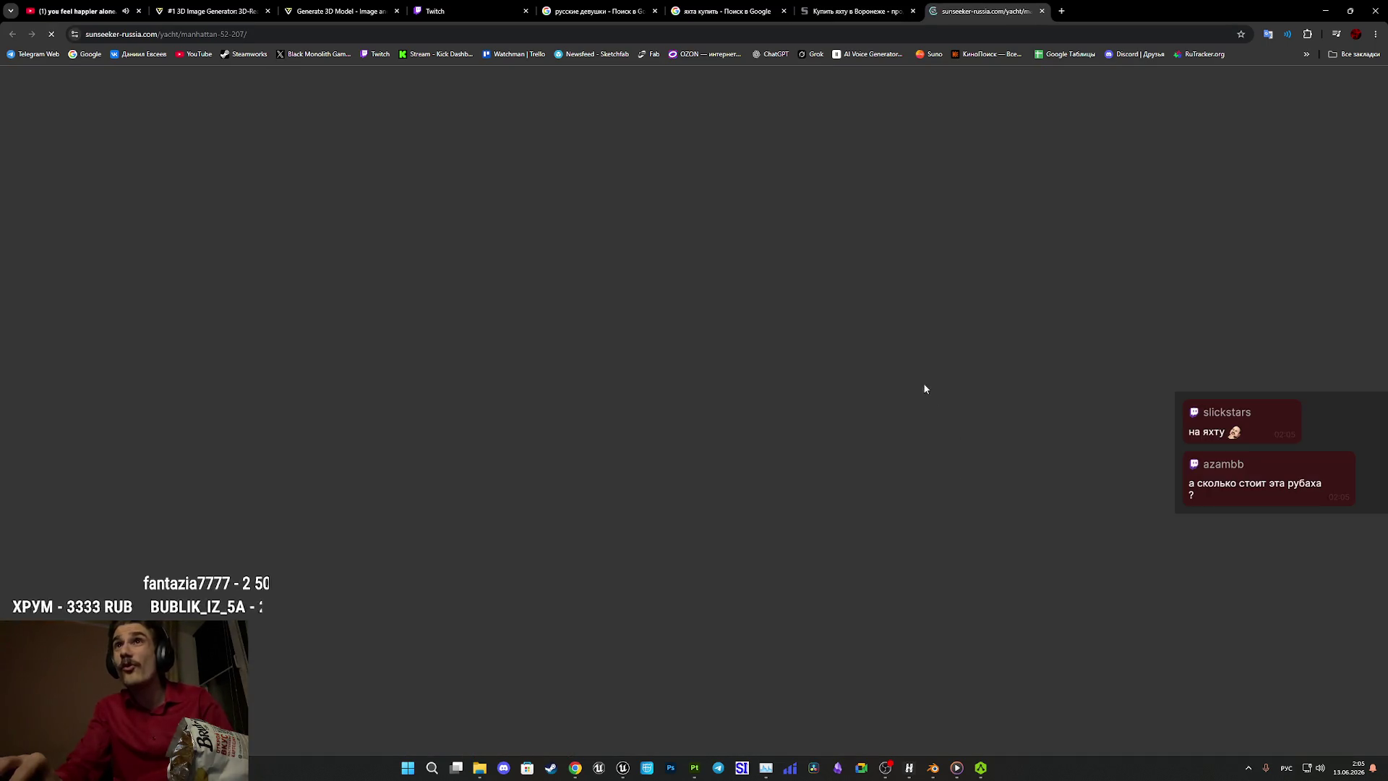
scroll(915, 355, down, 10)
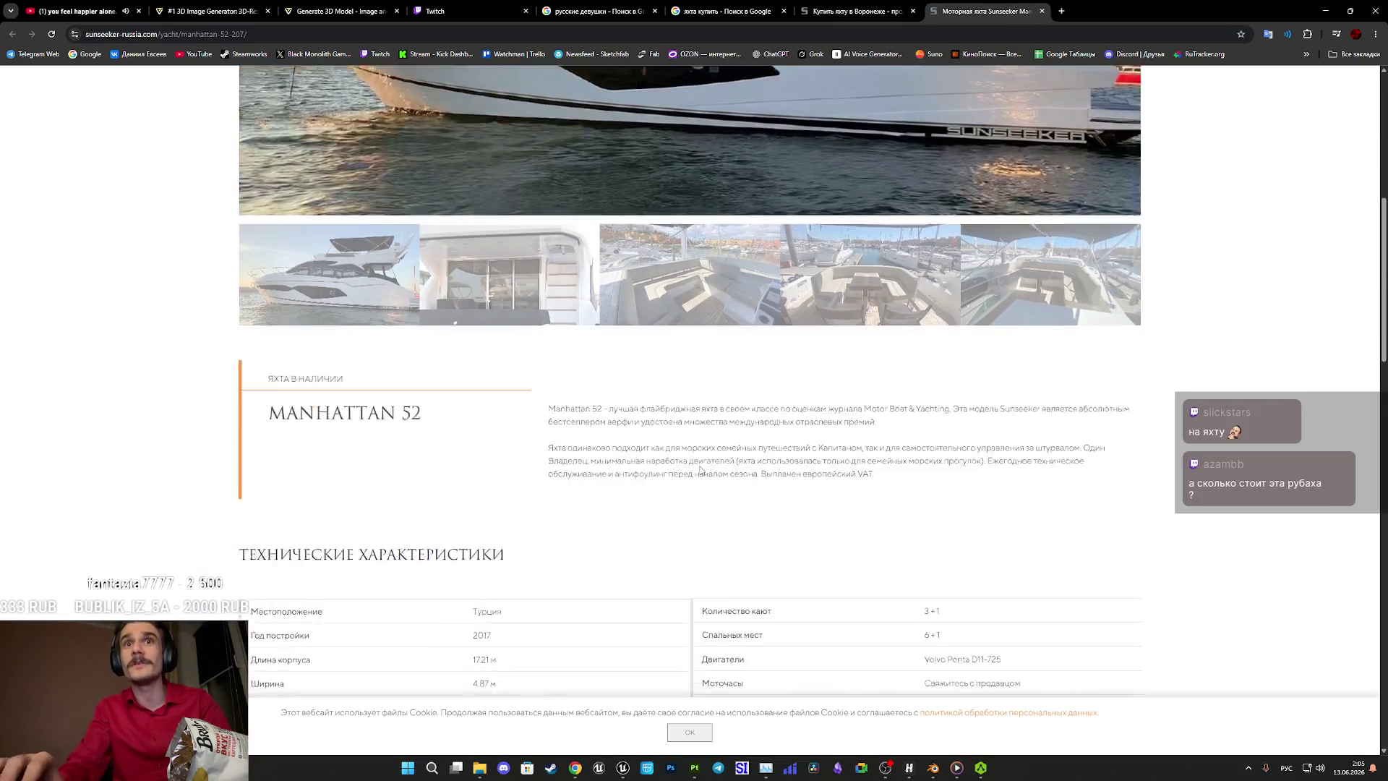
scroll(861, 483, down, 8)
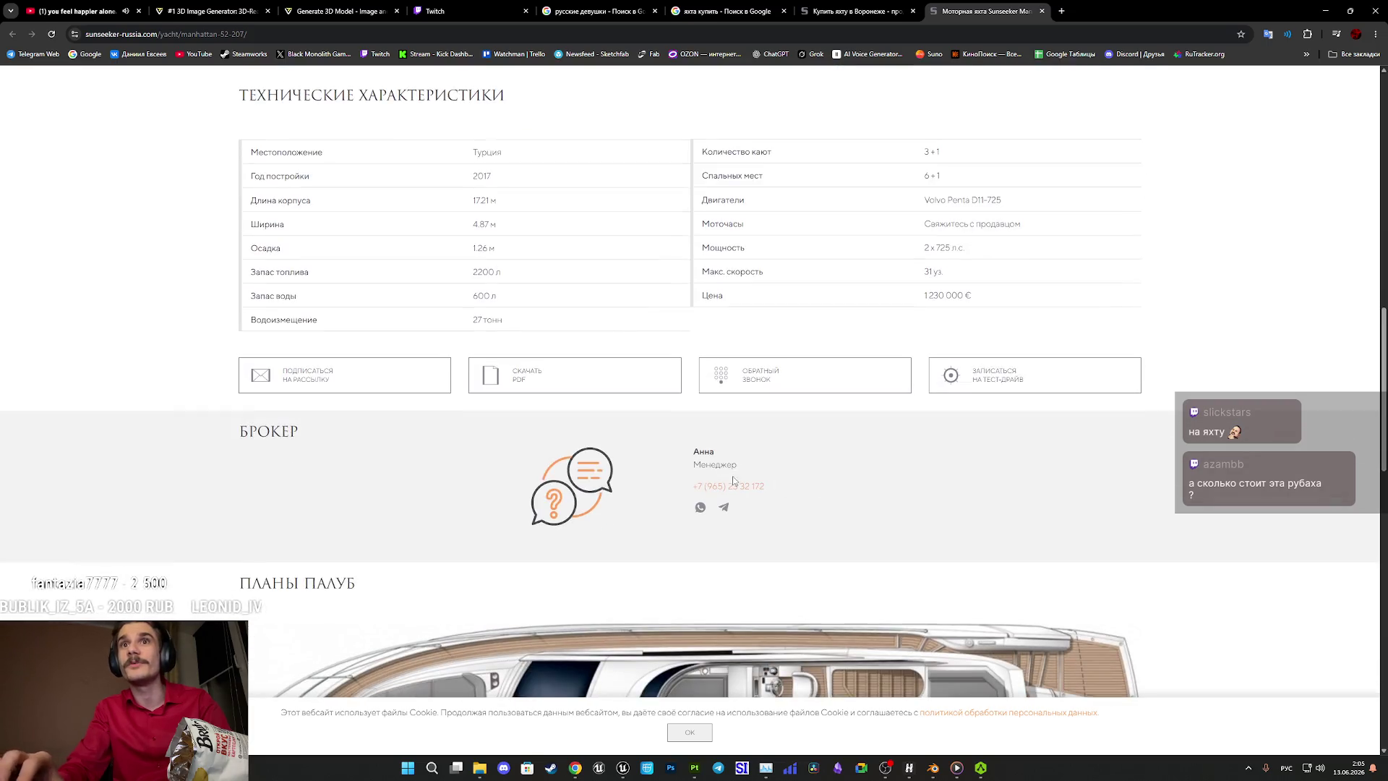
scroll(671, 463, down, 5)
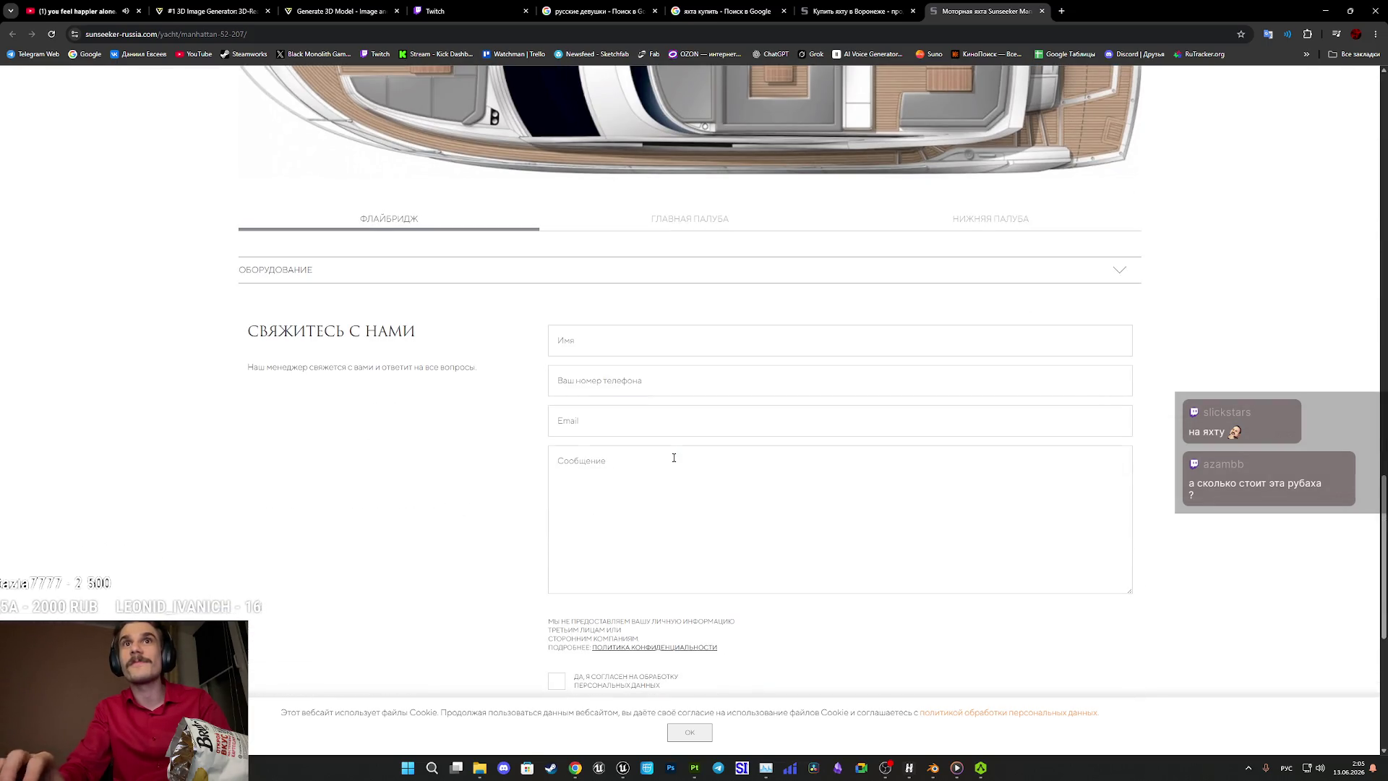
scroll(676, 465, down, 5)
scroll(679, 459, up, 11)
scroll(682, 460, up, 10)
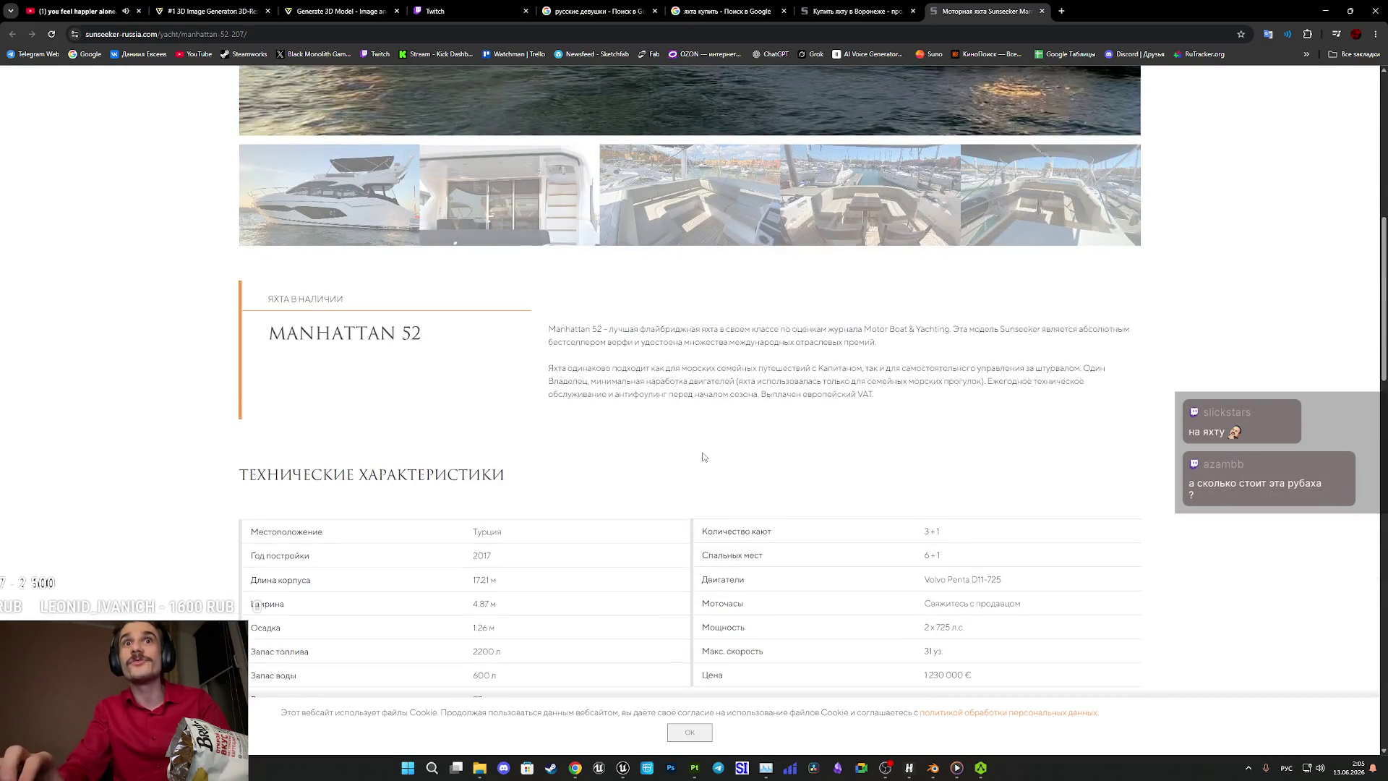
scroll(703, 452, up, 8)
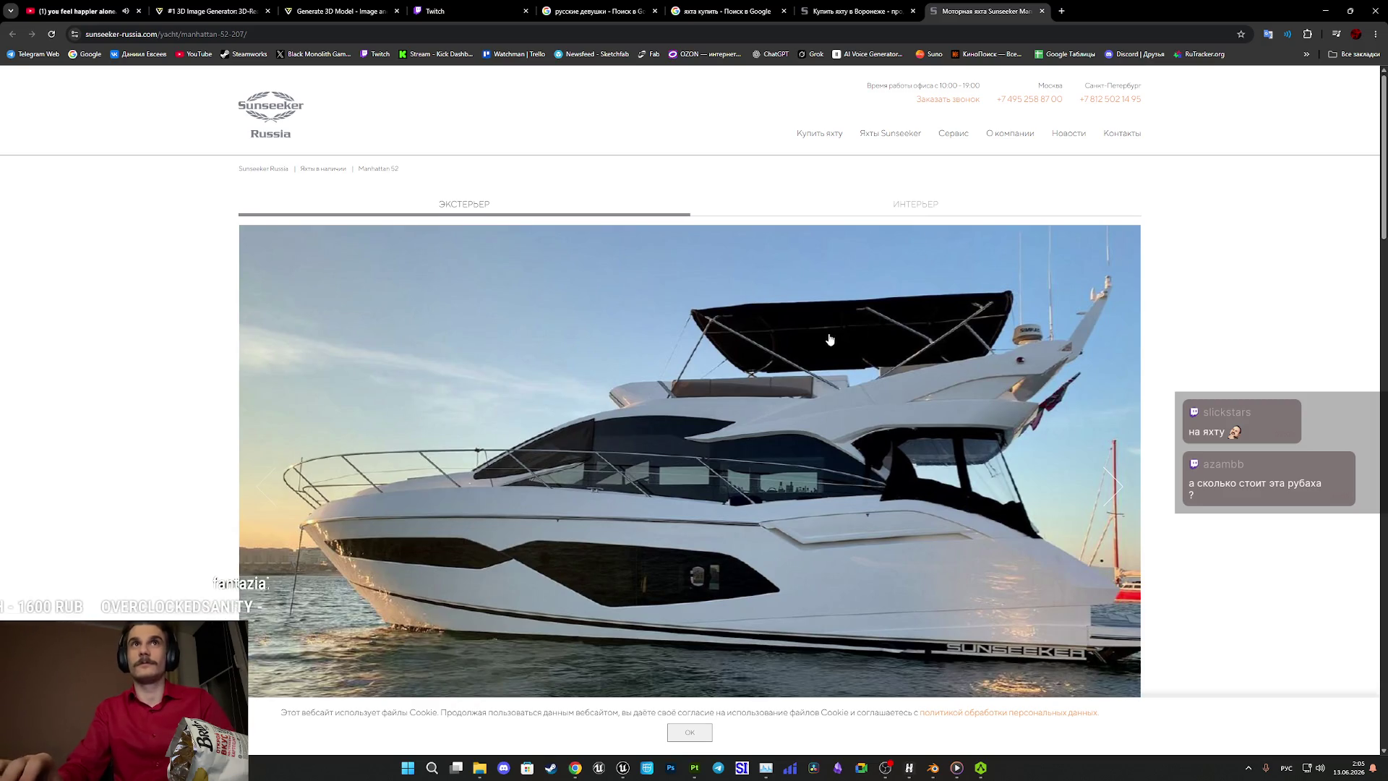
scroll(829, 339, down, 8)
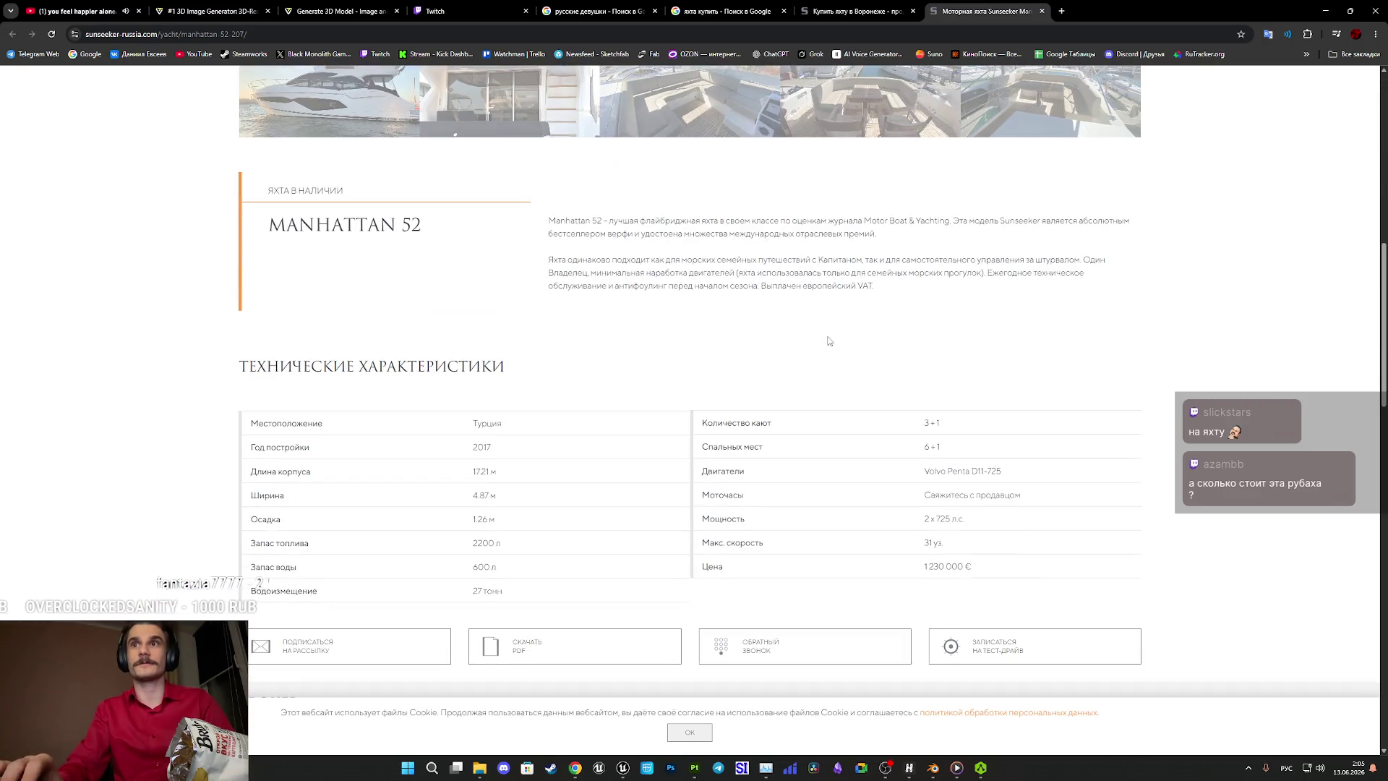
scroll(829, 341, down, 15)
scroll(837, 346, up, 5)
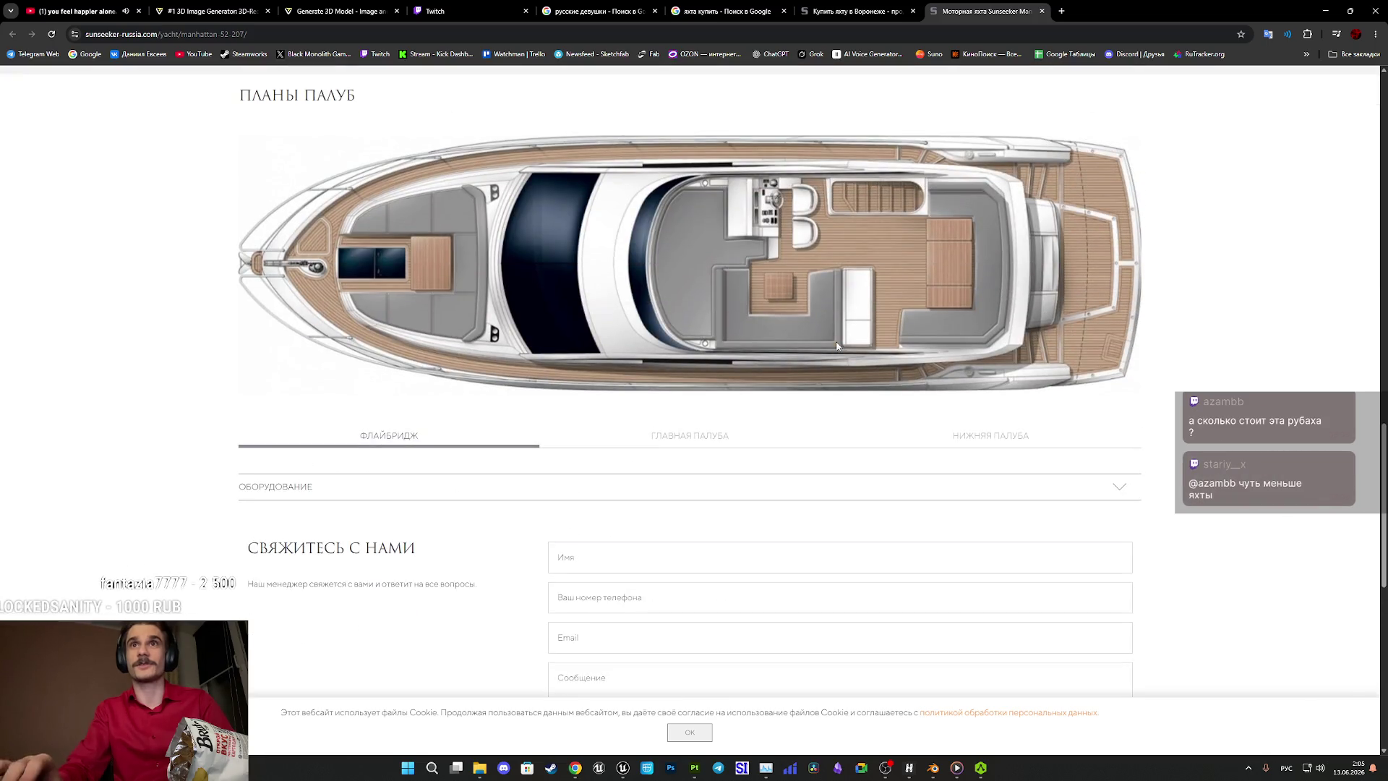
click(683, 435)
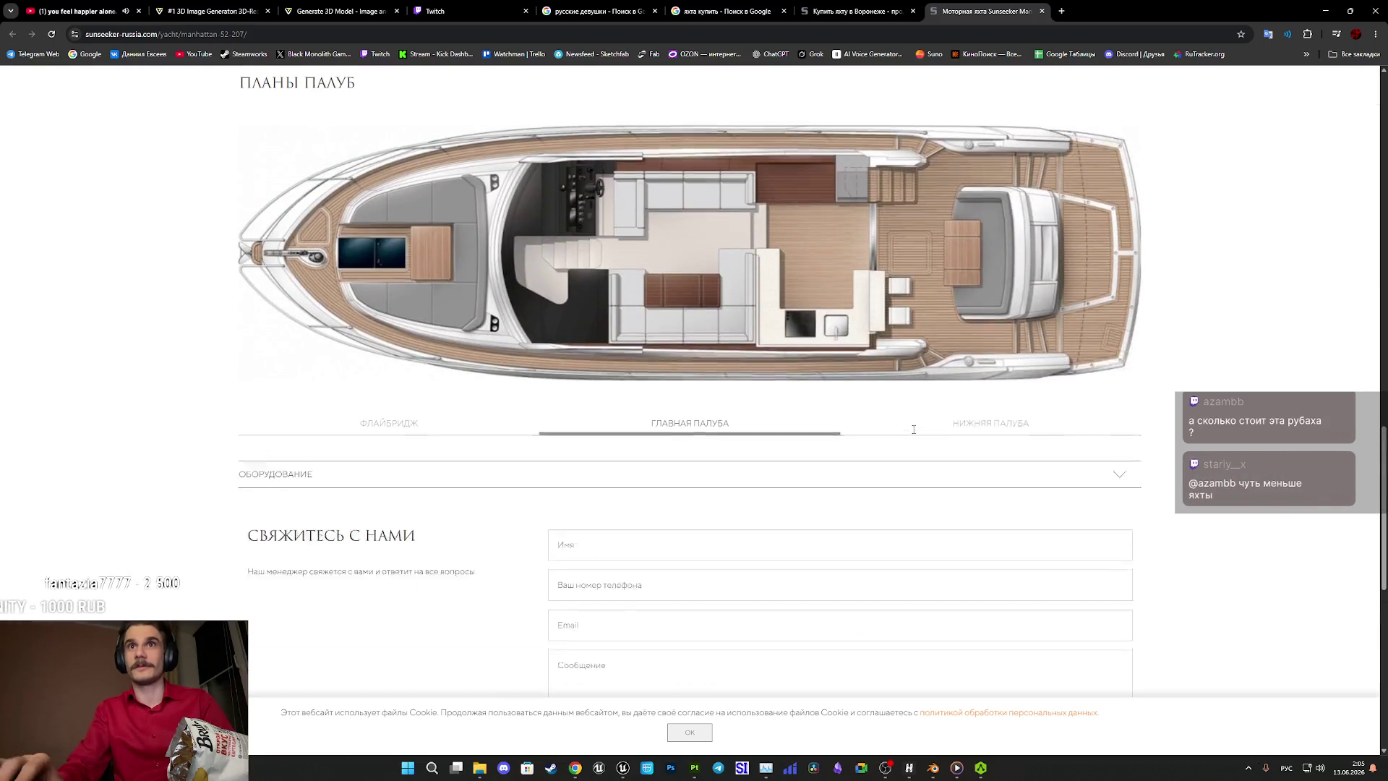
click(960, 437)
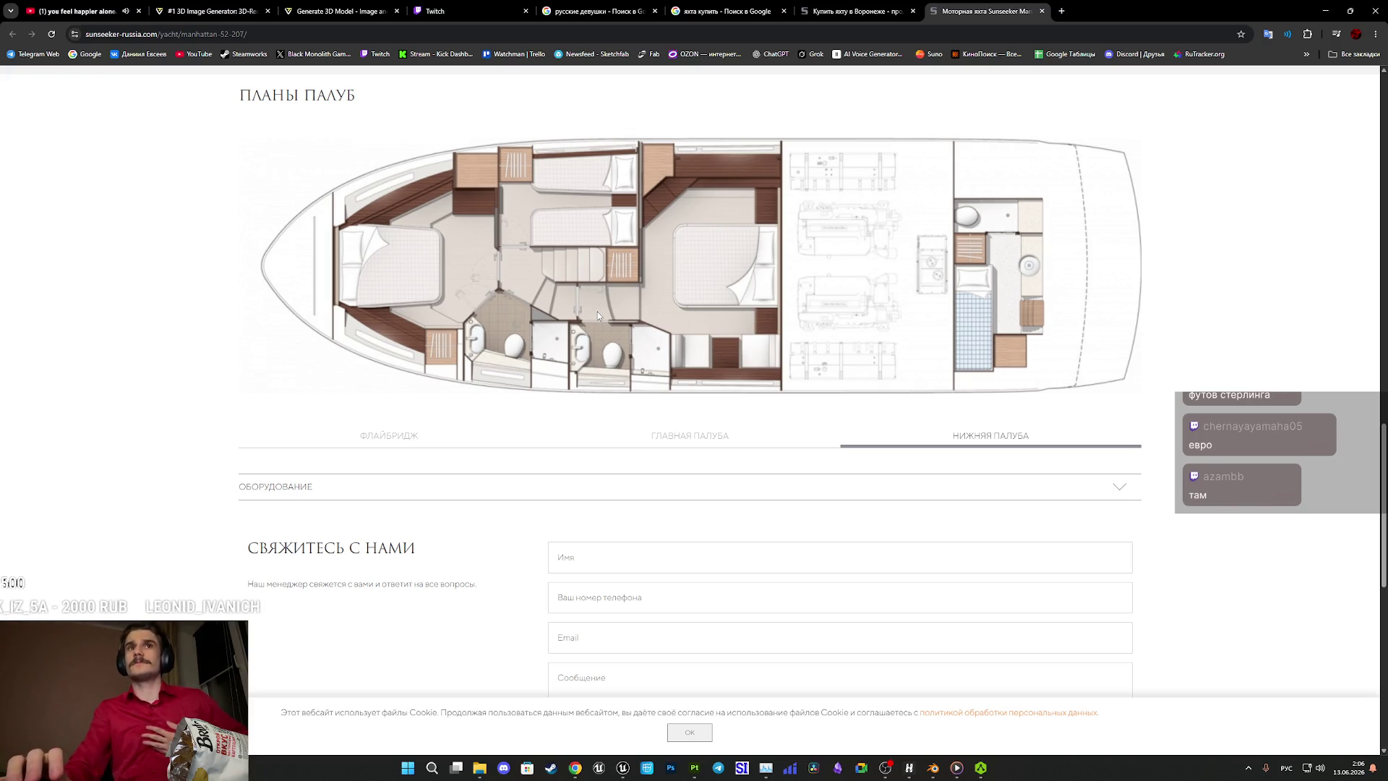
scroll(873, 596, down, 7)
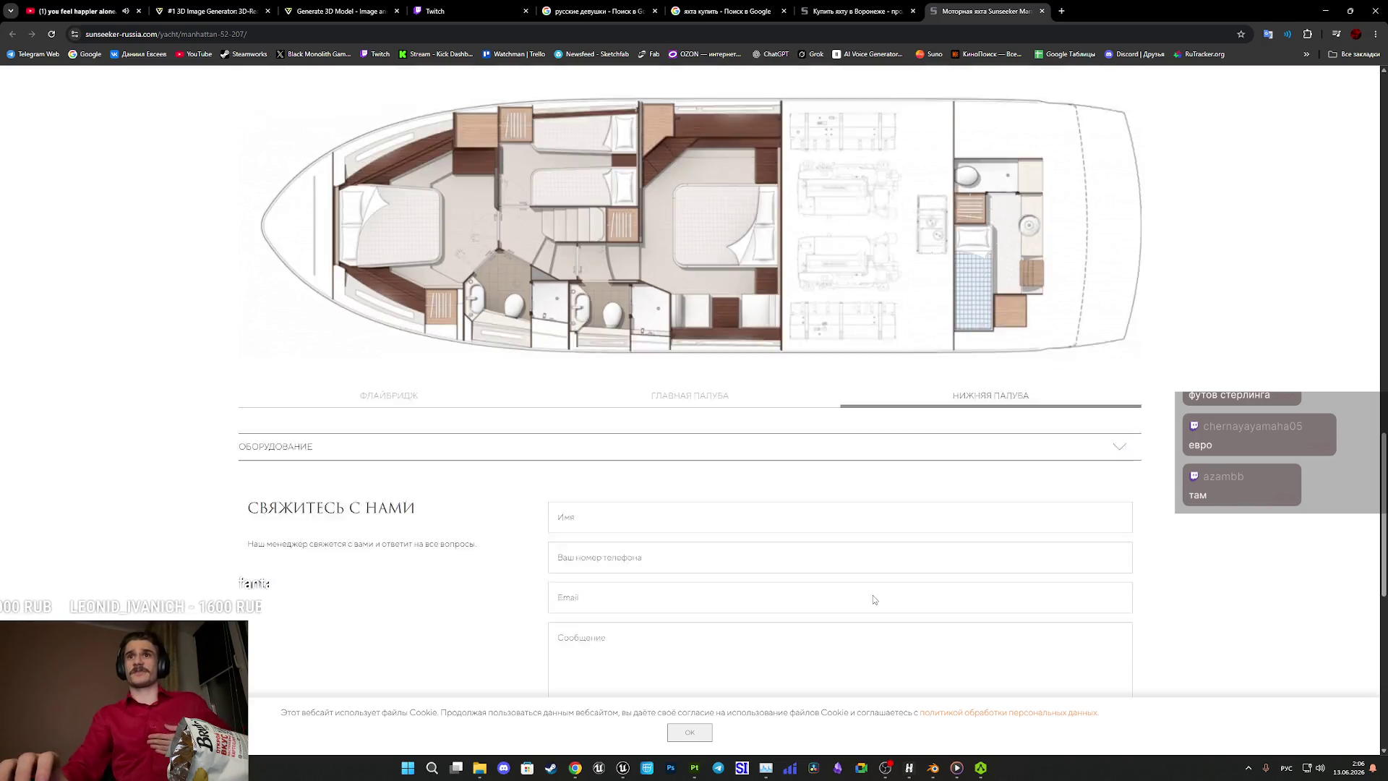
scroll(648, 467, up, 4)
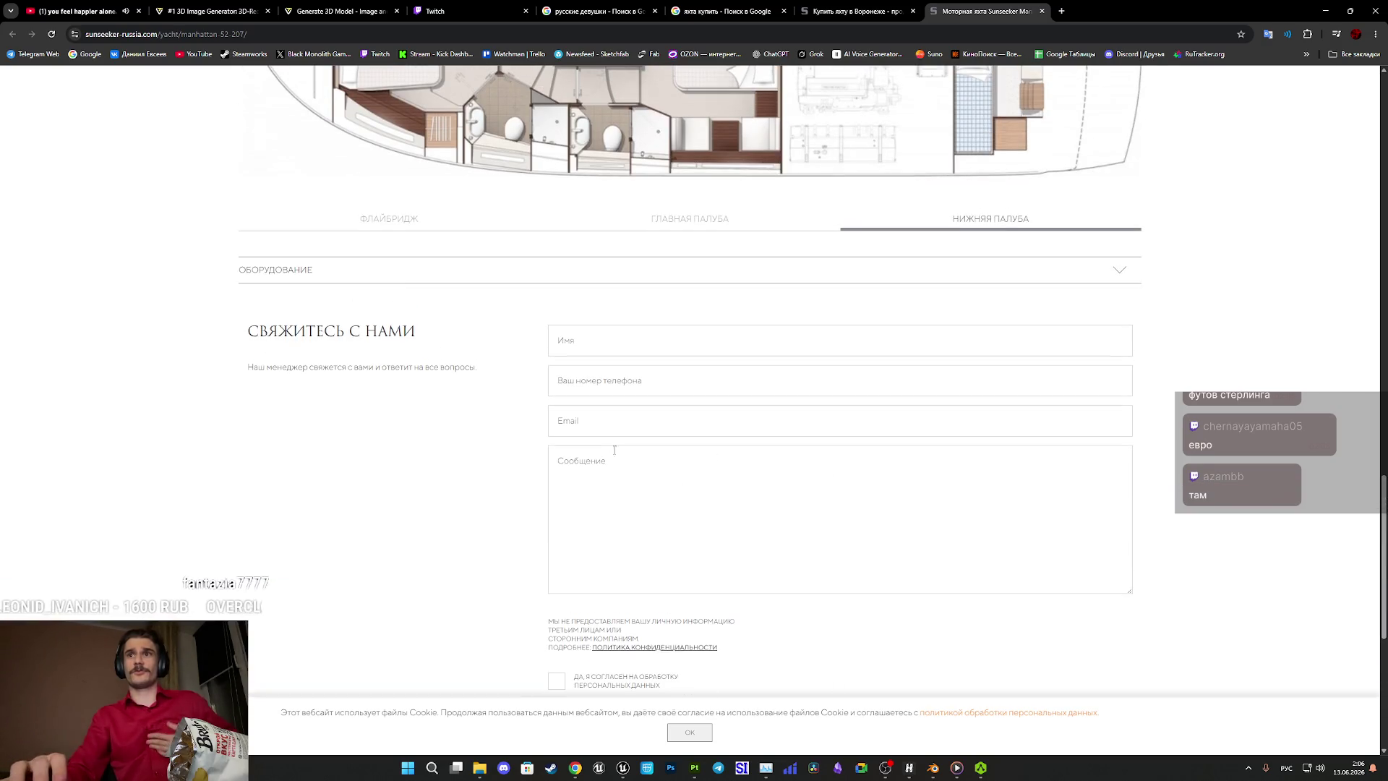
click(403, 221)
scroll(702, 373, up, 5)
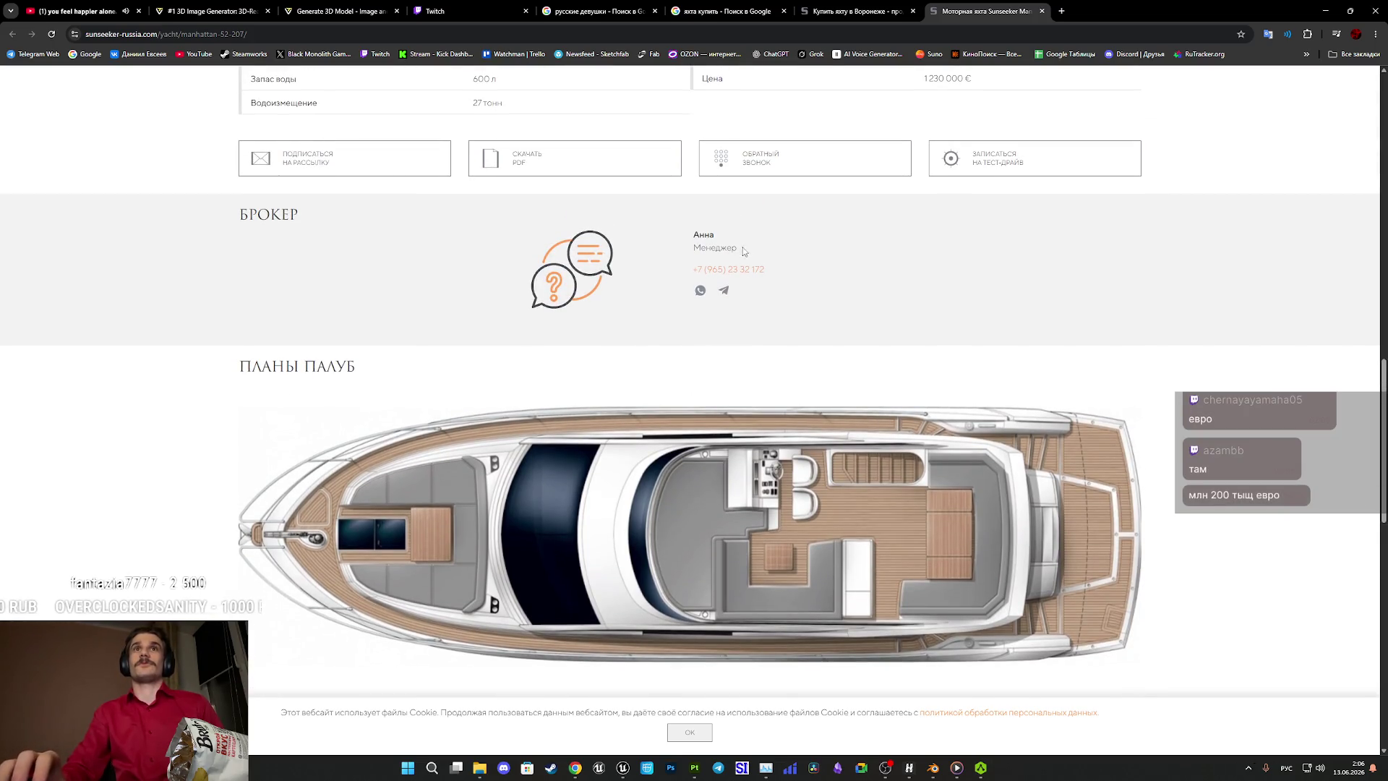
scroll(743, 251, up, 3)
scroll(742, 251, up, 5)
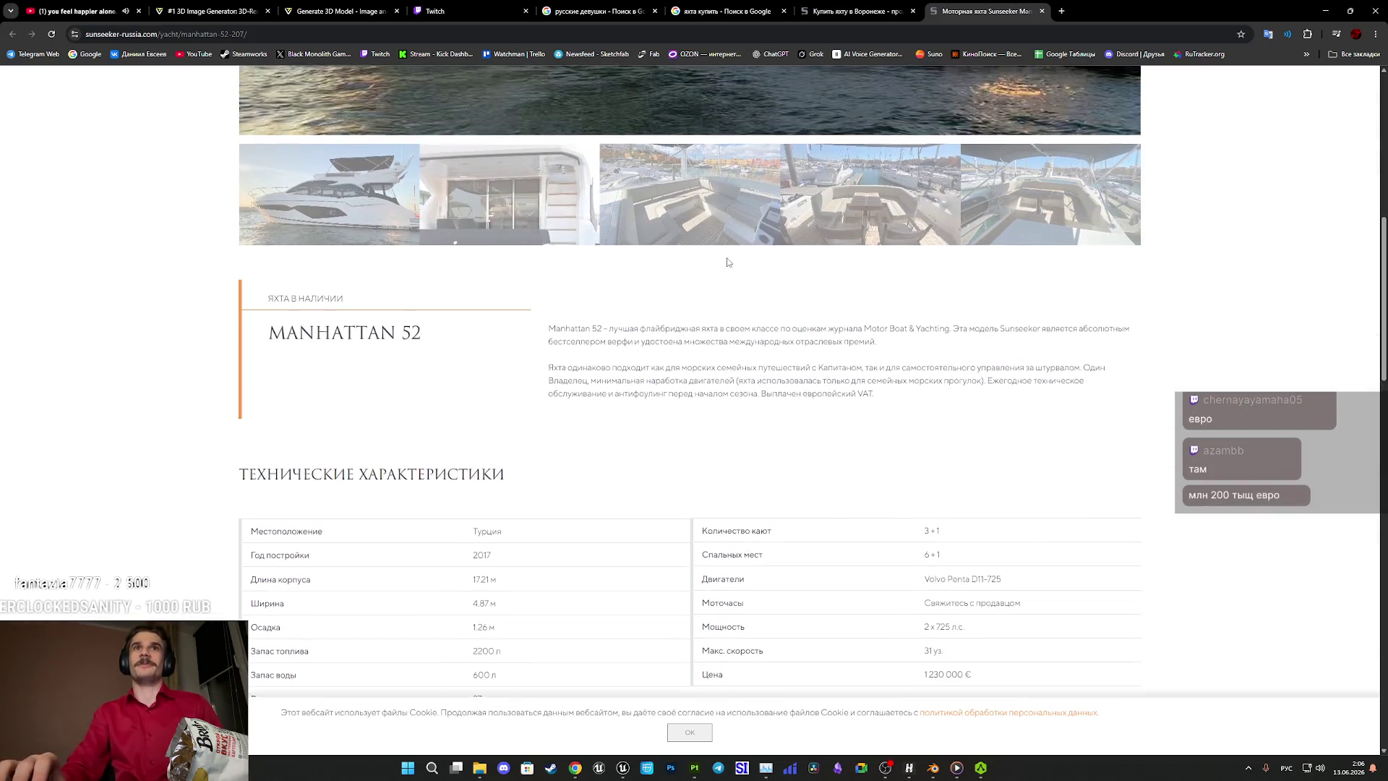
scroll(728, 267, down, 6)
scroll(804, 277, up, 5)
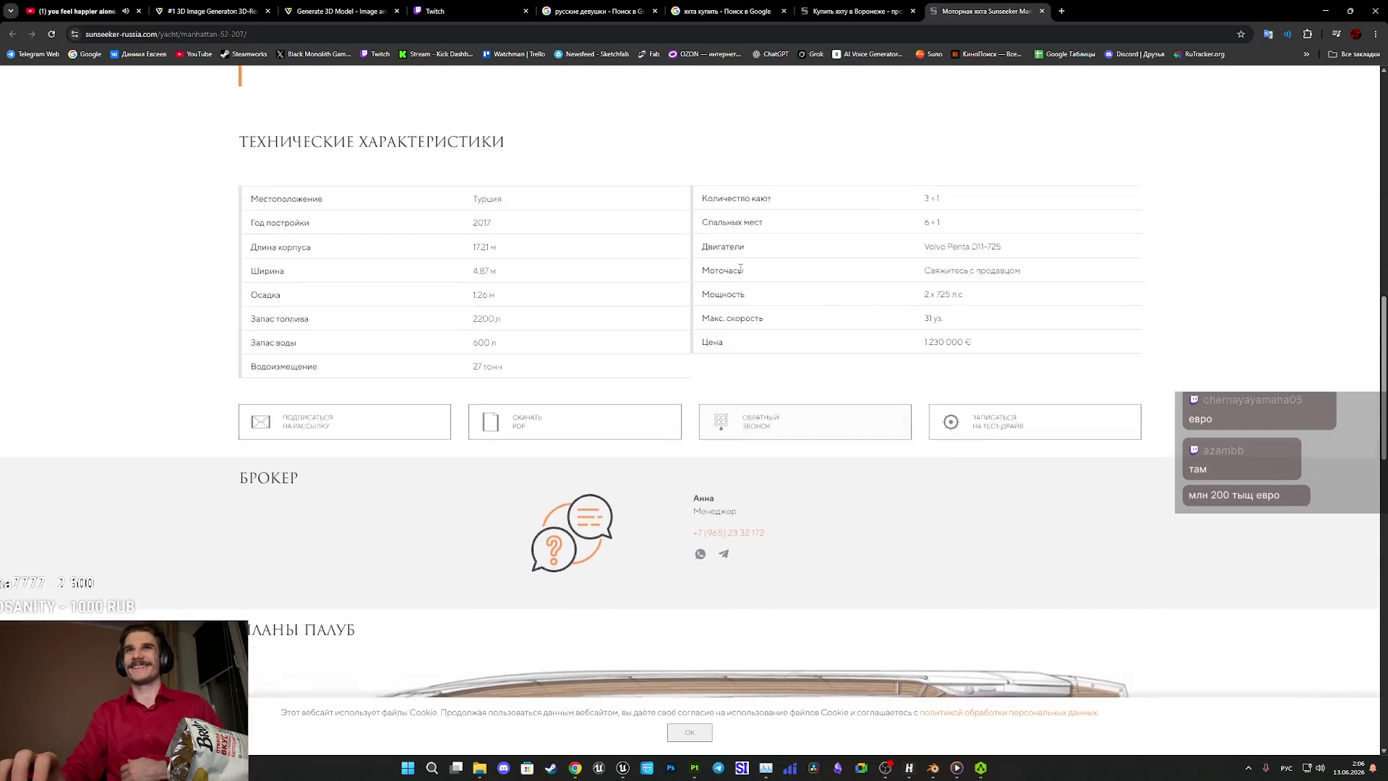
scroll(804, 278, up, 9)
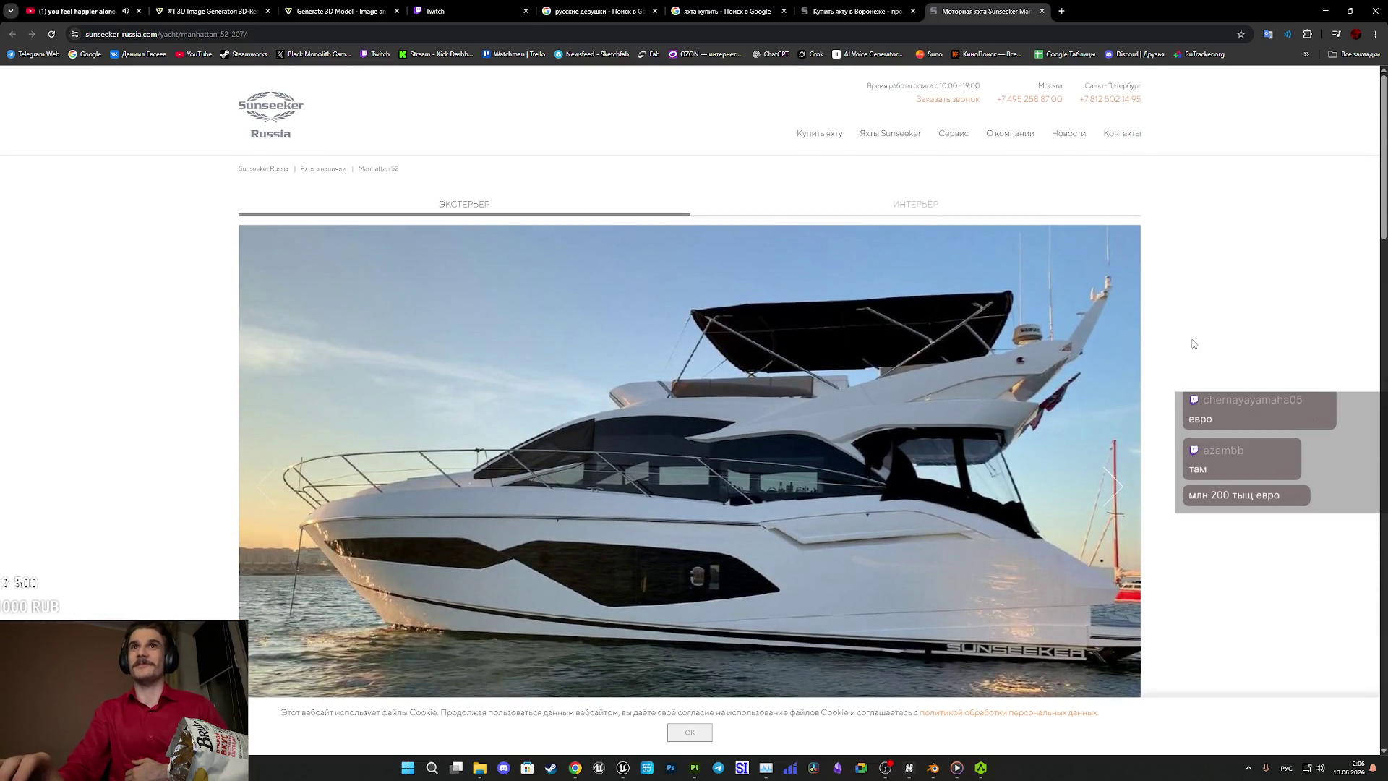
click(936, 205)
Scroll up and down the Sunseeker Russia Manhattan 52 page.
scroll(947, 240, down, 1)
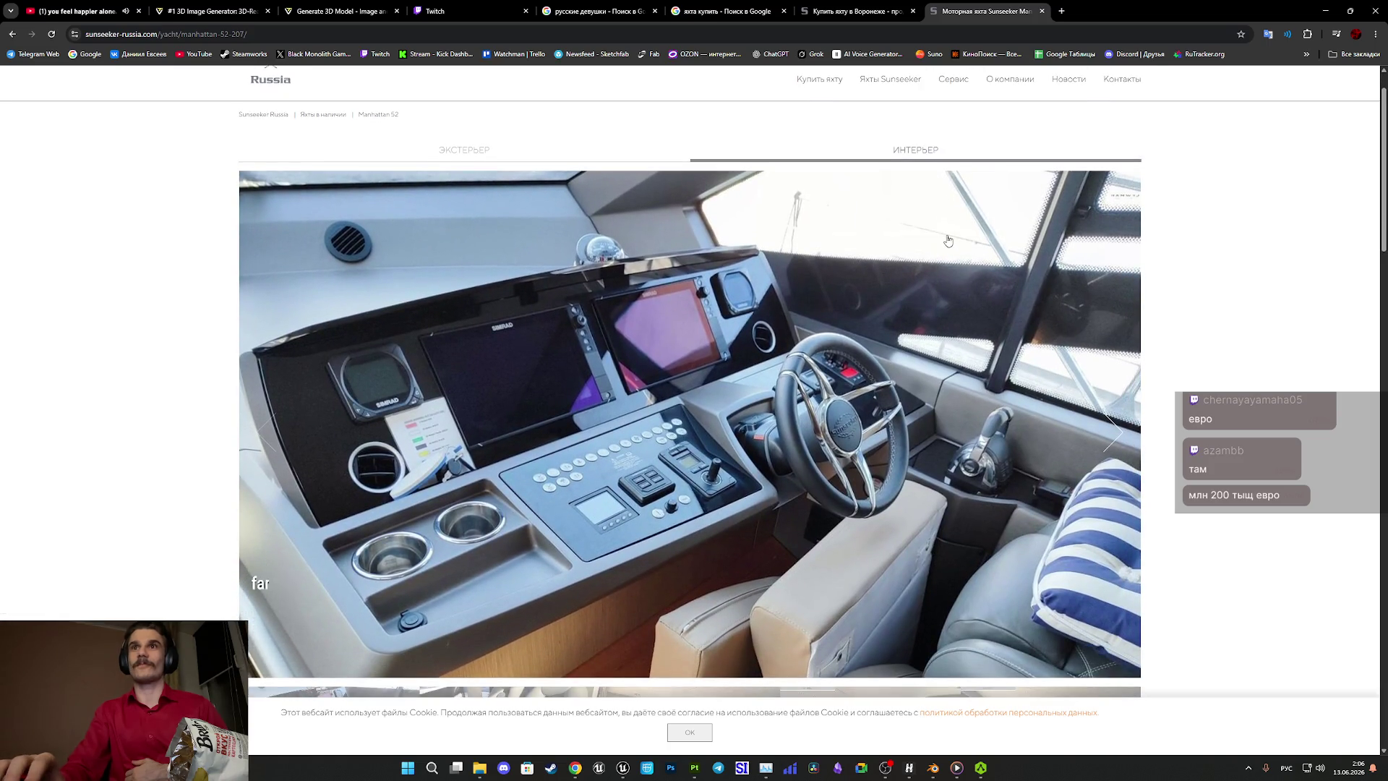
scroll(950, 247, down, 3)
scroll(961, 243, up, 2)
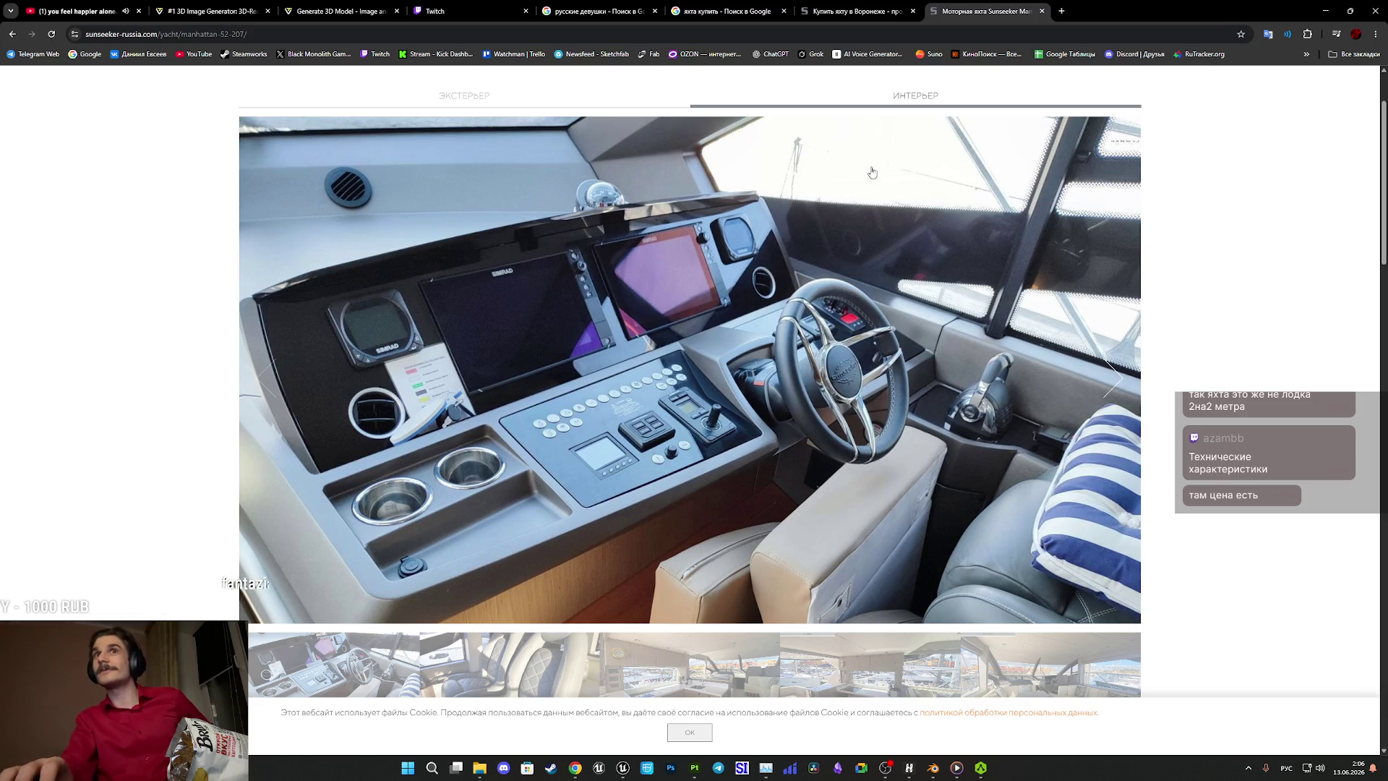
scroll(901, 258, up, 2)
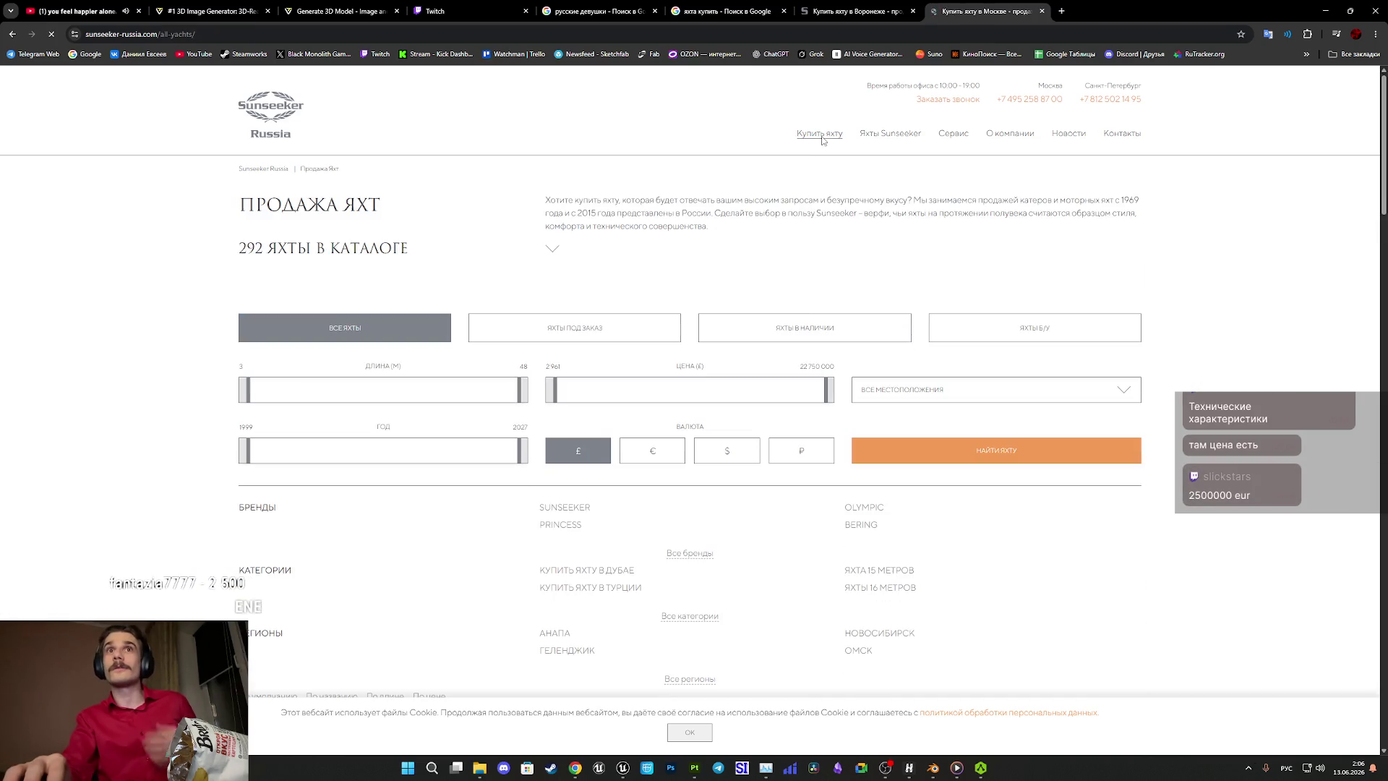
Copy the Manhattan 52 price 1 068 008 £ and search it in a new tab.
scroll(774, 297, down, 9)
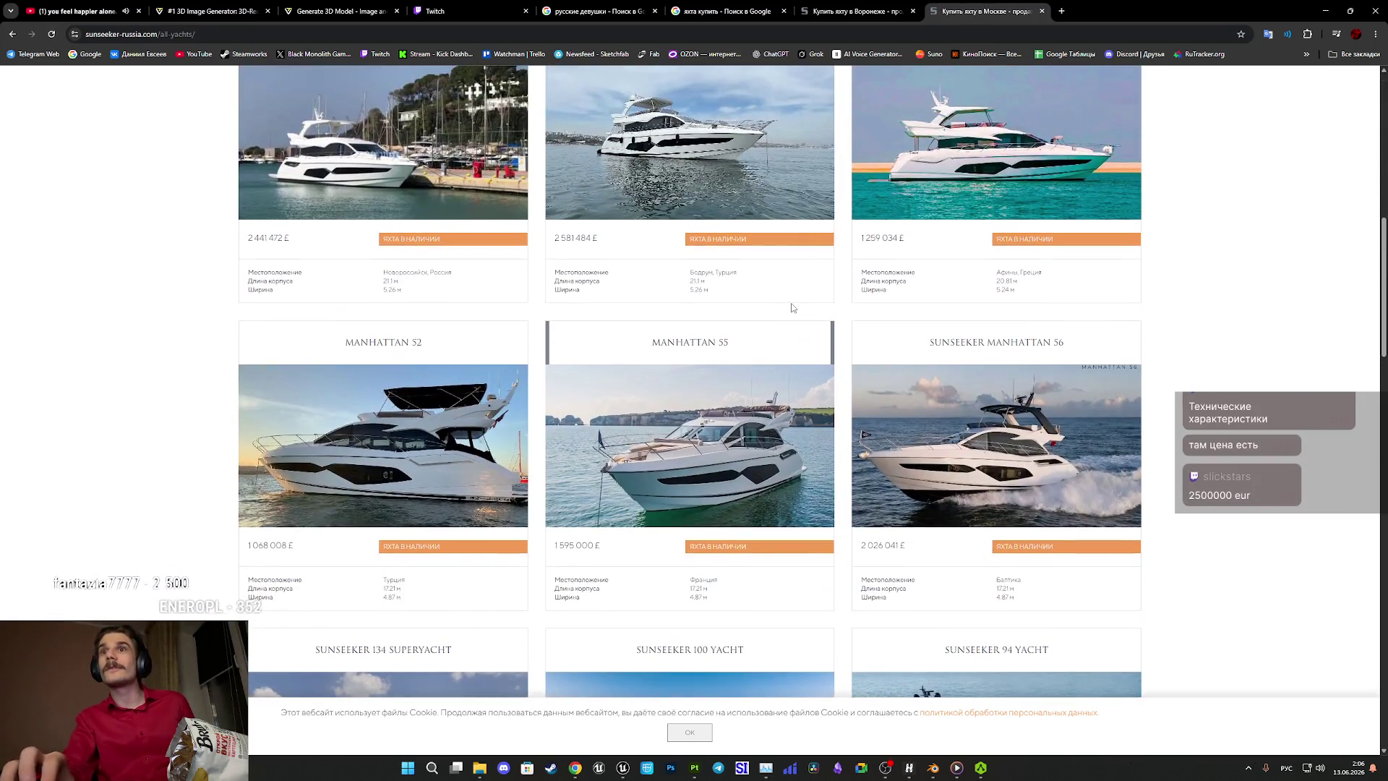
scroll(790, 304, down, 5)
scroll(915, 431, down, 6)
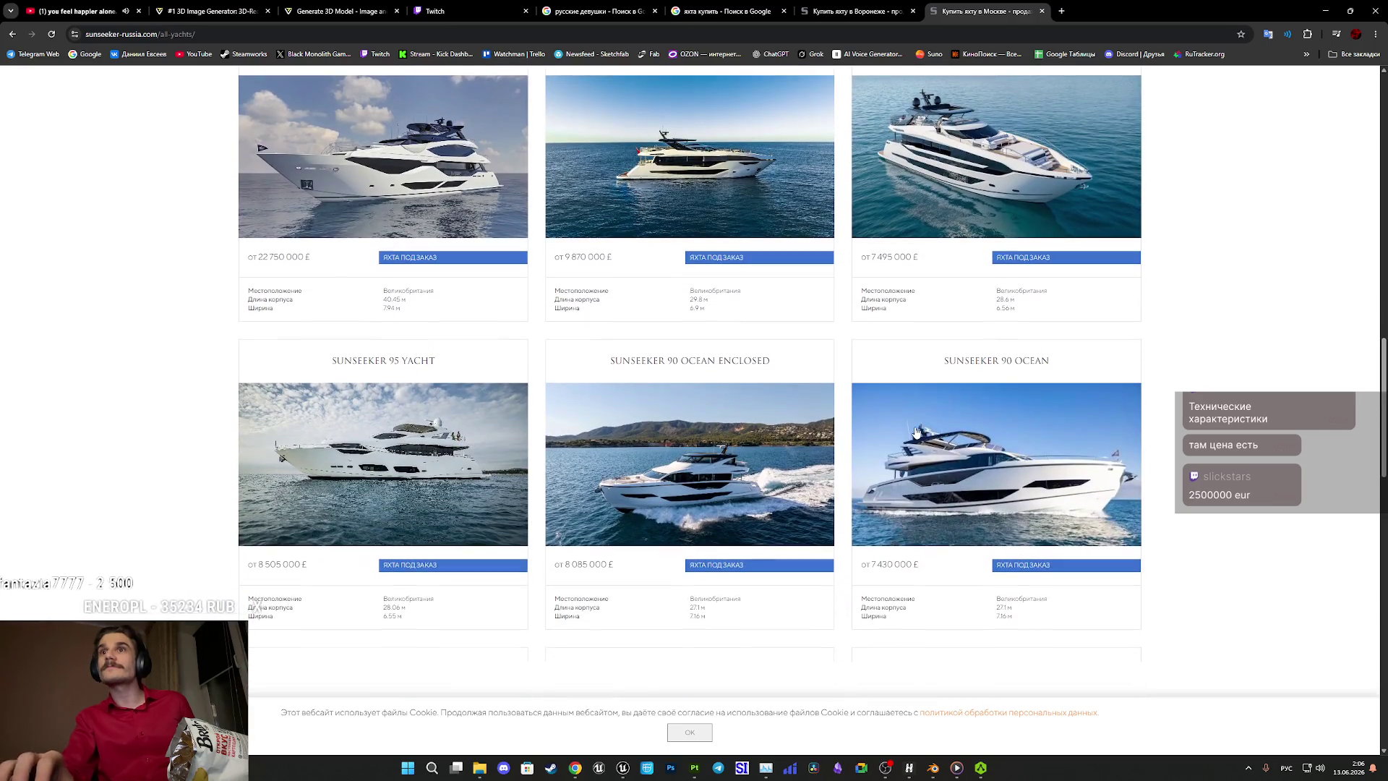
scroll(915, 432, up, 12)
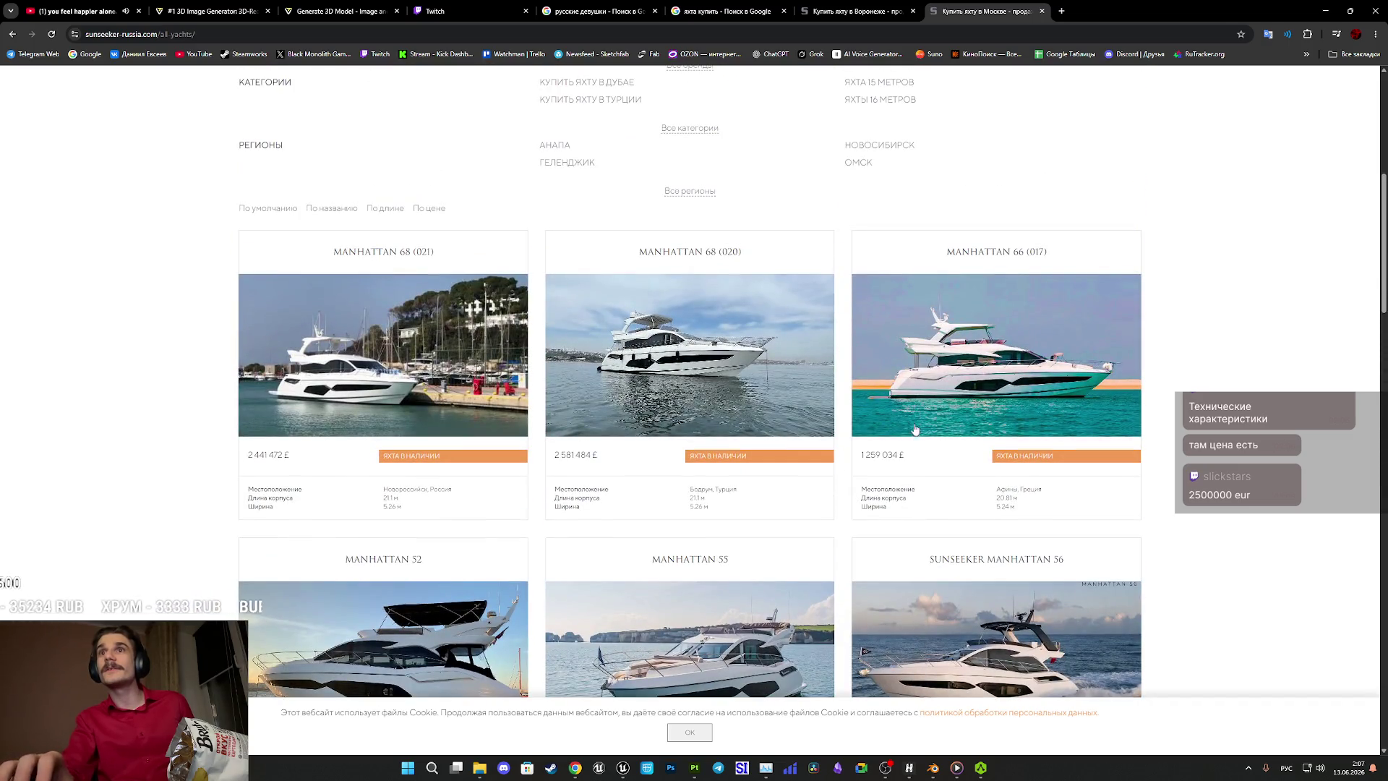
scroll(914, 449, down, 4)
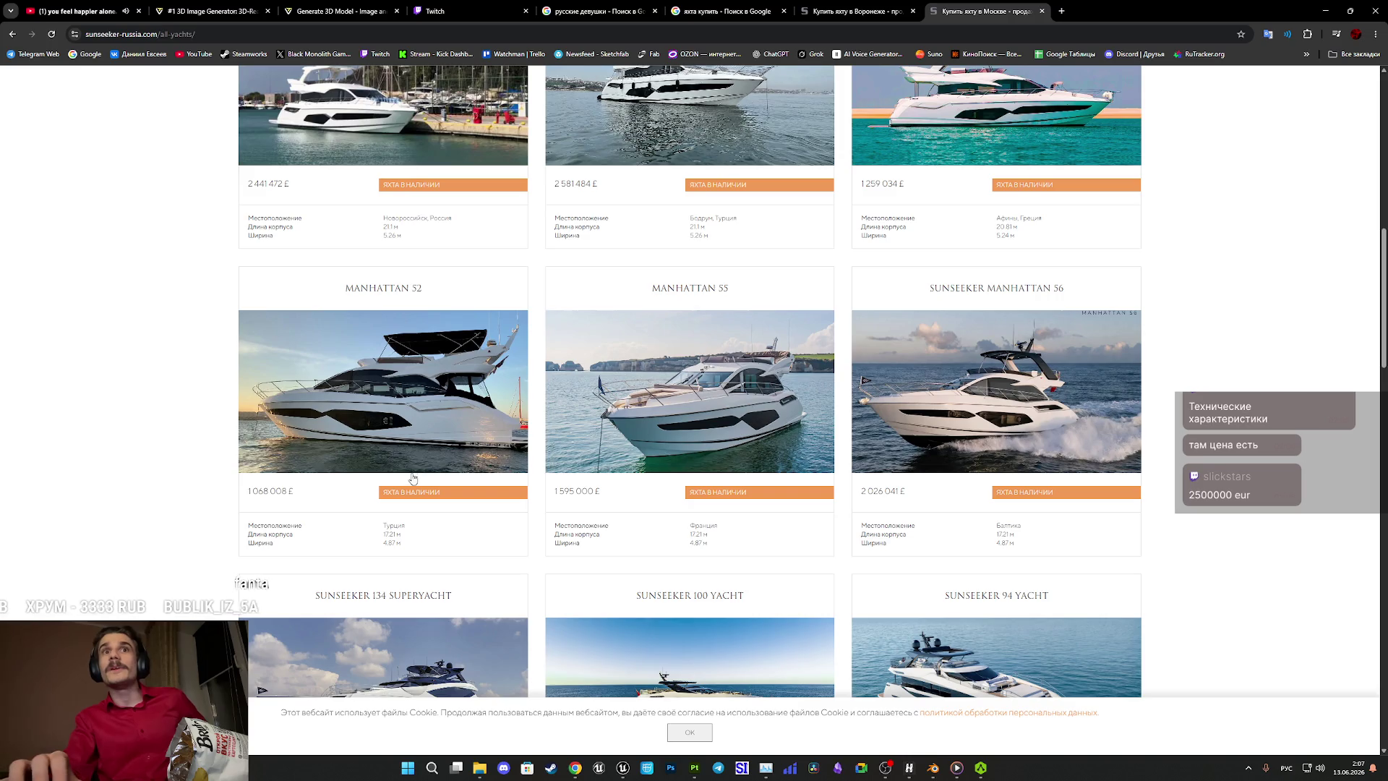
drag(296, 493, 246, 497)
key(ctrl+c)
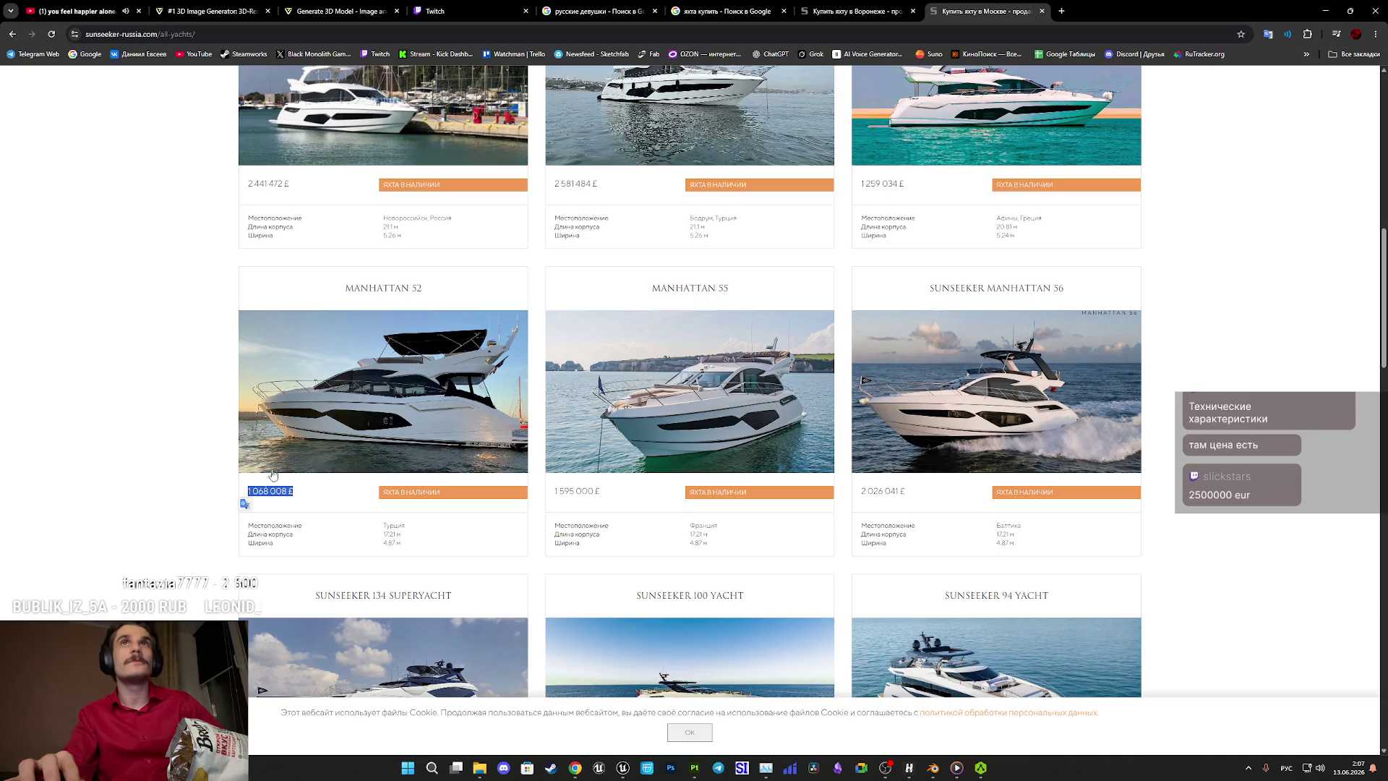
key(ctrl+t)
key(ctrl+v)
key(Return)
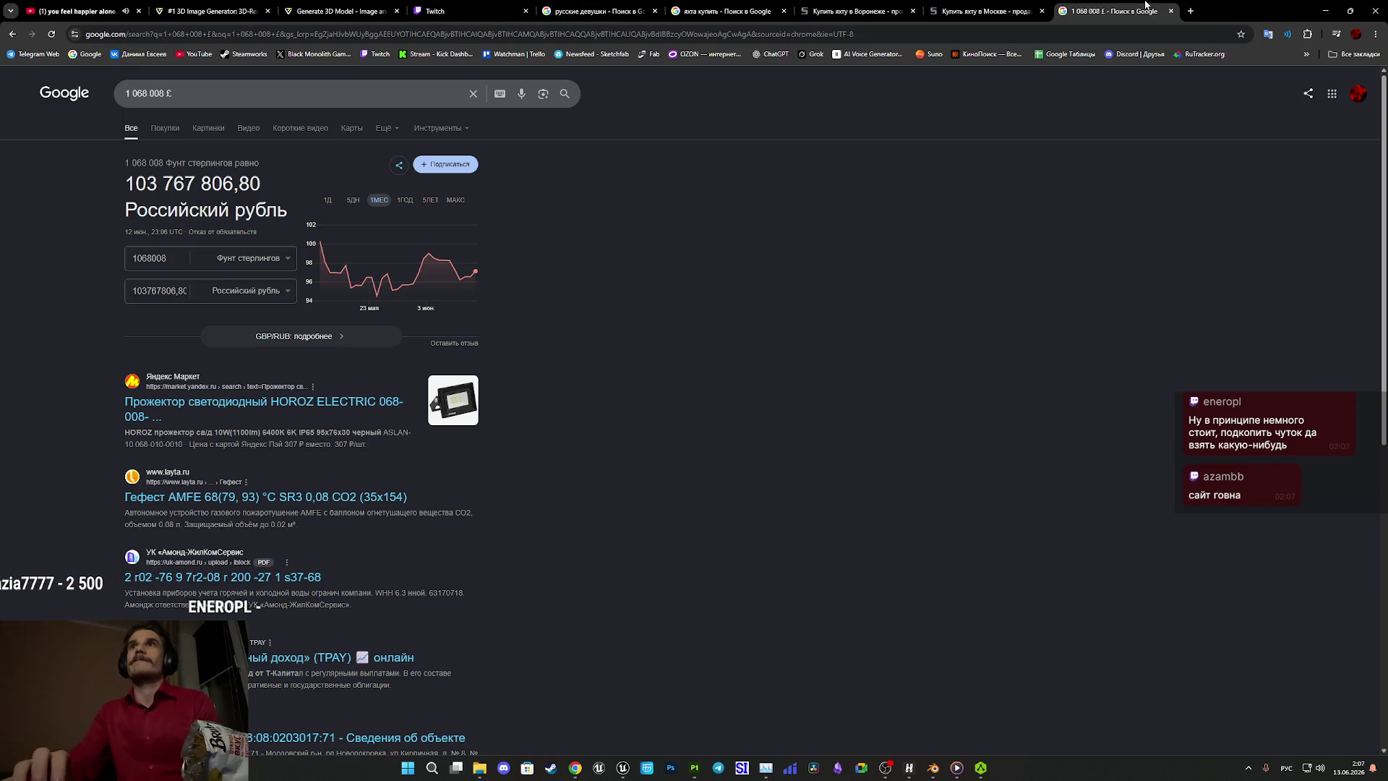
Close the price conversion search tab to return to the yacht catalogue.
middle_click(1113, 6)
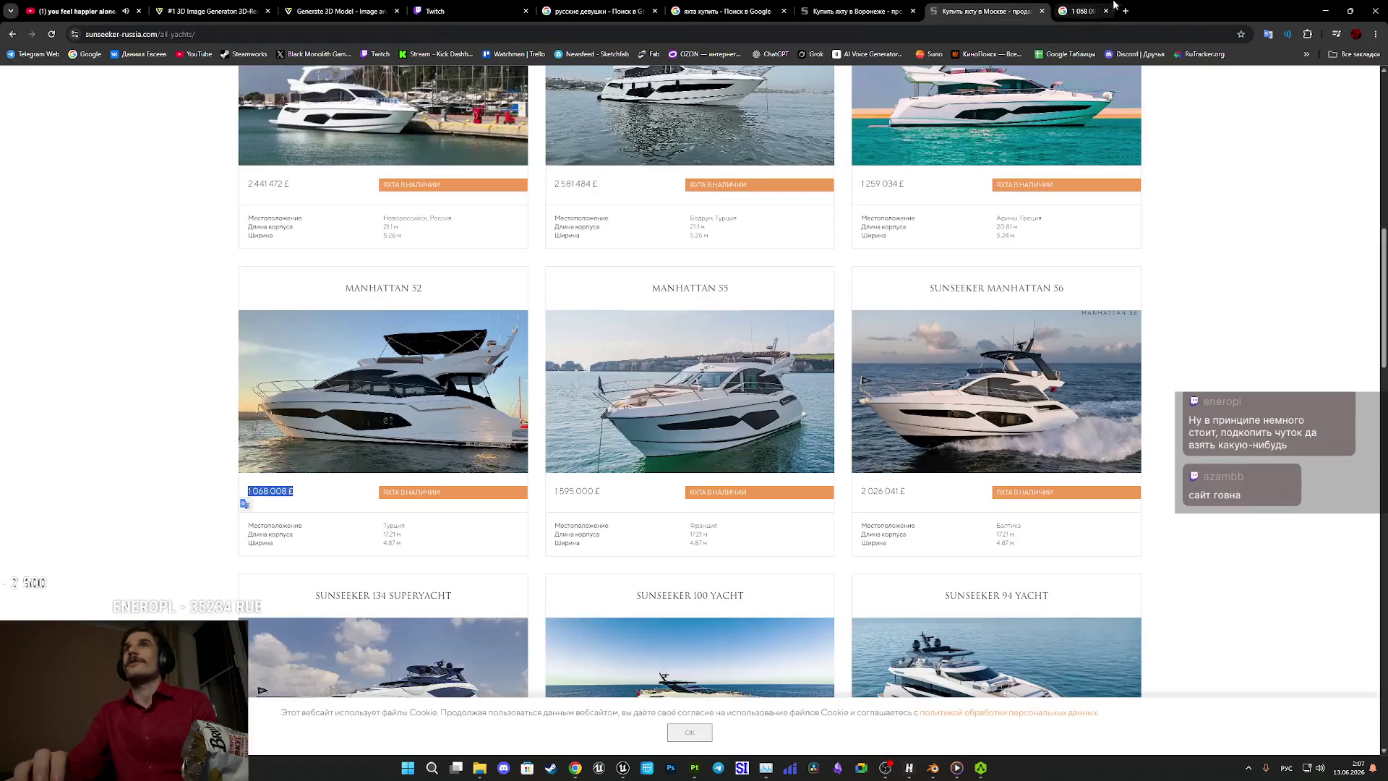
Close the Moscow, Voronezh and yacht search tabs, then show the Twitch dashboard.
middle_click(1010, 5)
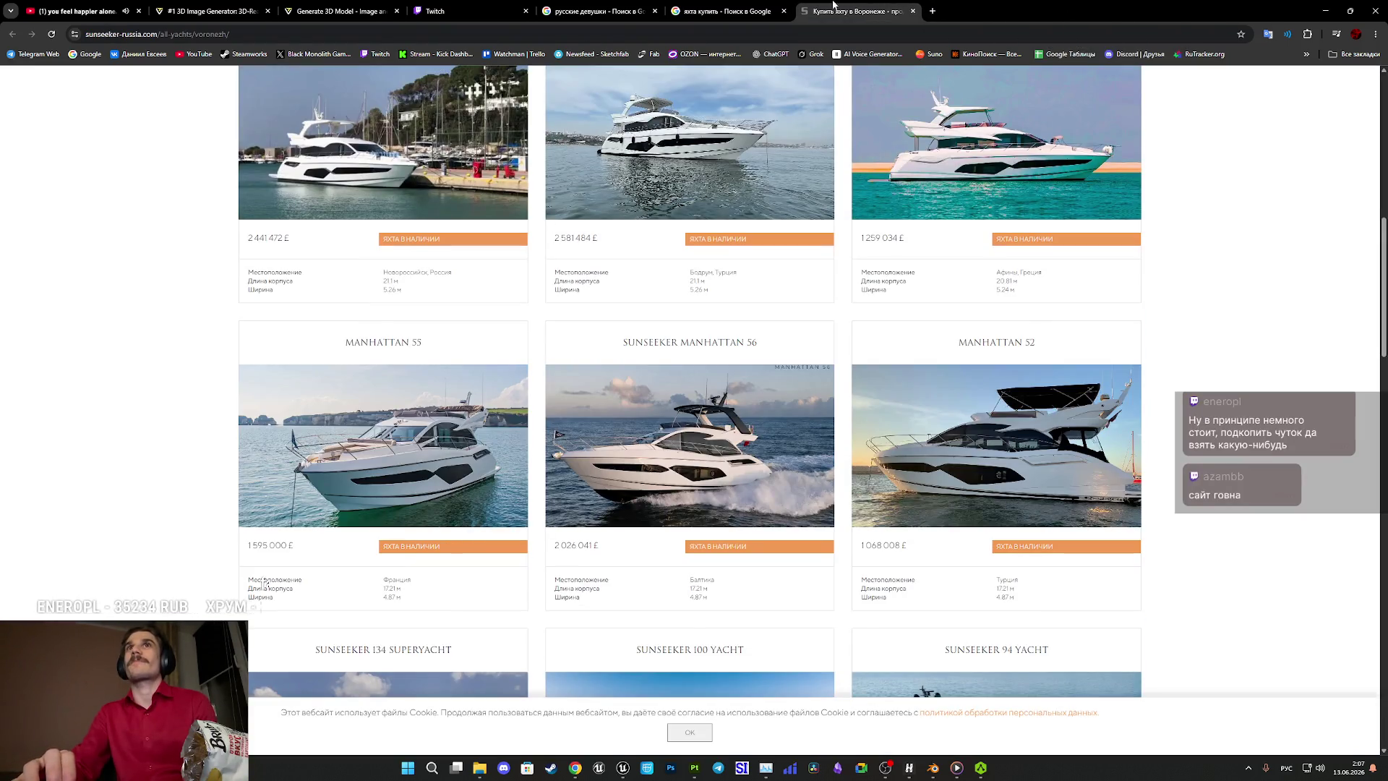
middle_click(833, 4)
middle_click(723, 11)
click(531, 10)
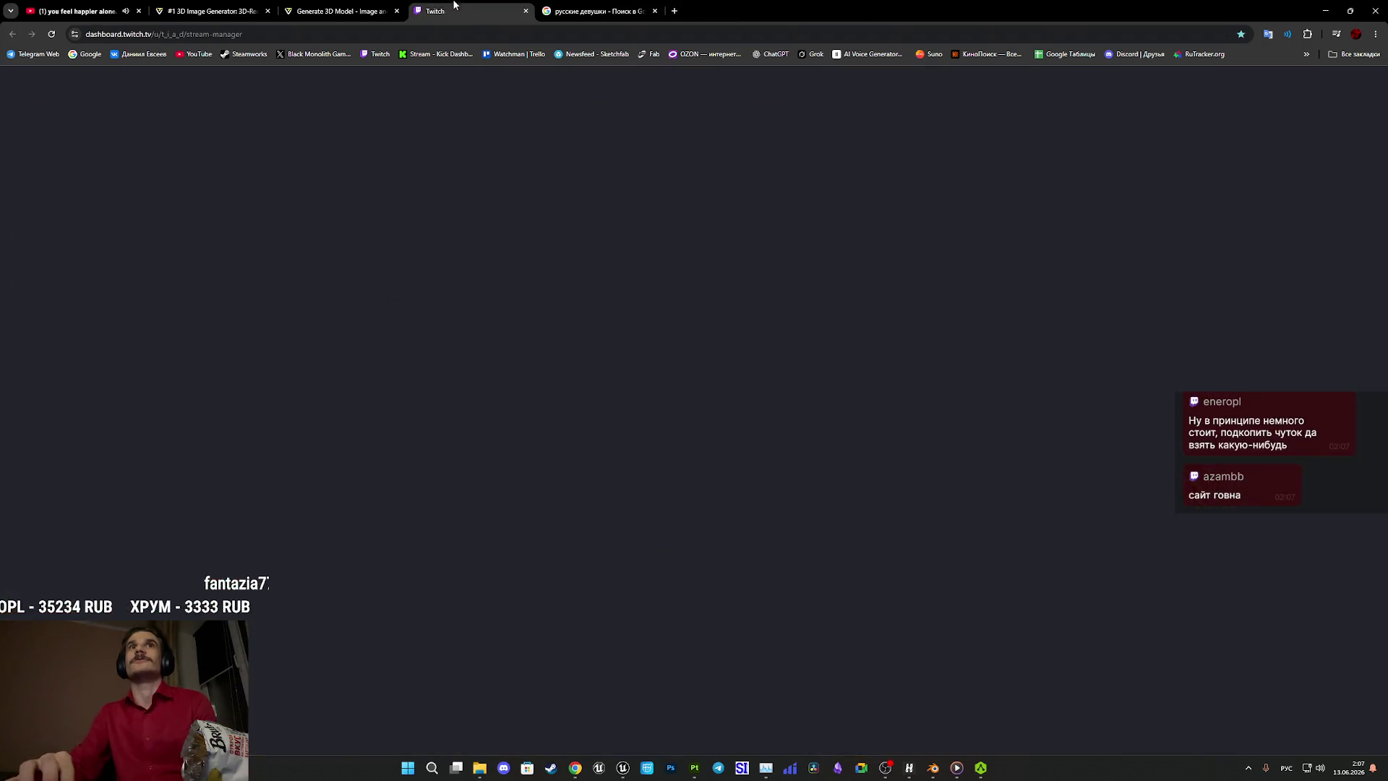
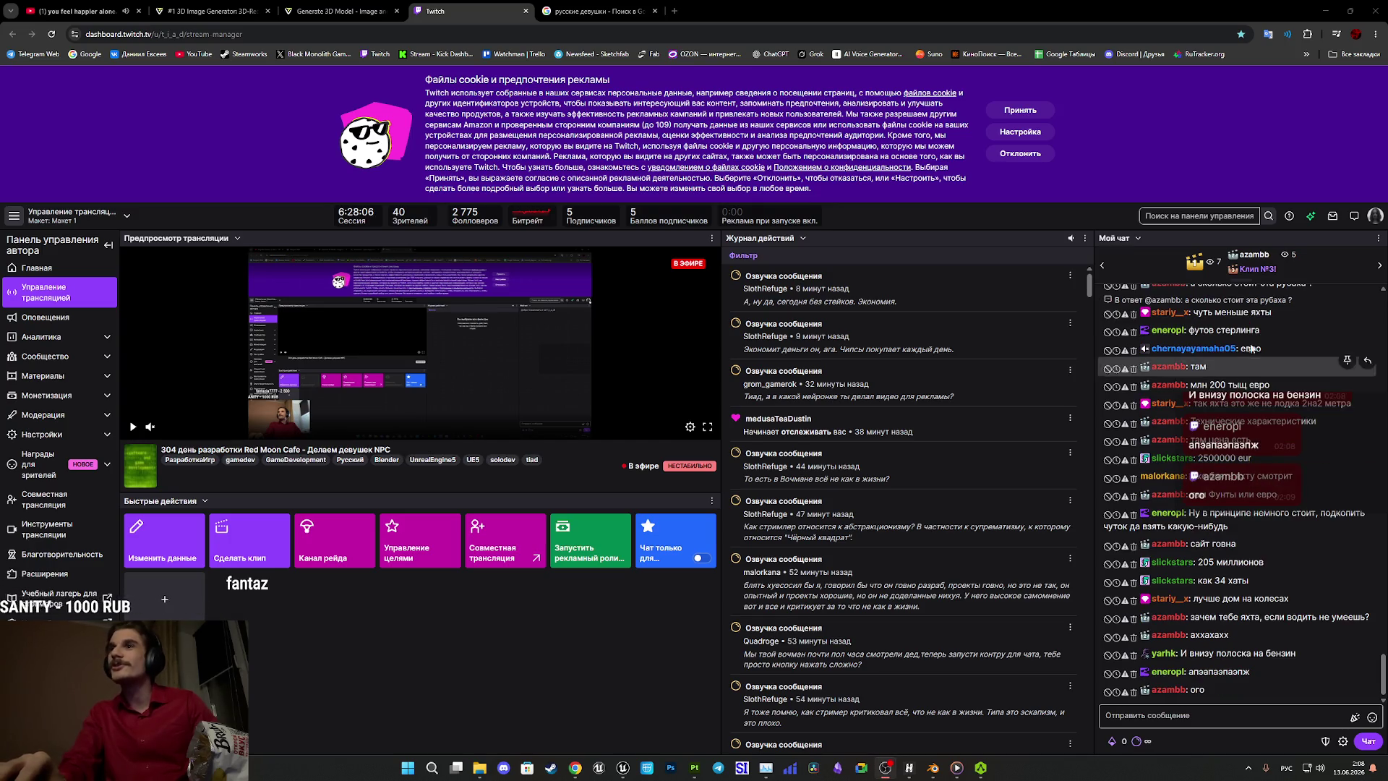
Look up the conversion of 1 000 000 UZS in a new browser tab, then close it.
click(672, 13)
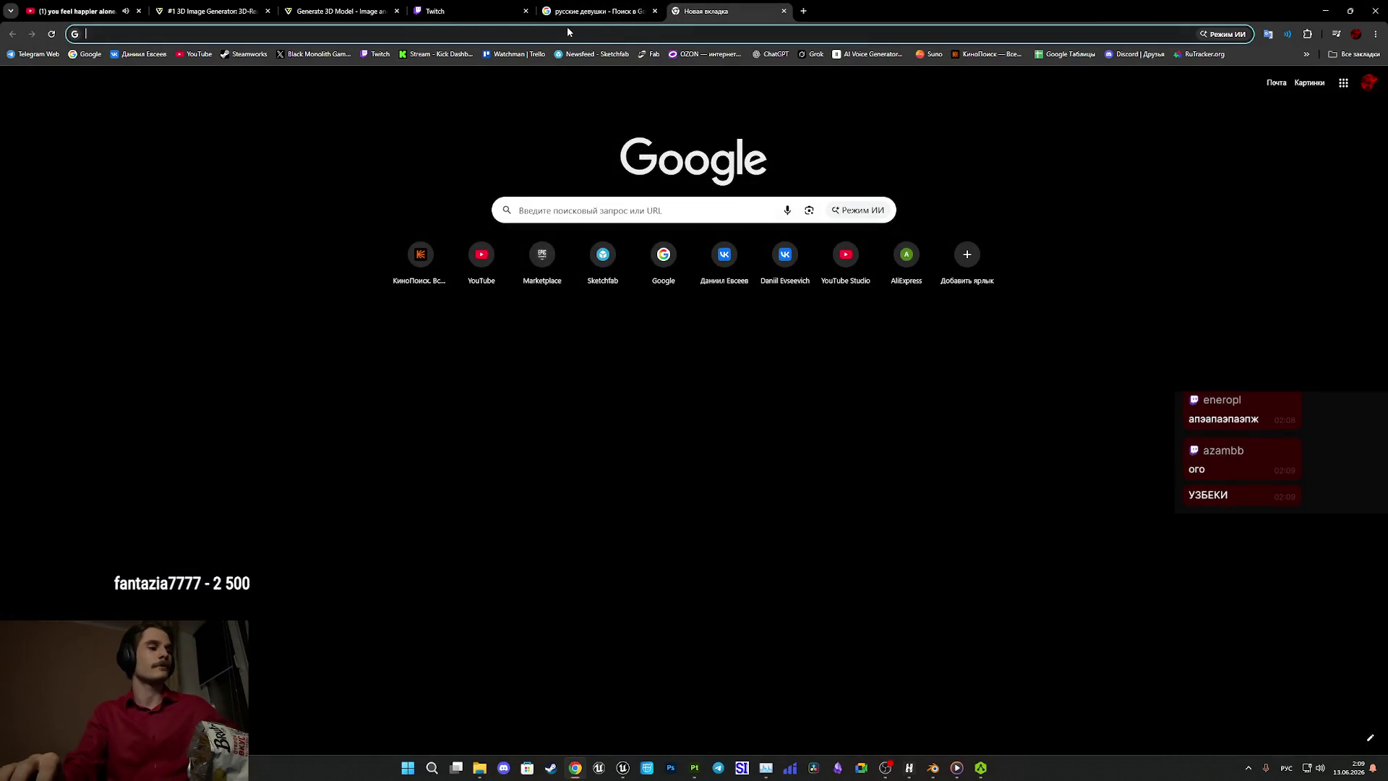
text(1 000 000 UZS)
key(Return)
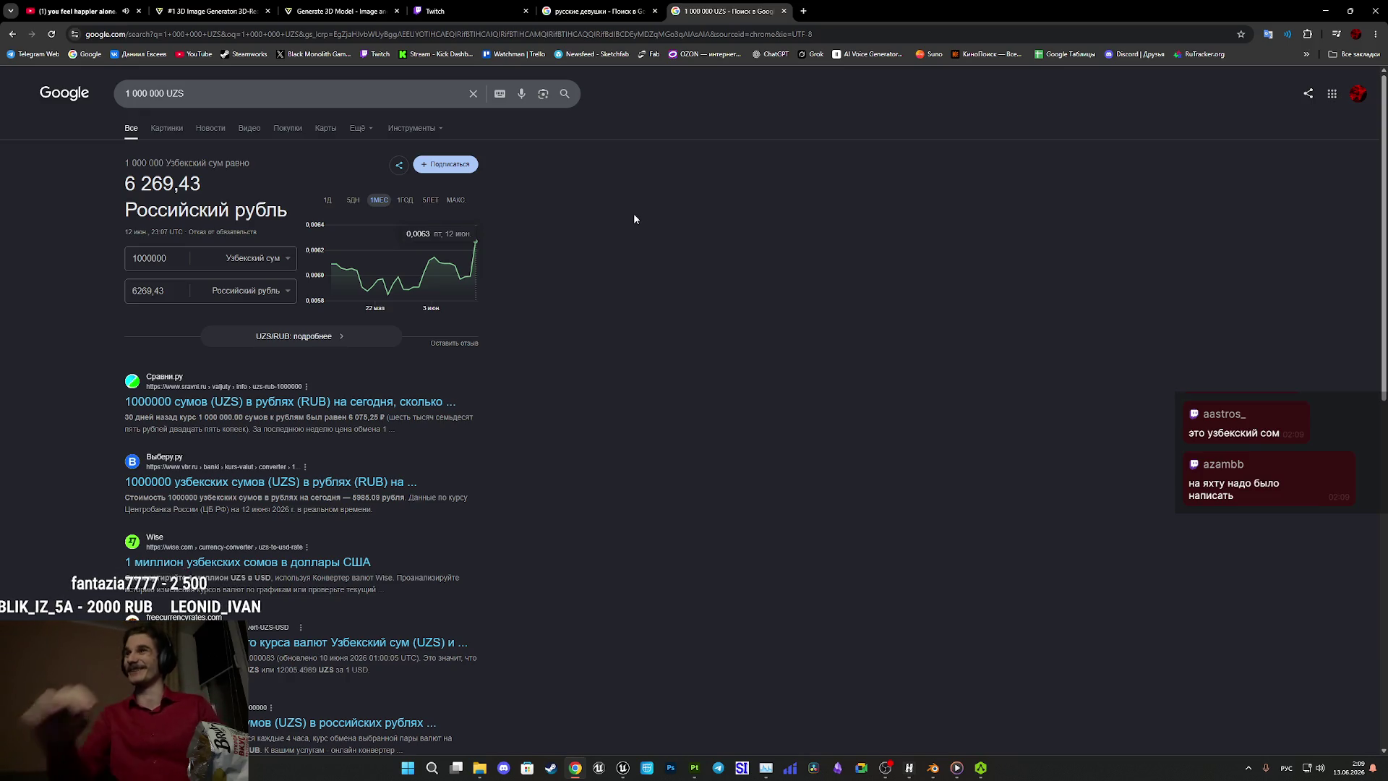
key(alt+Tab)
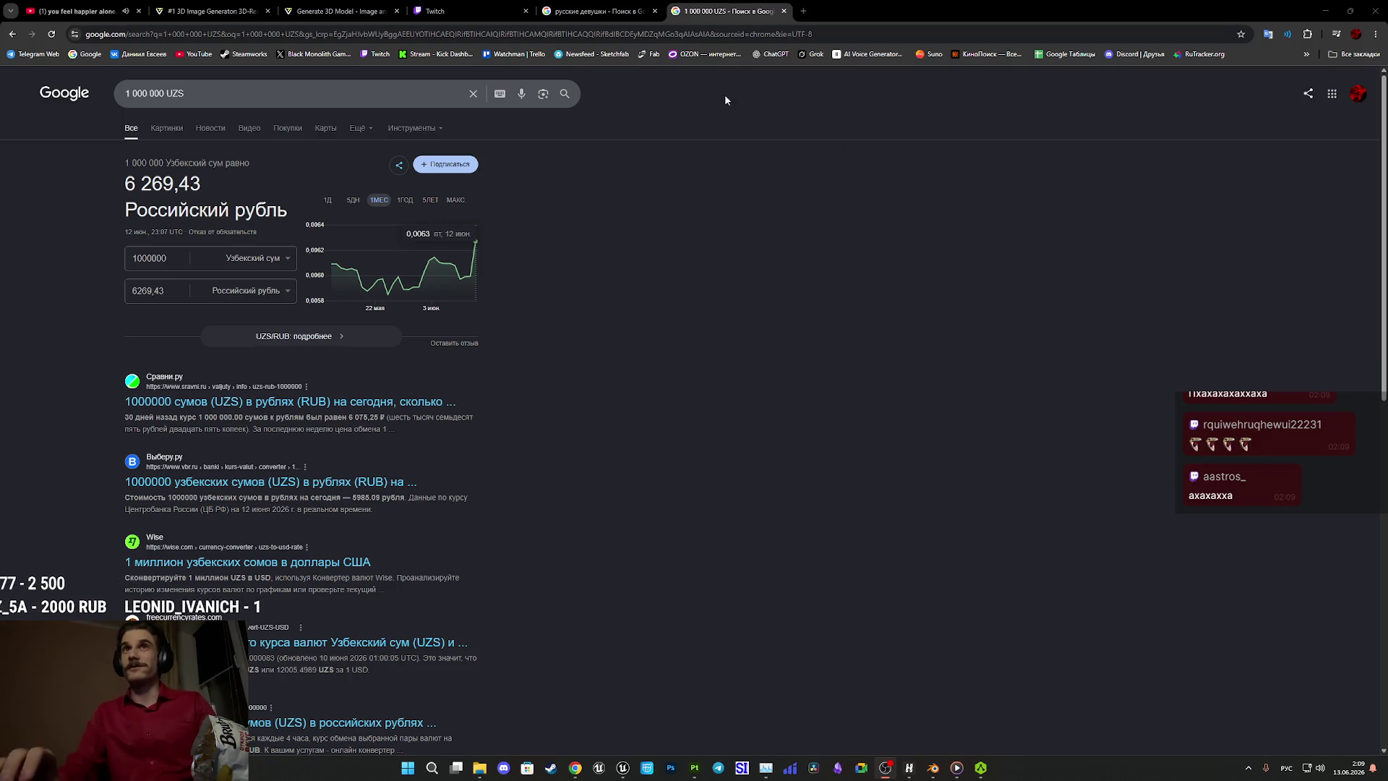
middle_click(711, 6)
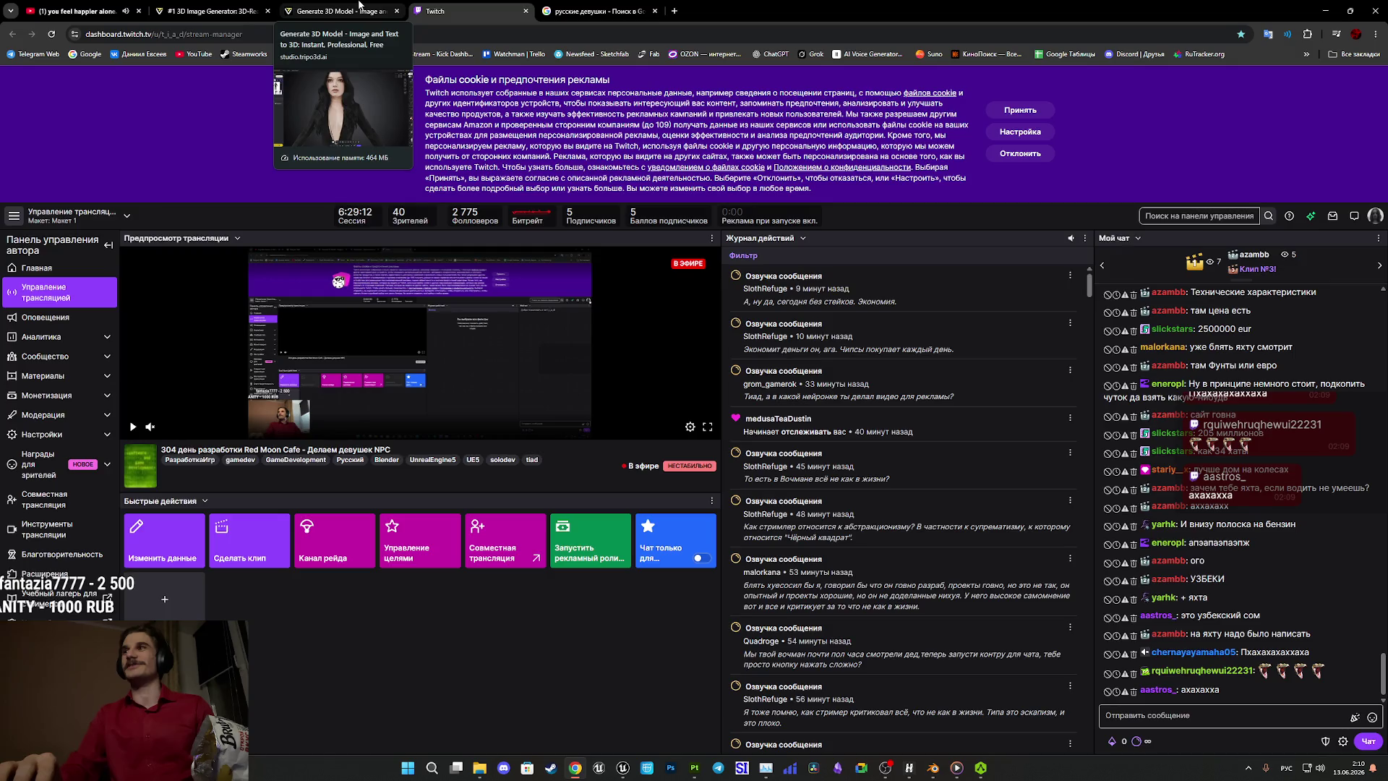
Bring up the textured dark-haired woman model facing forward and set its shading to Smooth.
click(359, 5)
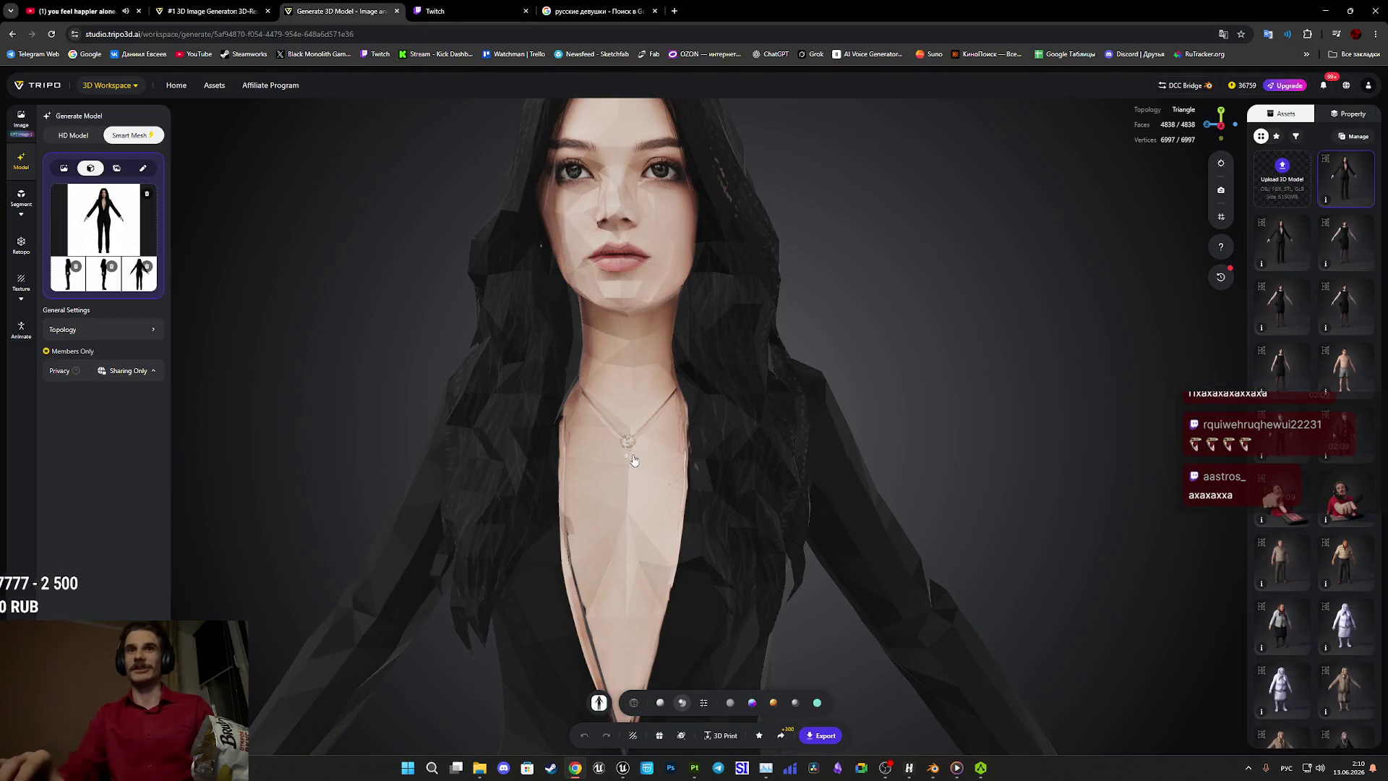
scroll(692, 386, up, 5)
scroll(692, 387, down, 4)
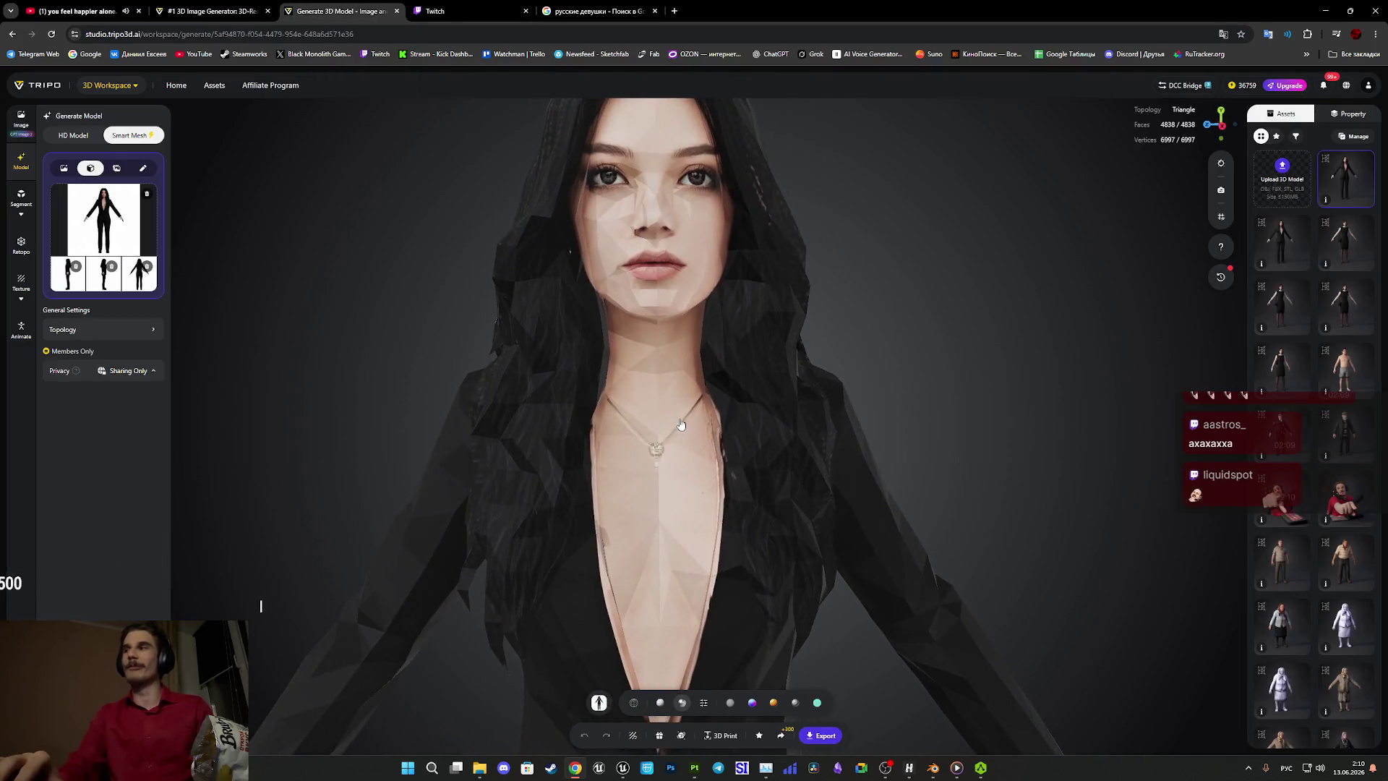
scroll(707, 360, up, 5)
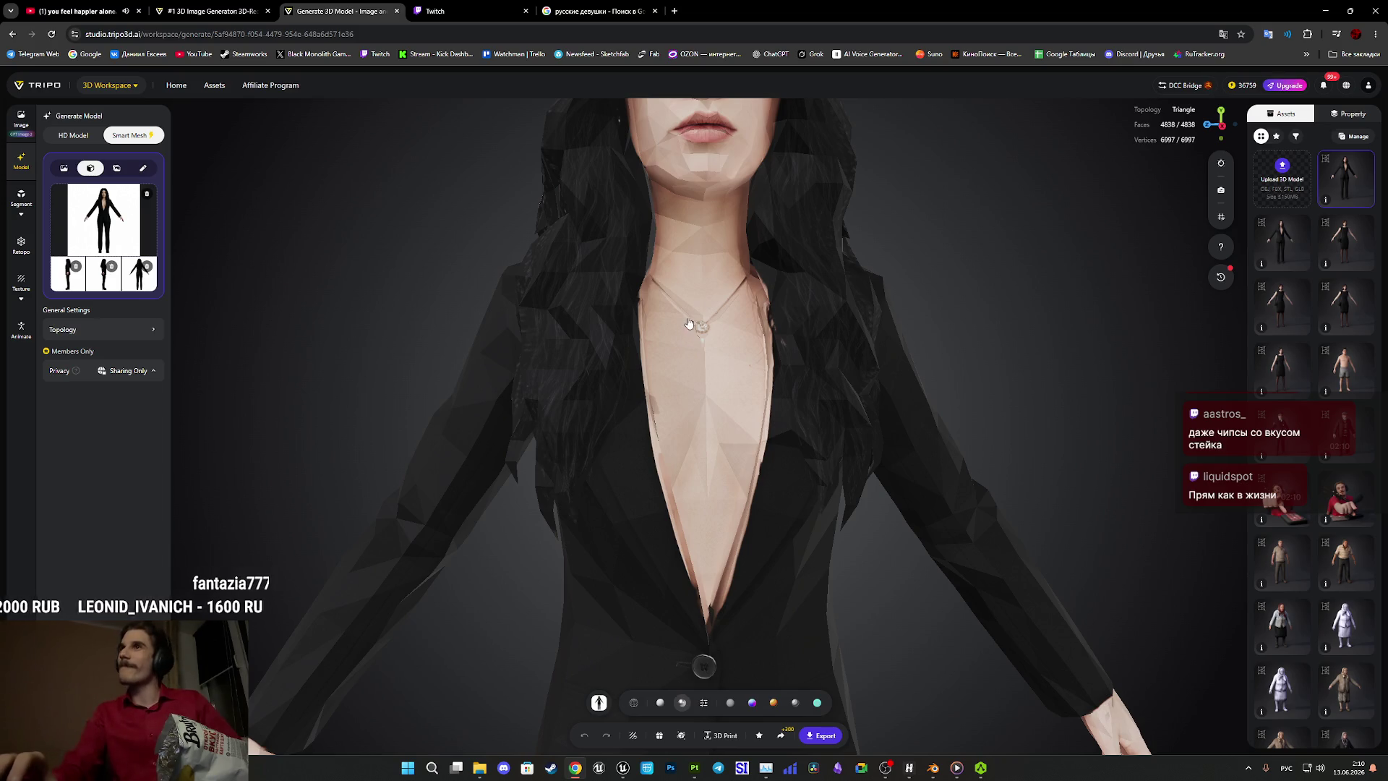
scroll(749, 311, down, 5)
scroll(777, 321, up, 3)
scroll(780, 323, down, 2)
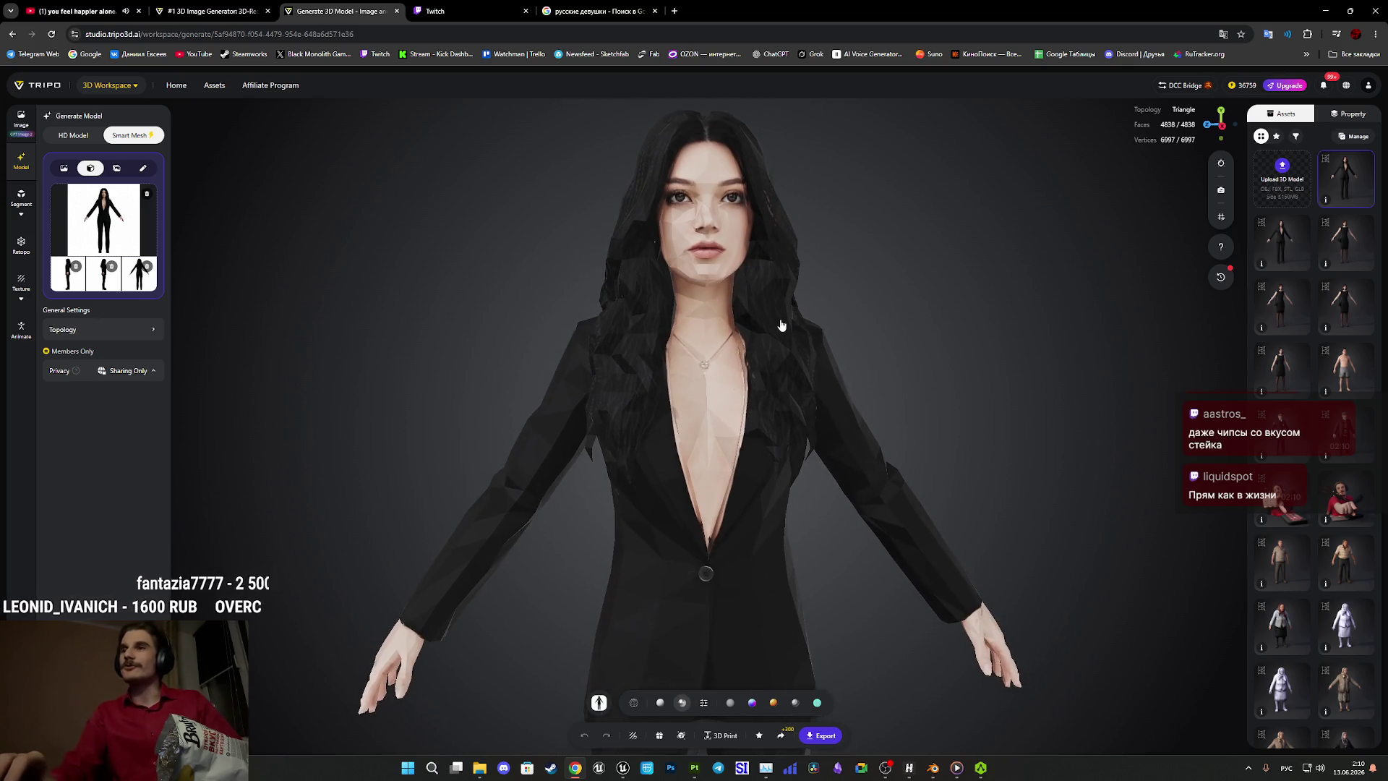
mouse_move(843, 334)
mouse_down()
mouse_move(815, 333)
mouse_move(831, 334)
mouse_move(839, 316)
mouse_move(834, 340)
mouse_up()
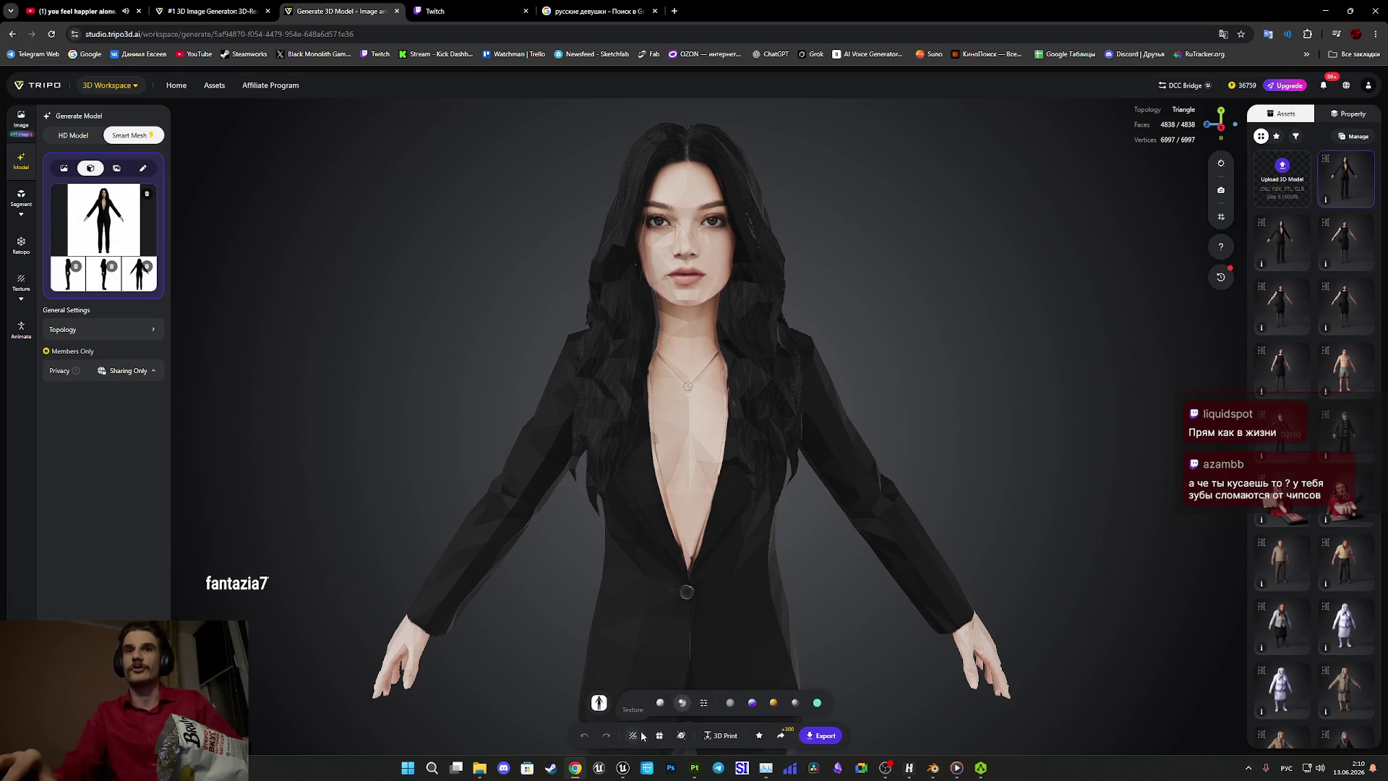
click(705, 704)
click(734, 669)
Orbit and zoom around the smooth-shaded model to inspect the face, torso, legs and back.
mouse_move(824, 625)
mouse_down()
mouse_move(769, 613)
mouse_move(834, 602)
mouse_up()
scroll(840, 596, up, 5)
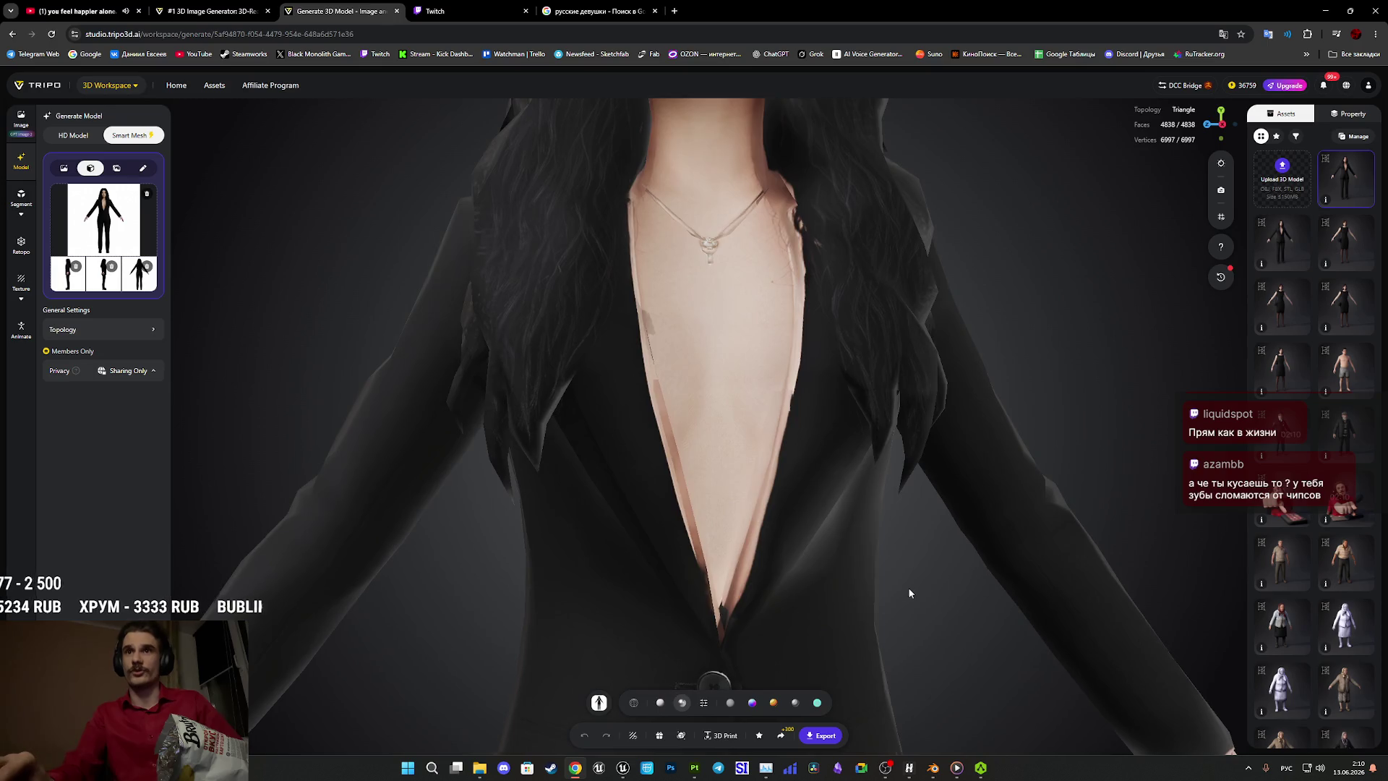
scroll(912, 593, down, 5)
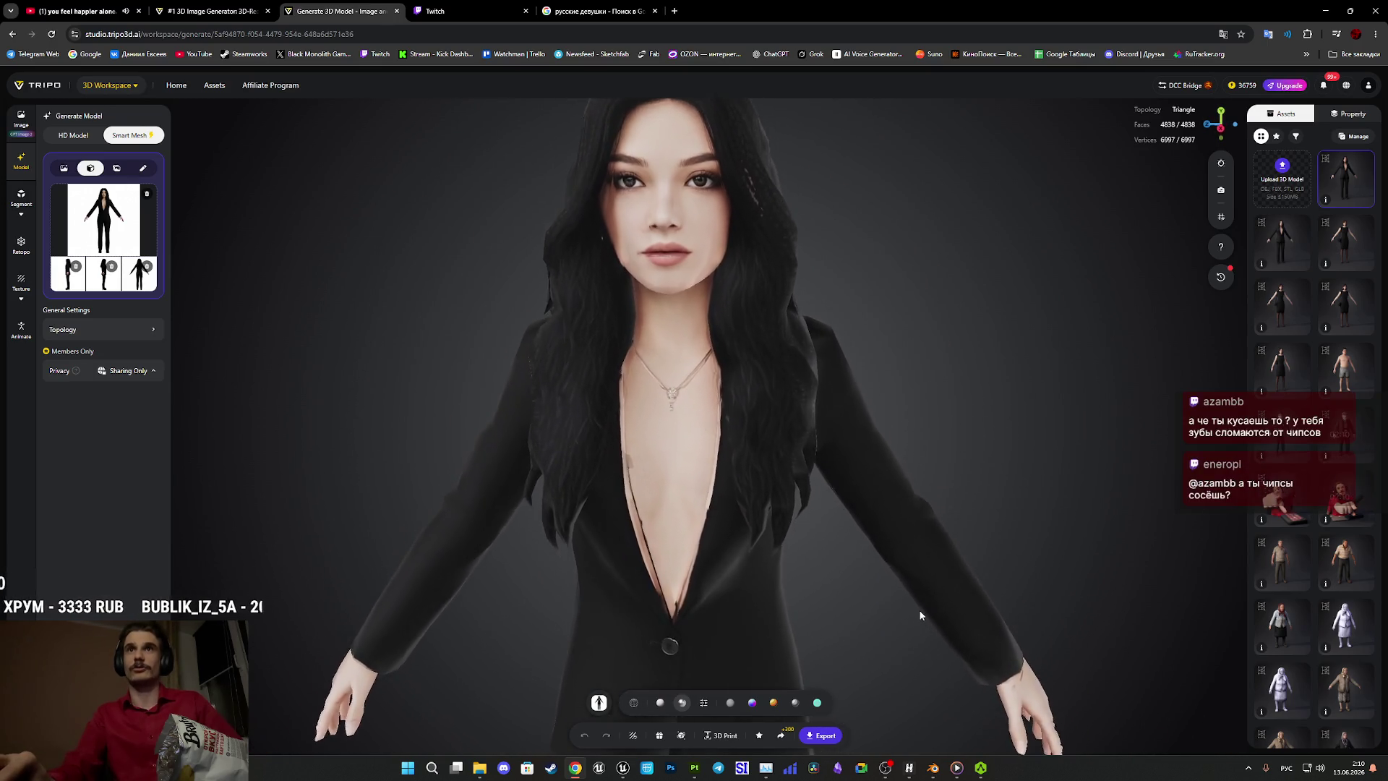
mouse_move(921, 615)
mouse_down()
mouse_move(985, 443)
mouse_move(984, 511)
mouse_move(998, 465)
mouse_up()
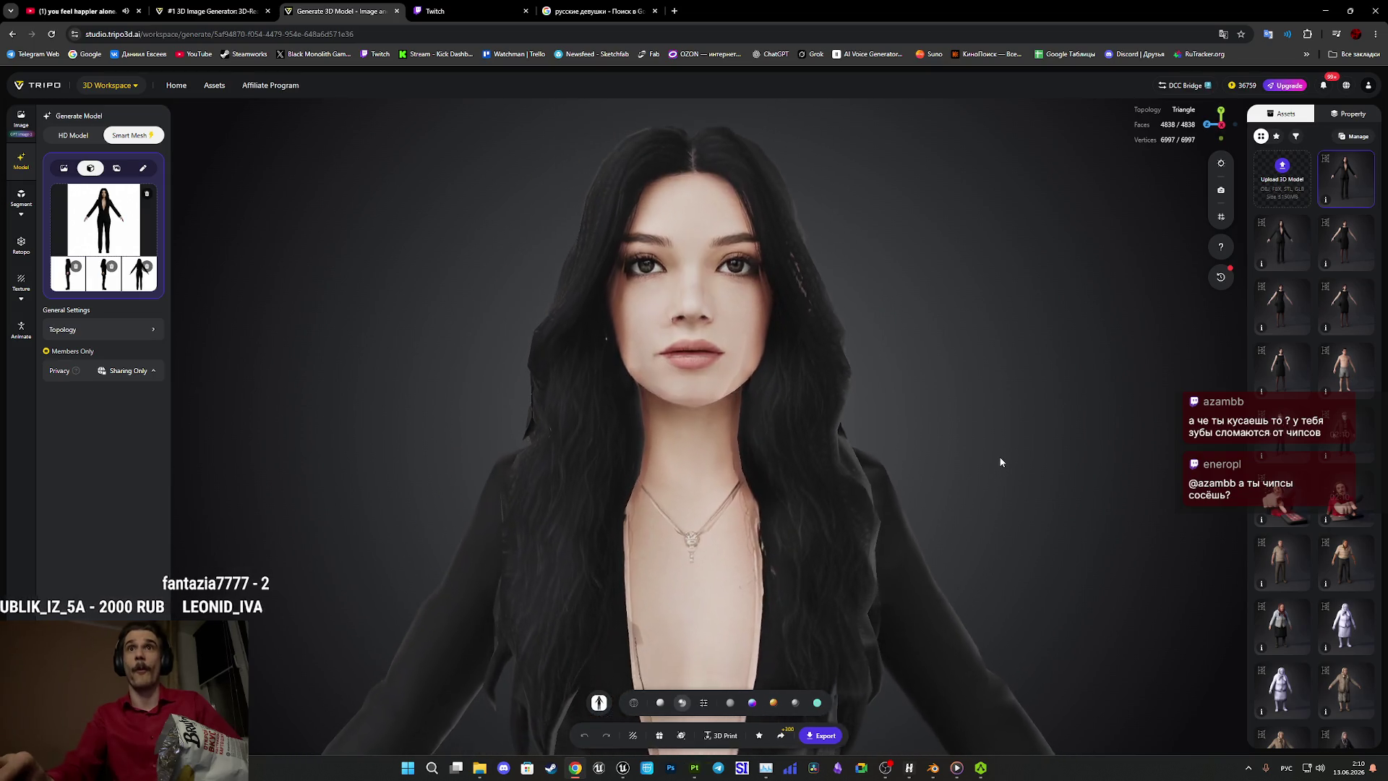
scroll(1006, 496, up, 10)
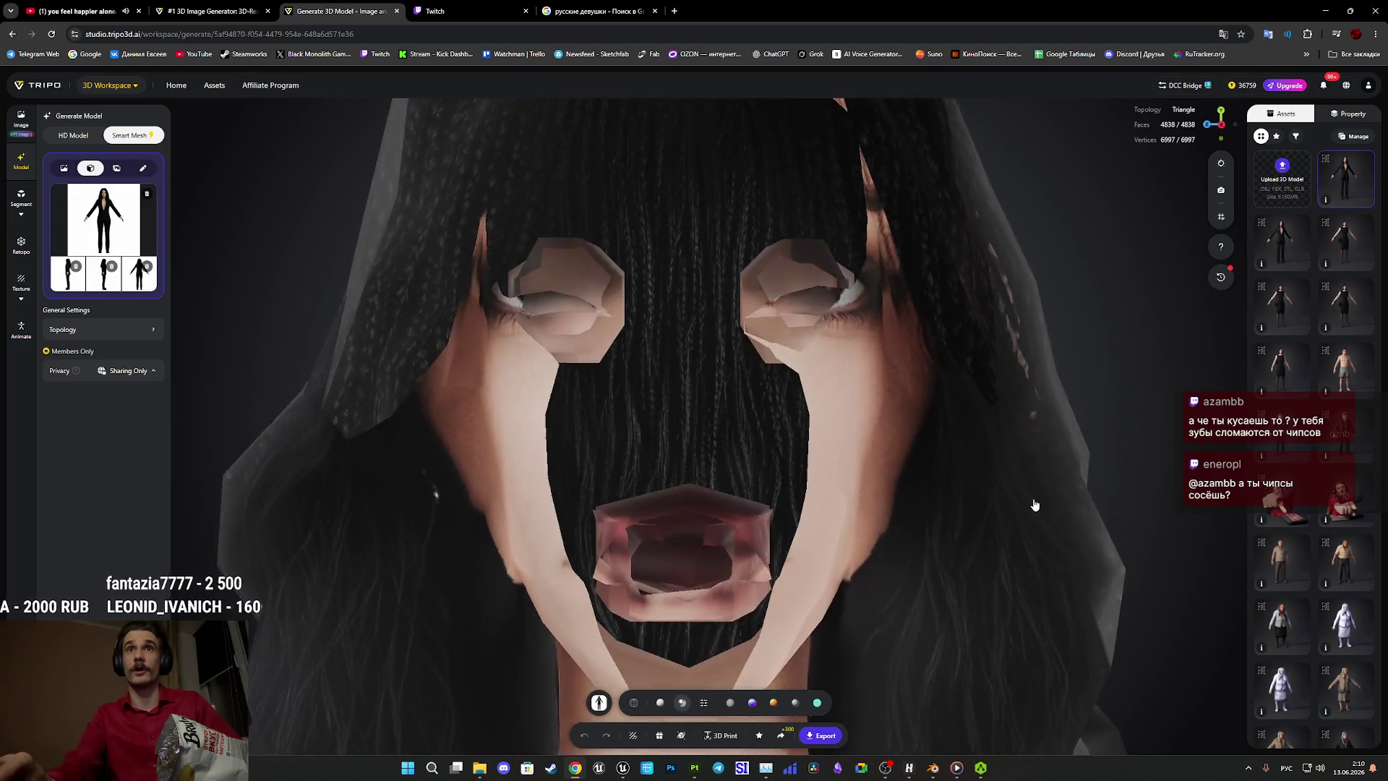
scroll(1034, 505, down, 10)
mouse_move(1035, 504)
mouse_down()
mouse_move(951, 486)
mouse_move(1022, 499)
mouse_move(1020, 478)
mouse_move(1038, 474)
mouse_move(1041, 505)
mouse_move(930, 480)
mouse_move(998, 466)
mouse_move(1017, 496)
mouse_move(1166, 509)
mouse_move(1067, 530)
mouse_up()
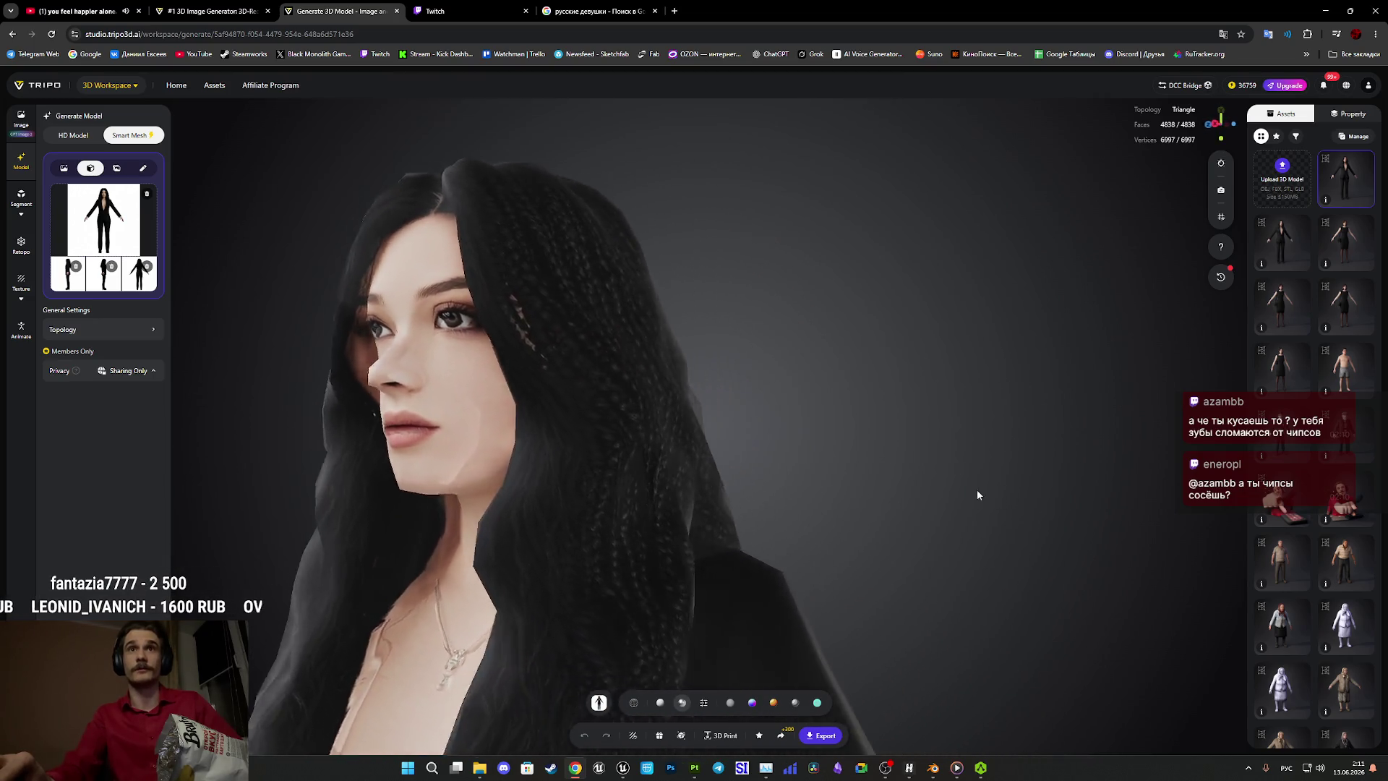
scroll(992, 405, down, 5)
mouse_move(970, 416)
mouse_down()
mouse_move(901, 524)
mouse_move(809, 530)
mouse_up()
scroll(818, 328, up, 3)
mouse_move(817, 328)
mouse_down()
mouse_move(833, 313)
mouse_move(733, 399)
mouse_move(704, 393)
mouse_move(883, 375)
mouse_move(858, 471)
mouse_move(866, 541)
mouse_move(886, 471)
mouse_move(818, 564)
mouse_move(672, 542)
mouse_move(914, 548)
mouse_move(868, 605)
mouse_up()
scroll(787, 481, up, 5)
mouse_move(786, 481)
mouse_down()
mouse_move(849, 530)
mouse_move(861, 489)
mouse_move(837, 518)
mouse_move(1073, 506)
mouse_move(943, 556)
mouse_up()
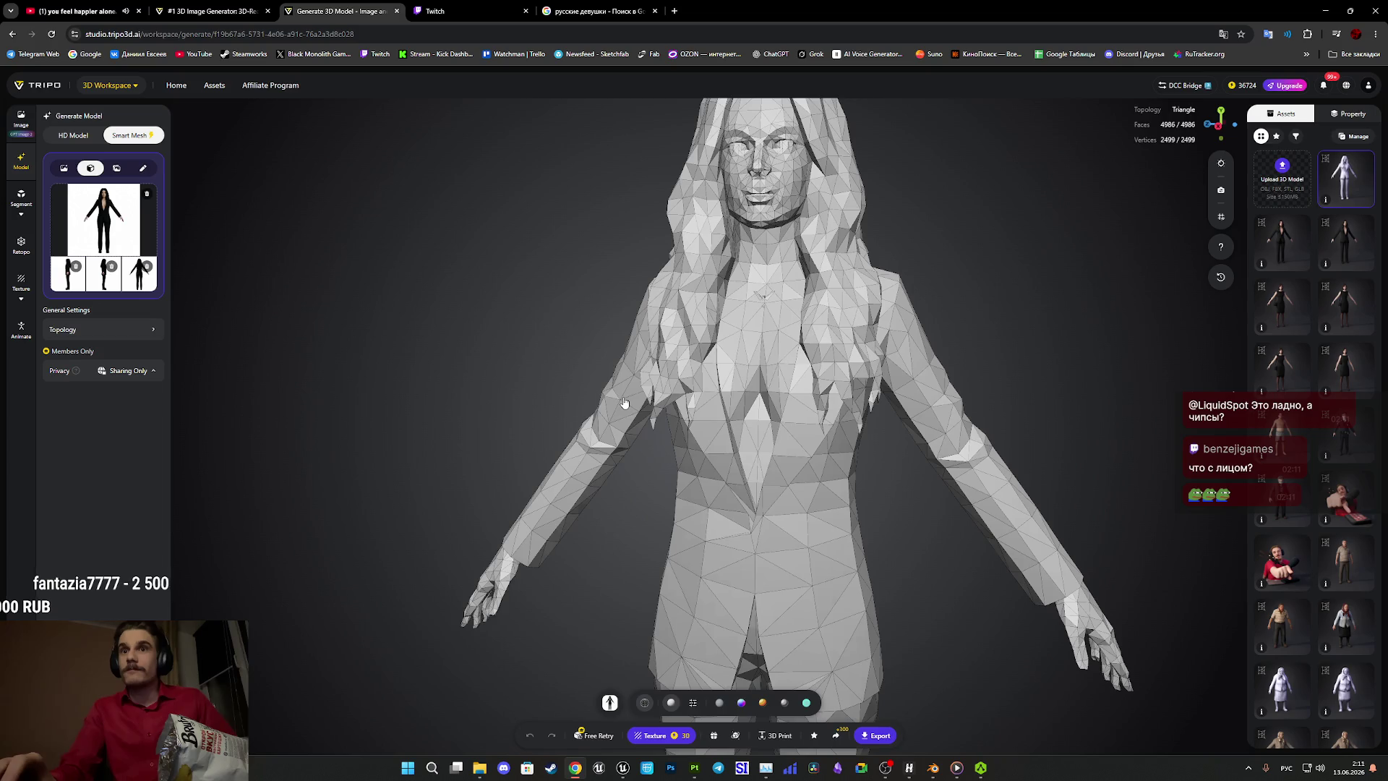
Orbit the grey low-poly mesh to view its side, back, hip and lower body.
drag(889, 480, 831, 520)
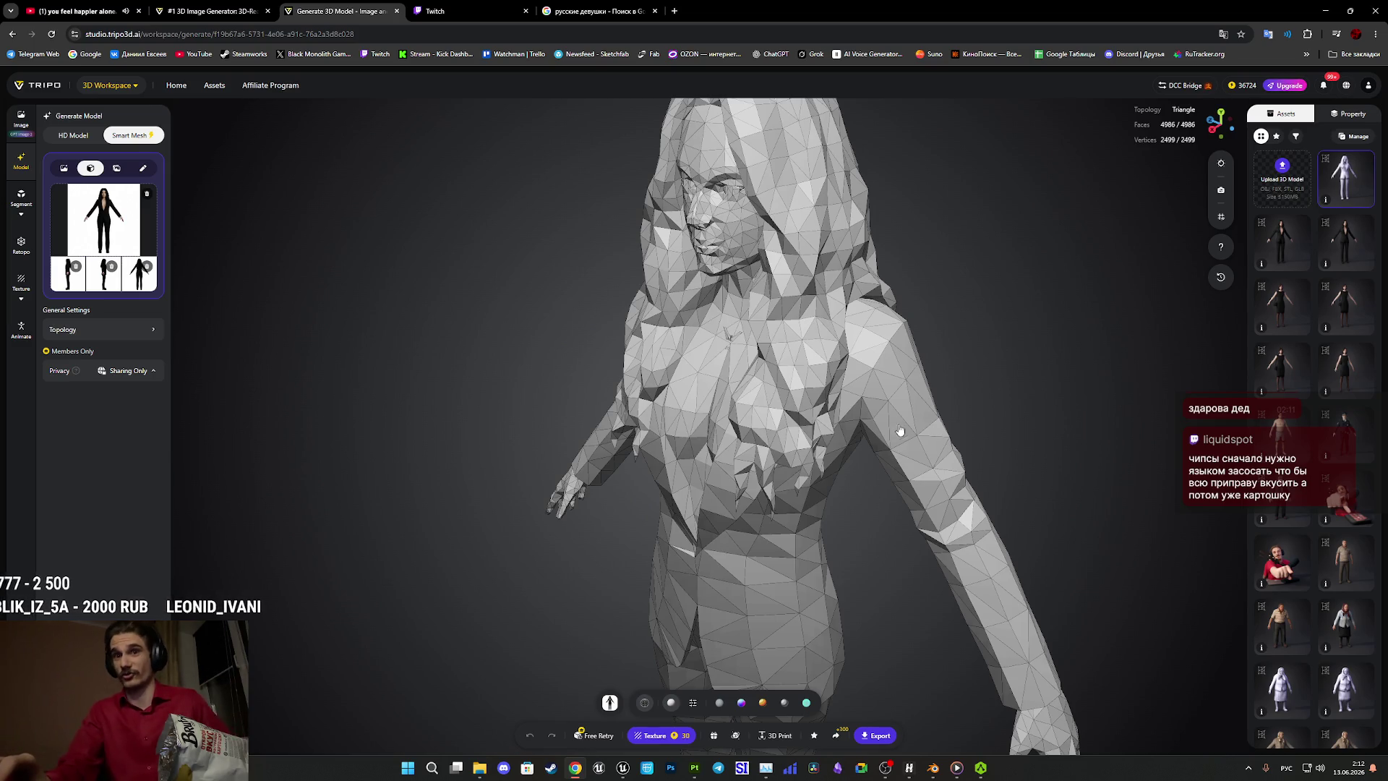
mouse_move(874, 494)
mouse_down()
mouse_move(682, 486)
mouse_move(914, 524)
mouse_up()
scroll(913, 524, down, 3)
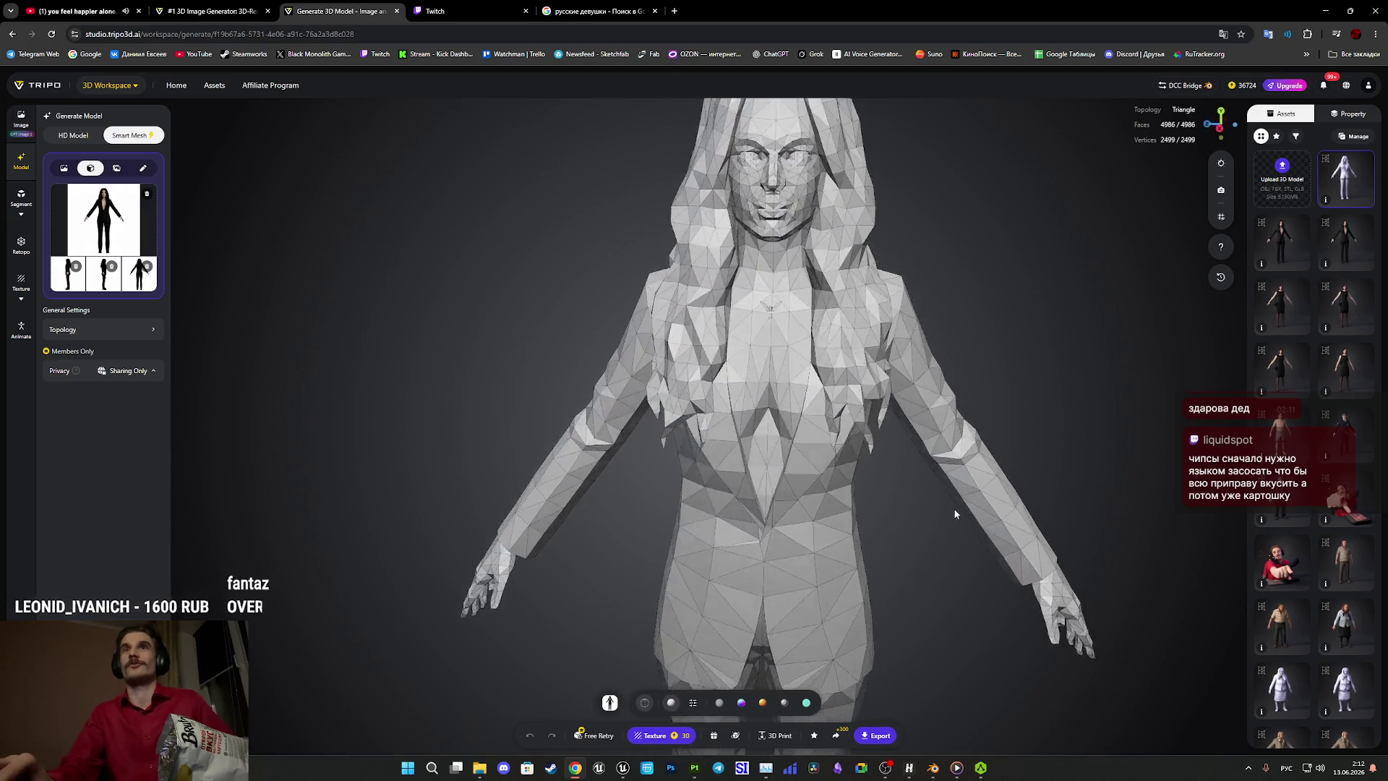
right_drag(952, 504, 830, 375)
scroll(830, 375, up, 5)
mouse_move(830, 374)
mouse_down()
mouse_move(740, 446)
mouse_move(699, 393)
mouse_move(817, 432)
mouse_move(827, 542)
mouse_move(806, 567)
mouse_move(954, 449)
mouse_move(899, 487)
mouse_move(909, 439)
mouse_move(828, 412)
mouse_move(924, 436)
mouse_move(890, 482)
mouse_move(877, 443)
mouse_move(932, 433)
mouse_move(961, 338)
mouse_move(995, 353)
mouse_move(894, 350)
mouse_move(821, 235)
mouse_move(762, 285)
mouse_move(757, 263)
mouse_move(864, 288)
mouse_move(861, 263)
mouse_move(973, 547)
mouse_move(984, 500)
mouse_move(964, 518)
mouse_up()
Adjust the zoom, then start texture generation for the 4986-face Smart Mesh.
scroll(805, 567, up, 3)
scroll(933, 434, up, 2)
scroll(935, 434, down, 2)
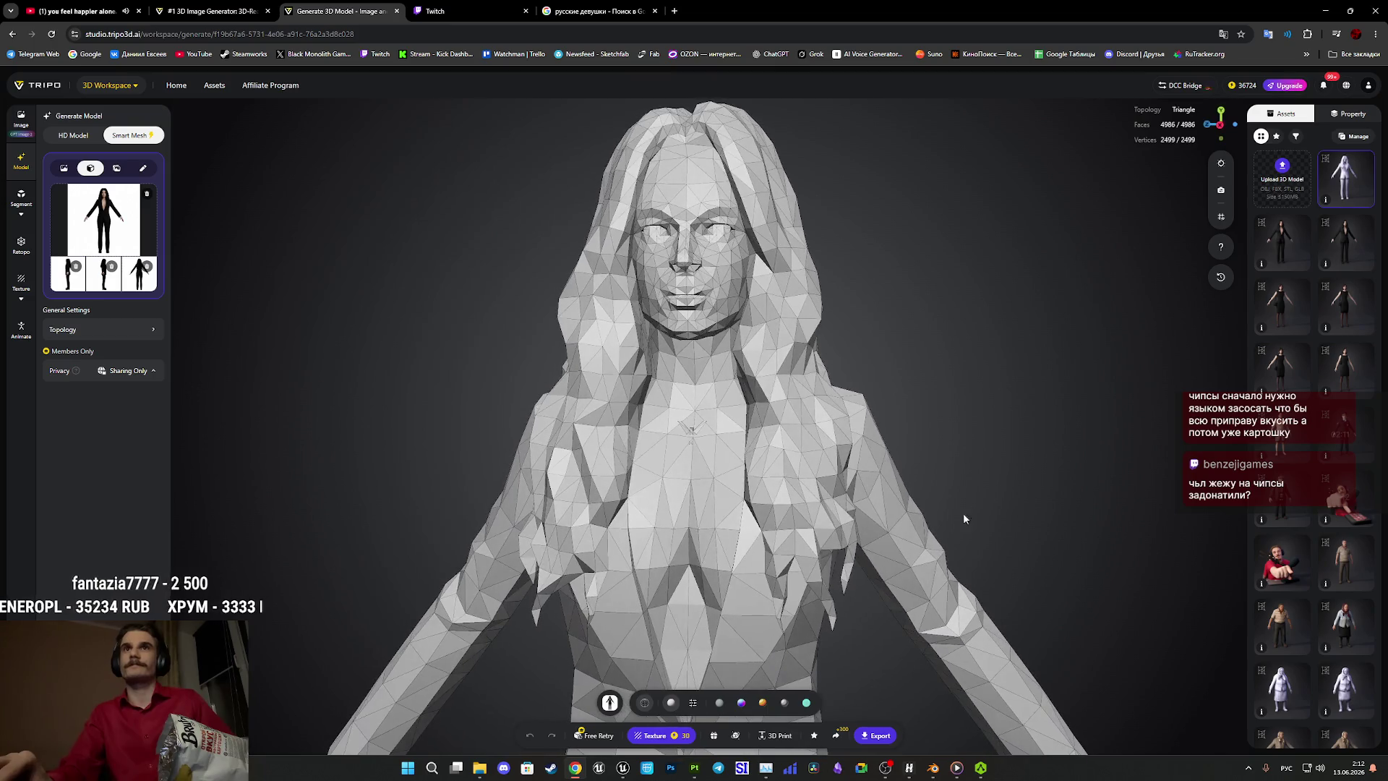
click(671, 685)
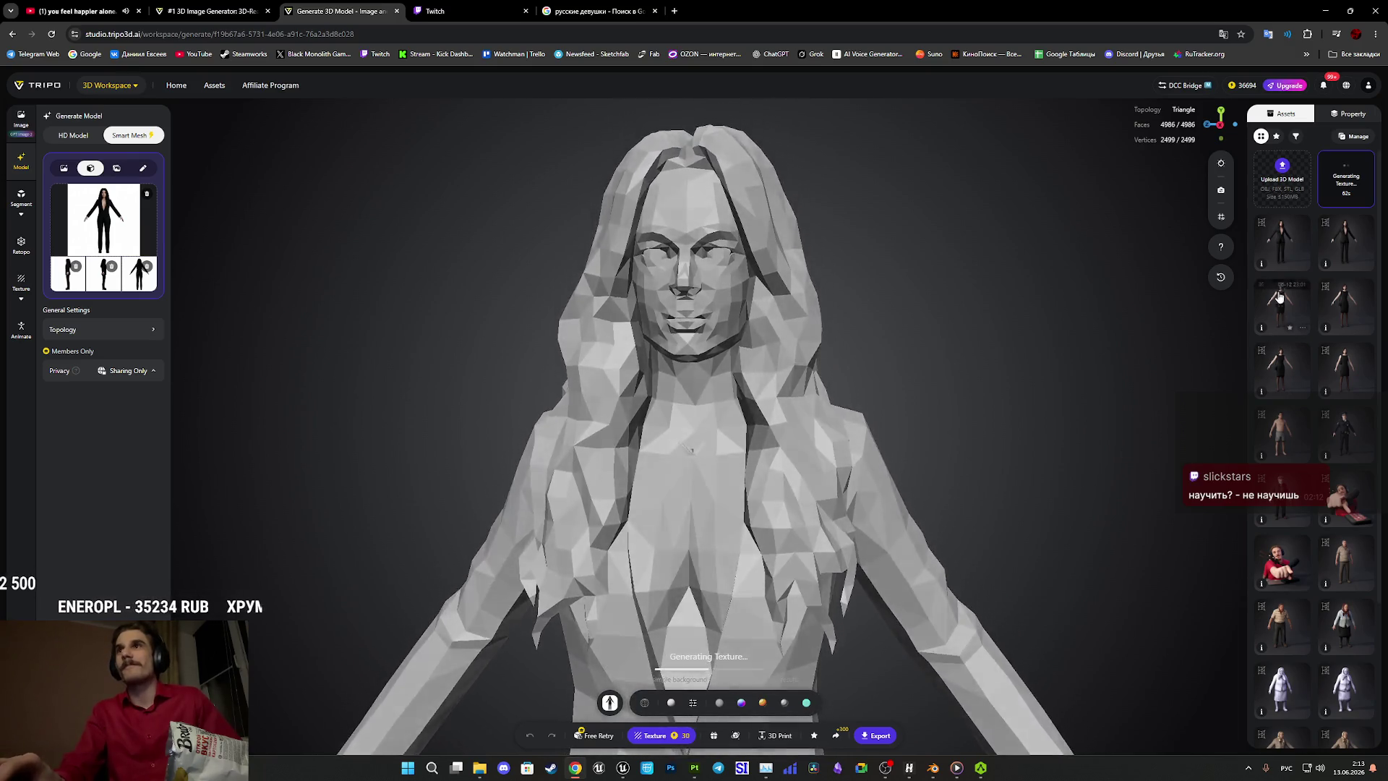
Open the earlier textured woman model and turn it to a three-quarter view.
click(1285, 245)
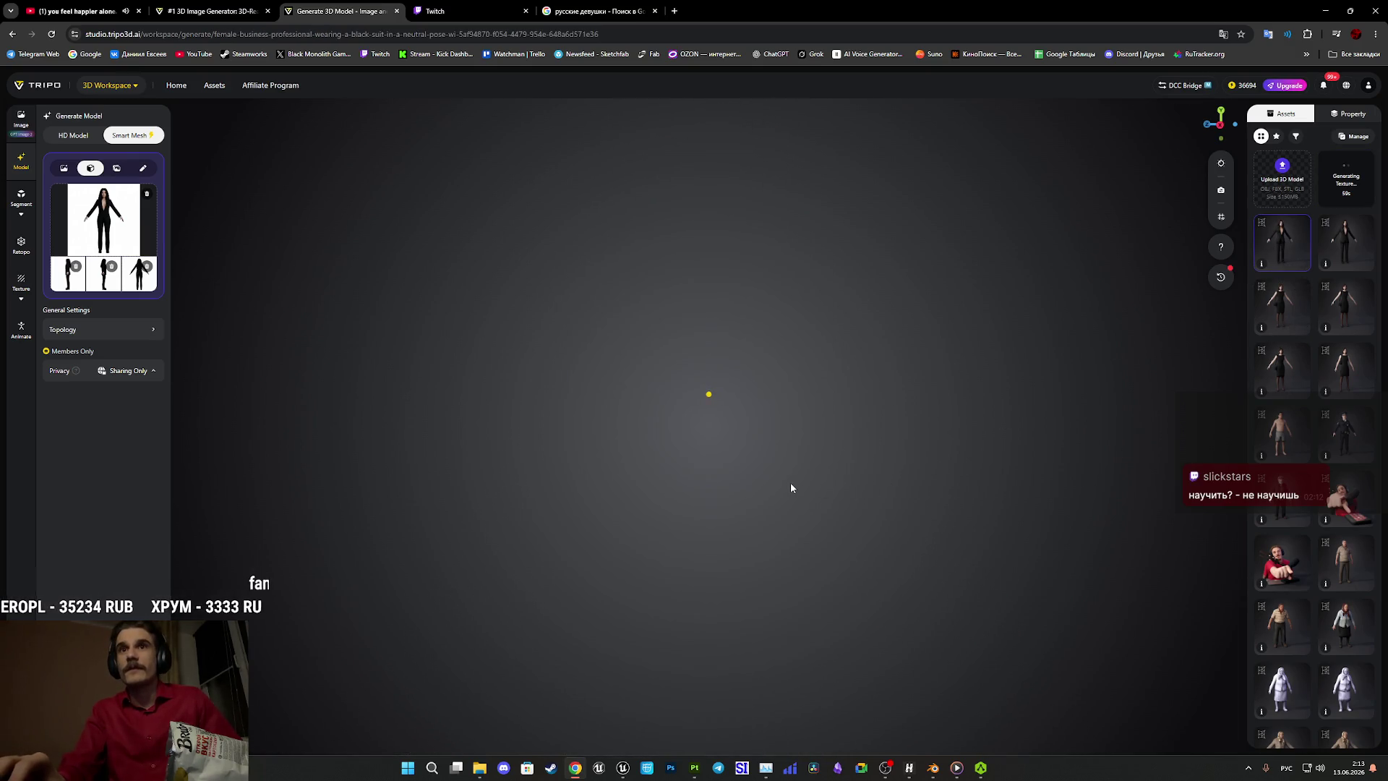
mouse_move(824, 576)
mouse_down()
mouse_move(753, 605)
mouse_move(806, 589)
mouse_move(833, 600)
mouse_up()
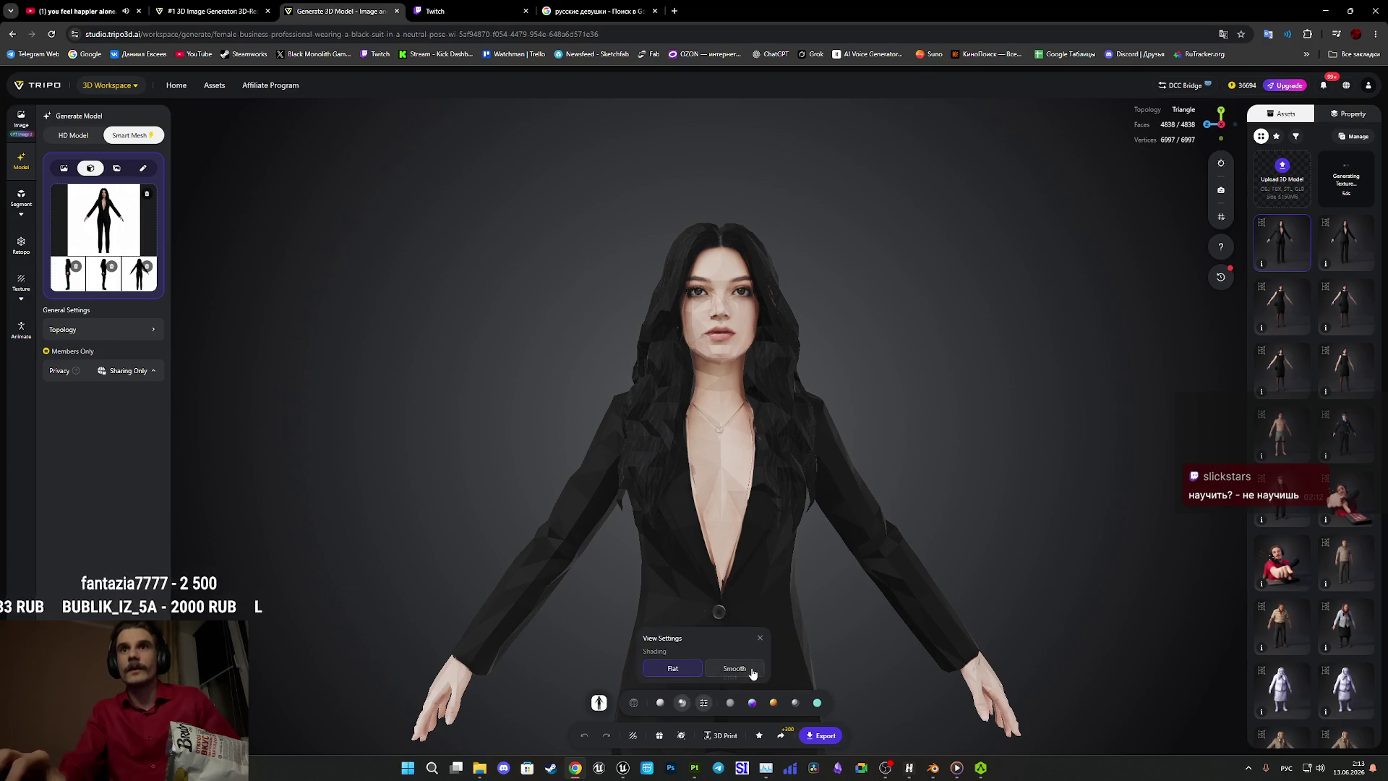
mouse_move(774, 643)
mouse_down()
mouse_move(805, 614)
mouse_move(808, 634)
mouse_move(826, 628)
mouse_move(795, 626)
mouse_move(778, 579)
mouse_move(712, 586)
mouse_move(817, 585)
mouse_move(760, 580)
mouse_move(793, 579)
mouse_move(812, 559)
mouse_up()
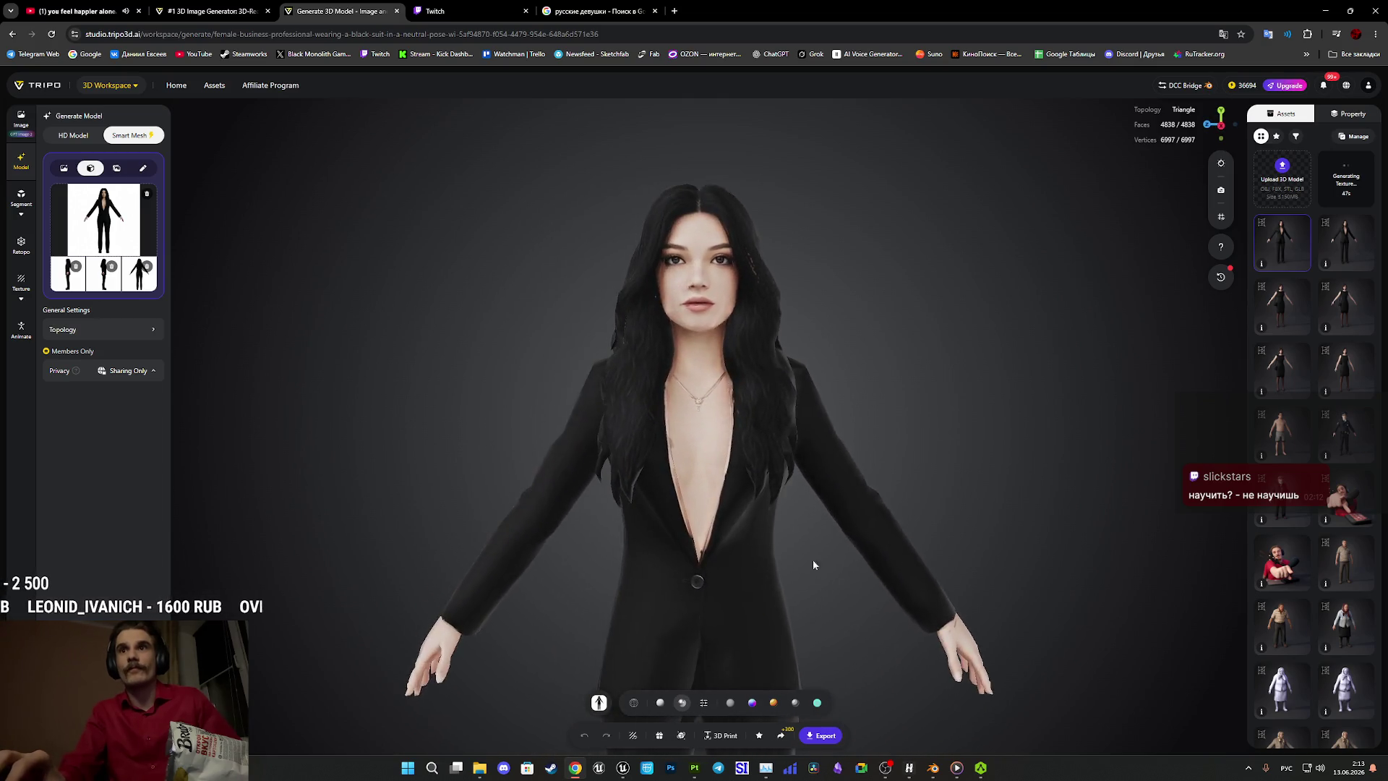
right_drag(813, 559, 781, 457)
mouse_move(782, 457)
mouse_down()
mouse_move(592, 424)
mouse_move(665, 458)
mouse_move(746, 452)
mouse_move(741, 220)
mouse_move(759, 557)
mouse_move(830, 487)
mouse_move(860, 509)
mouse_move(804, 462)
mouse_up()
Reframe the view, then switch to the Smart Mesh whose texture is generating.
scroll(813, 586, up, 5)
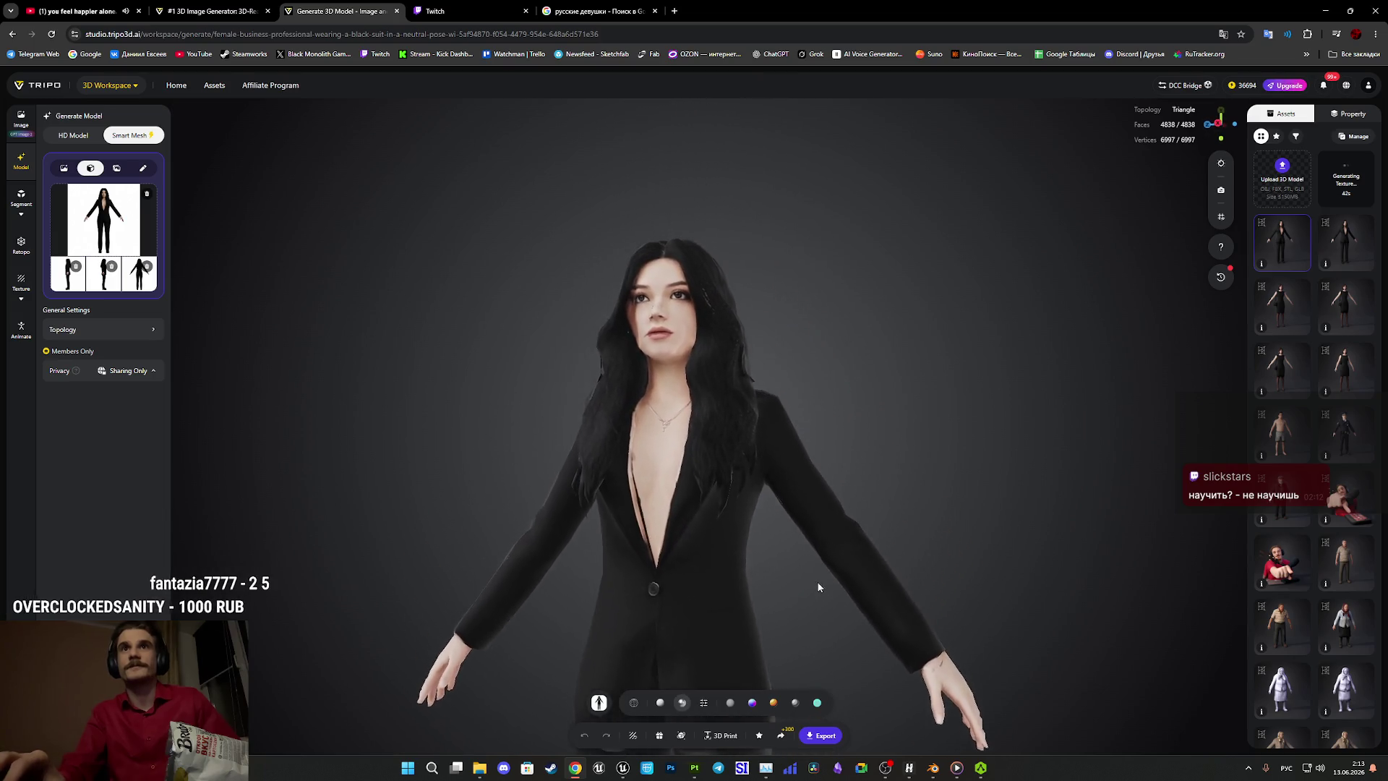
scroll(811, 594, down, 3)
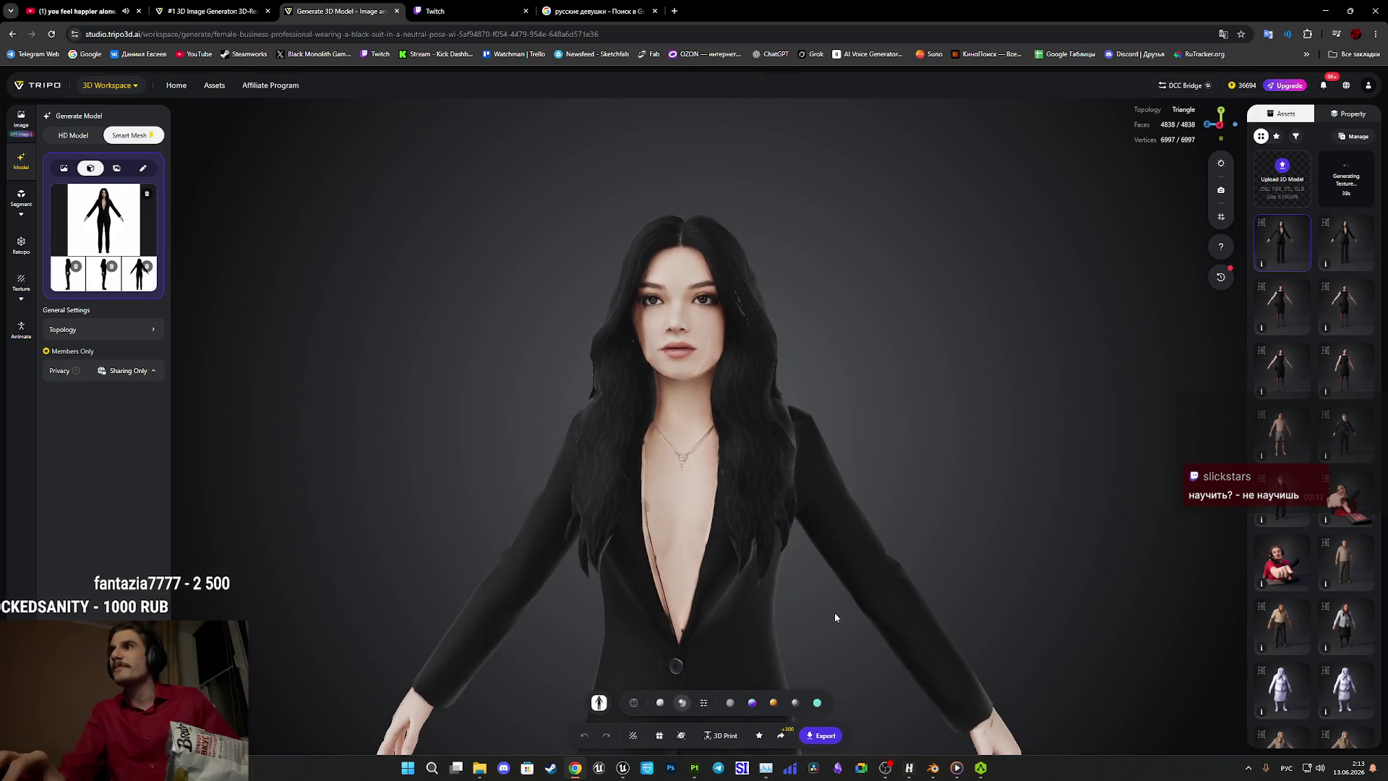
drag(835, 616, 814, 572)
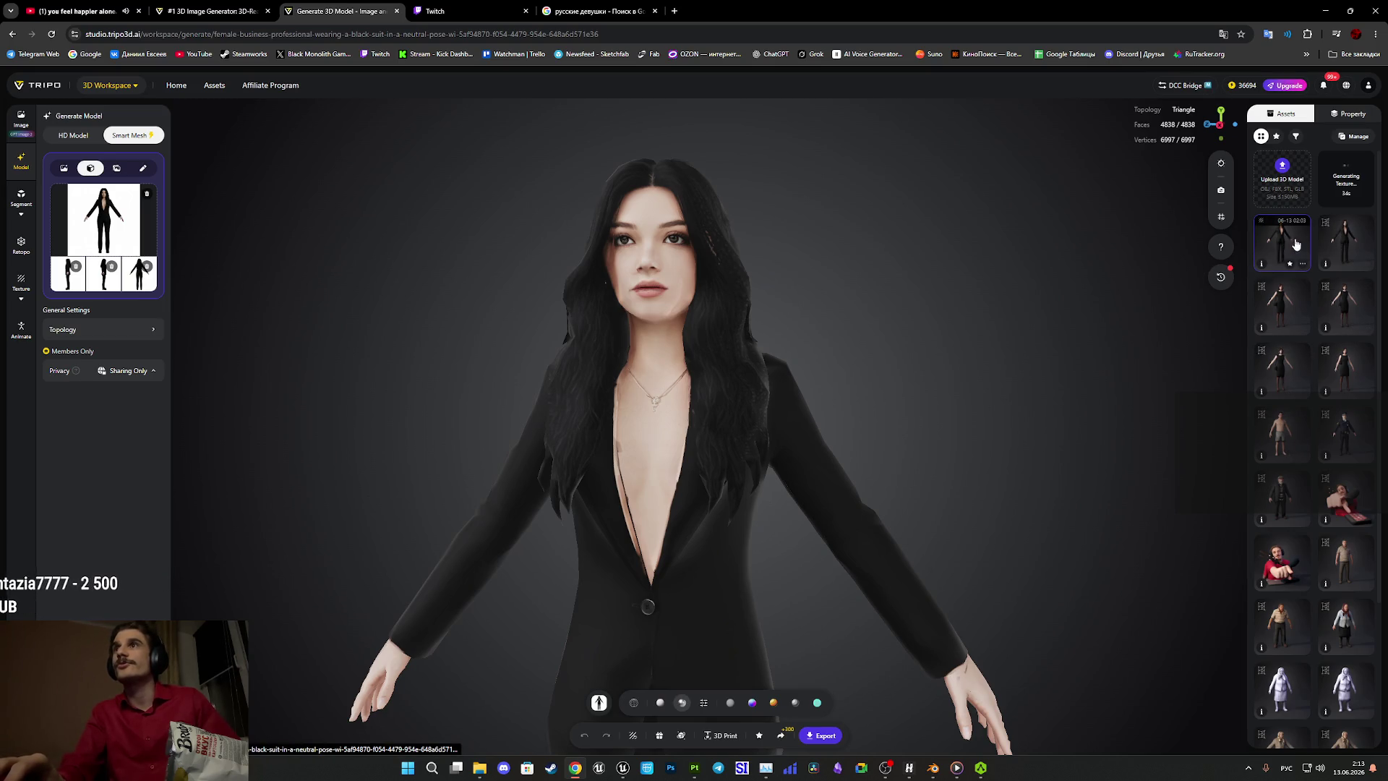
click(1346, 179)
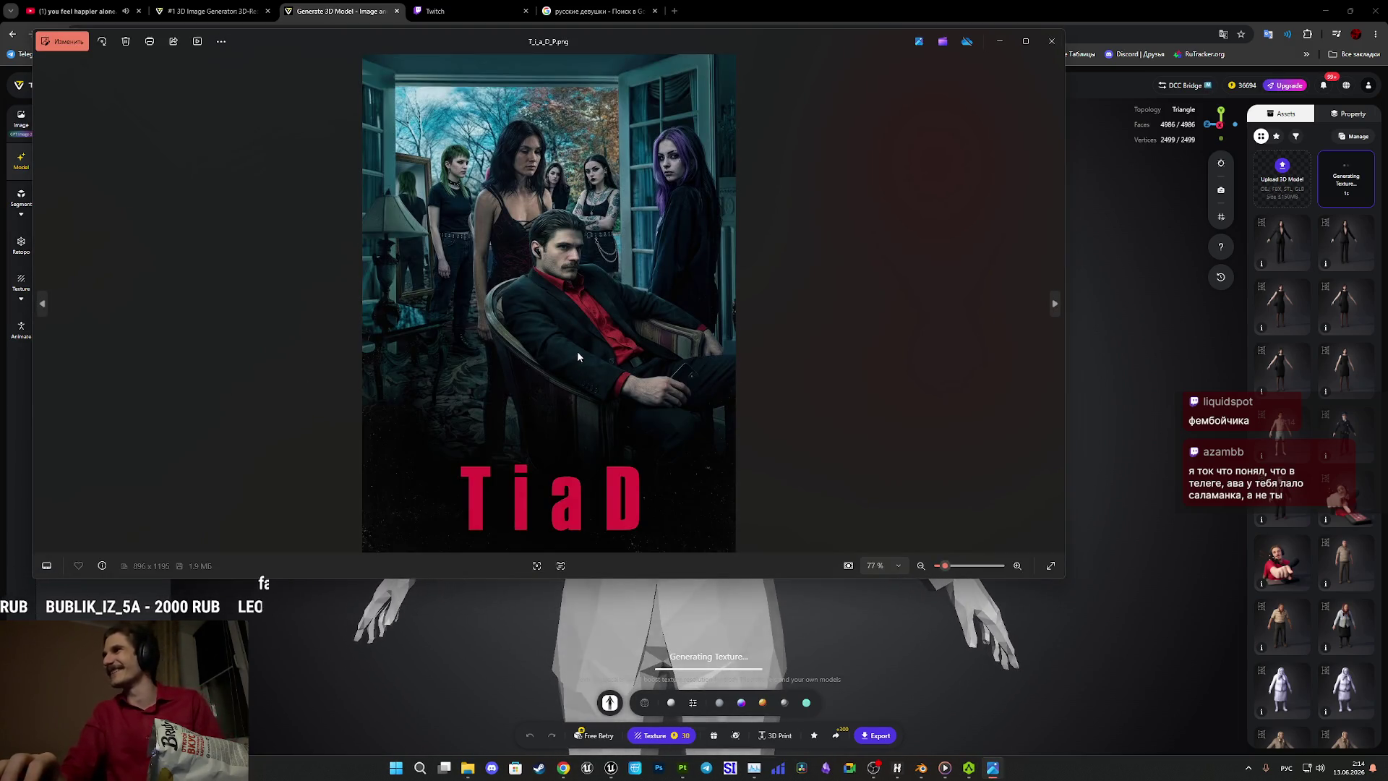
Zoom in and out on the T_i_a_D_P.png poster, then close the Photos viewer.
scroll(566, 241, up, 5)
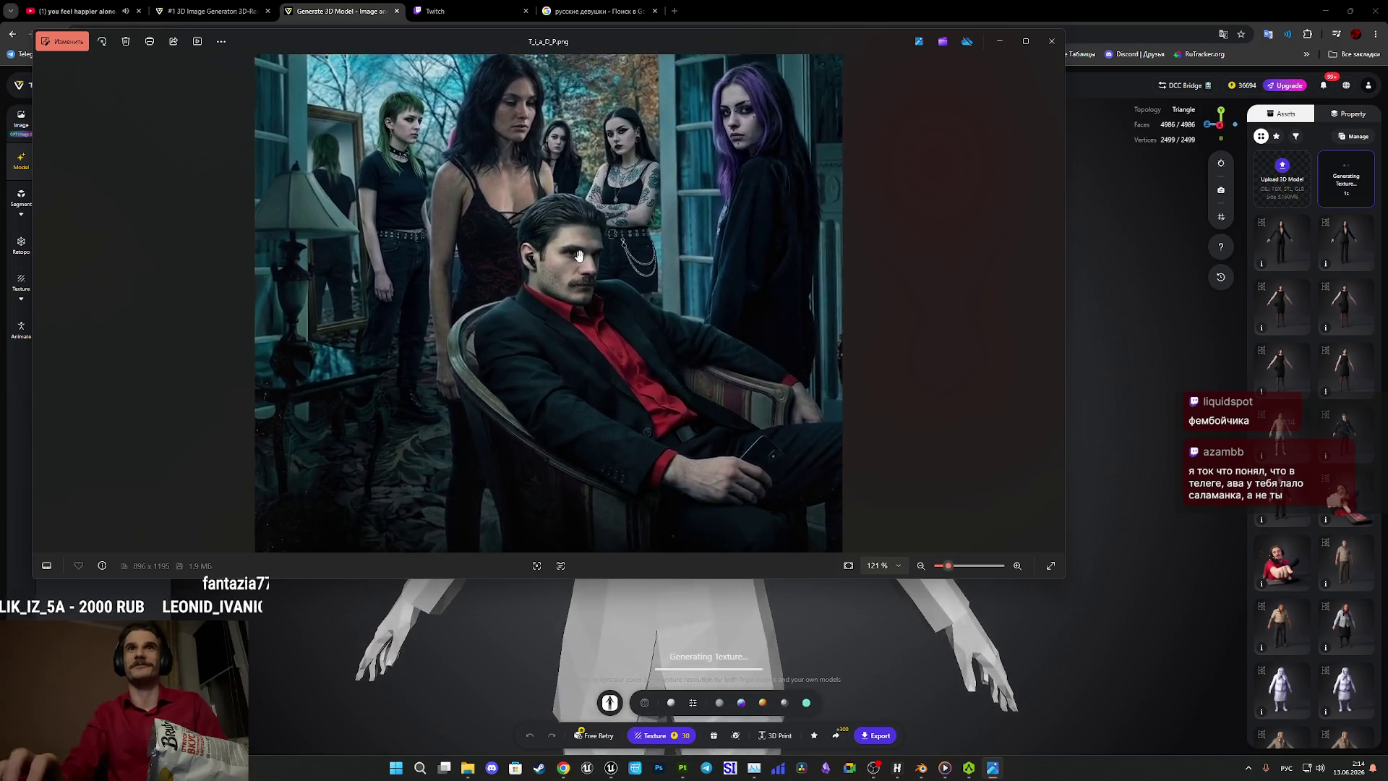
scroll(594, 266, down, 5)
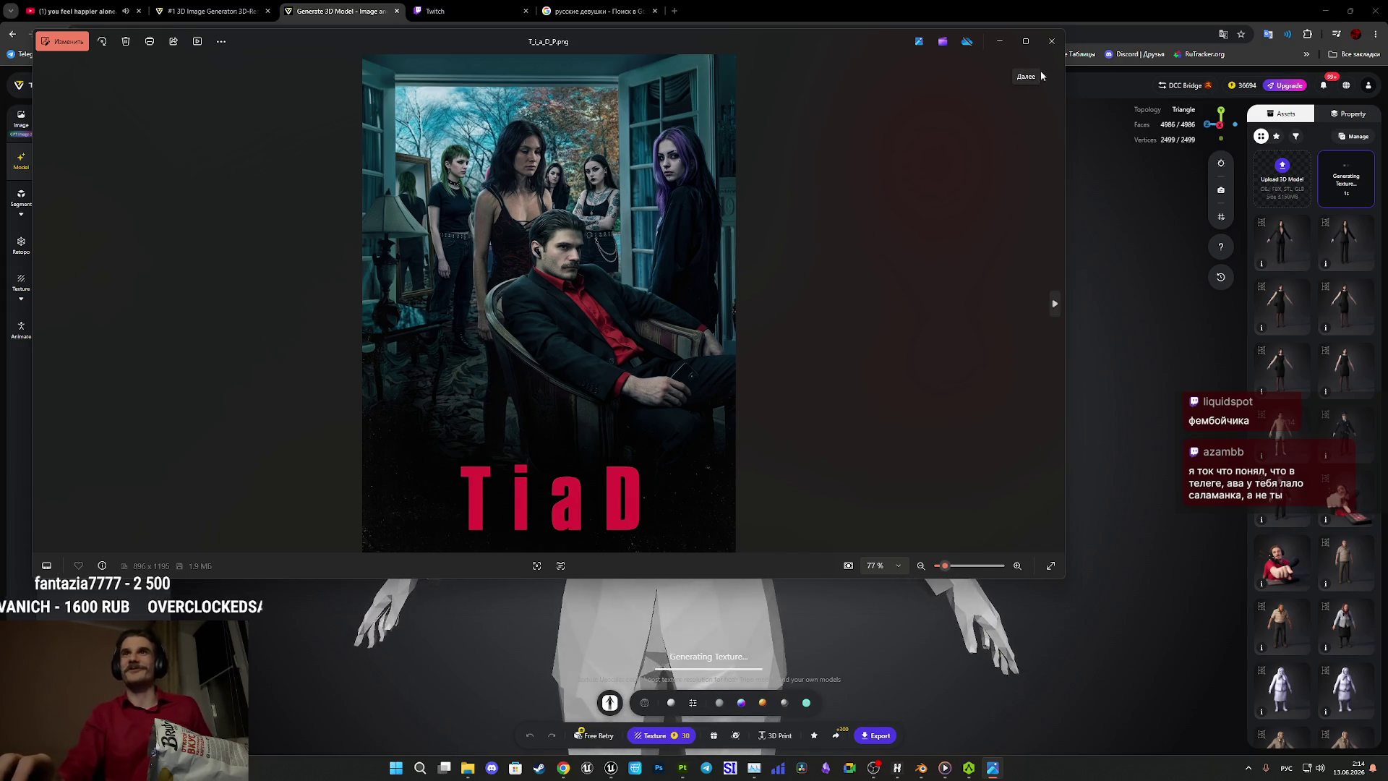
click(1051, 41)
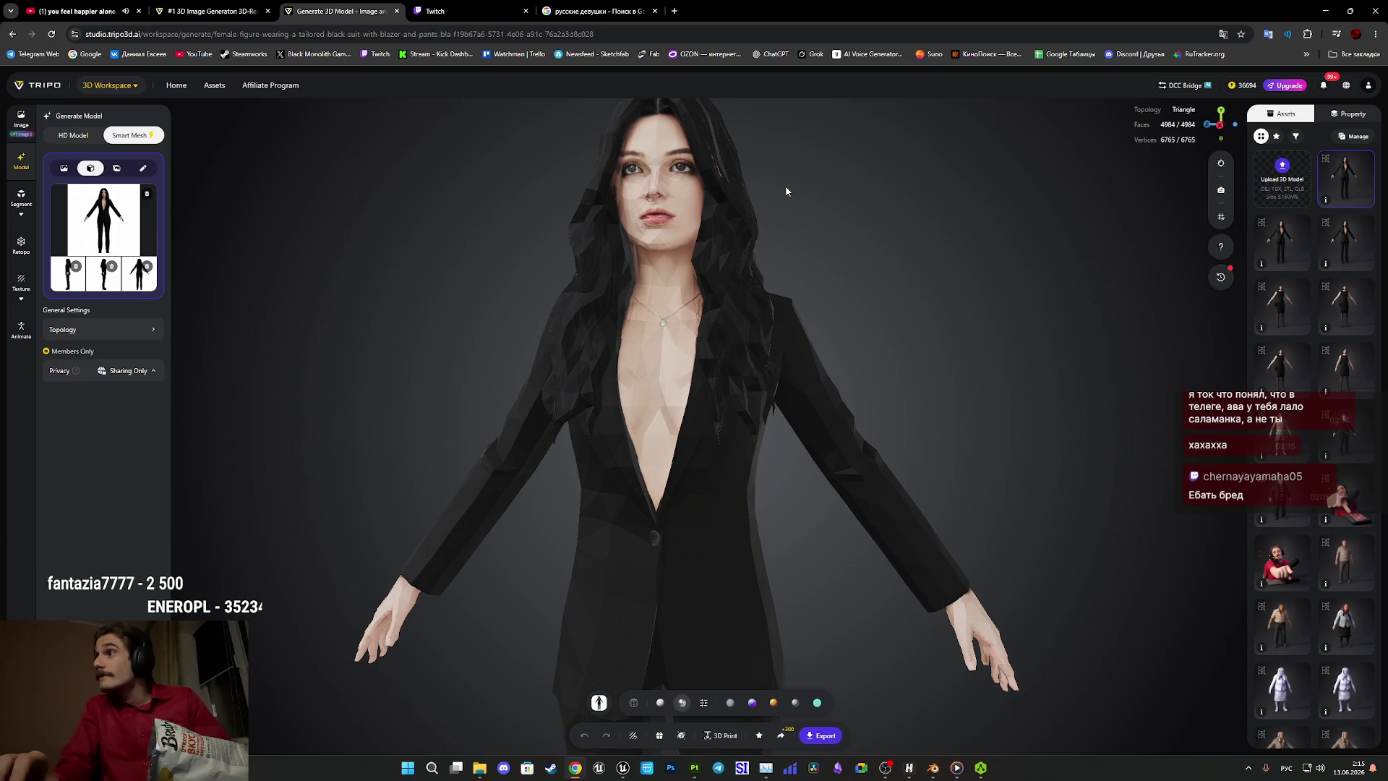
Centre the view on the neckline and set the model's shading to Smooth.
scroll(787, 273, up, 5)
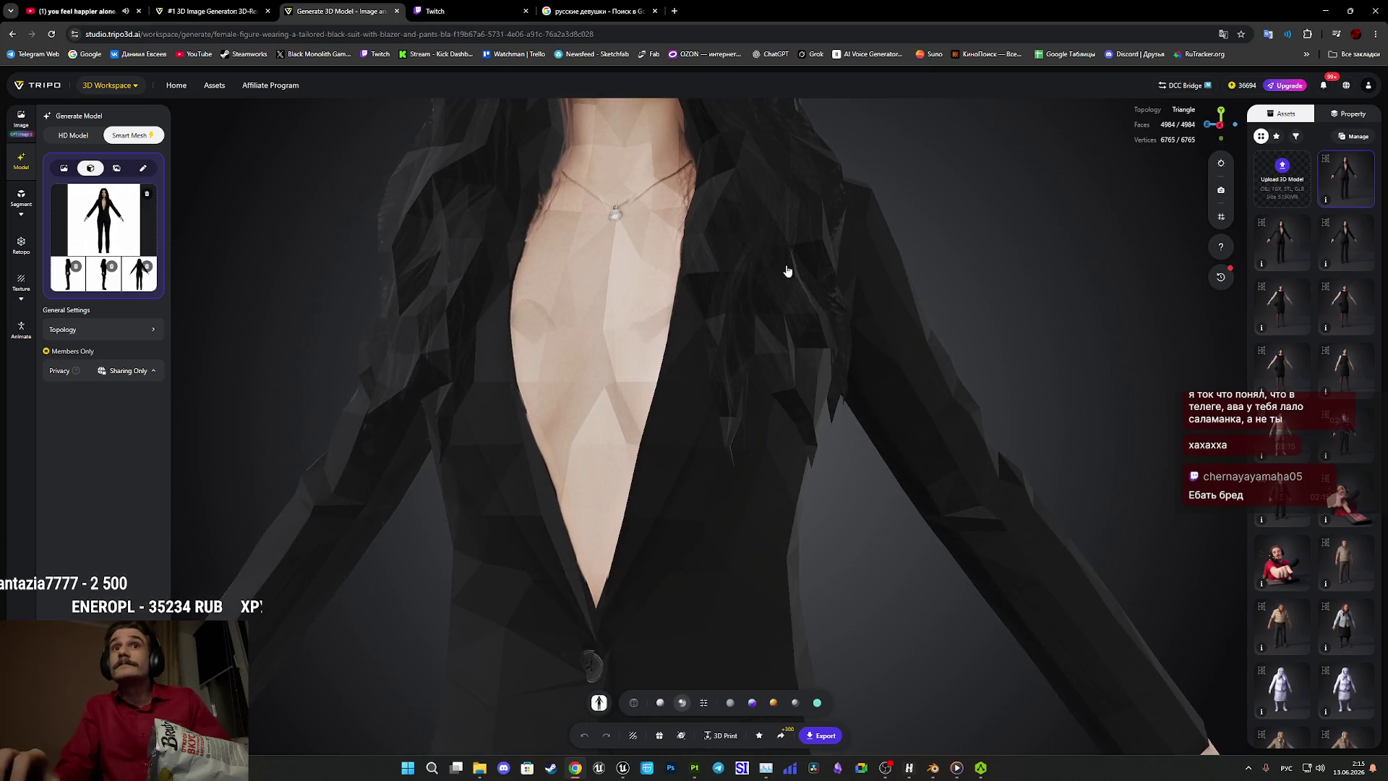
mouse_move(831, 291)
mouse_down()
mouse_move(843, 298)
mouse_move(827, 297)
mouse_move(835, 287)
mouse_up()
scroll(834, 288, down, 5)
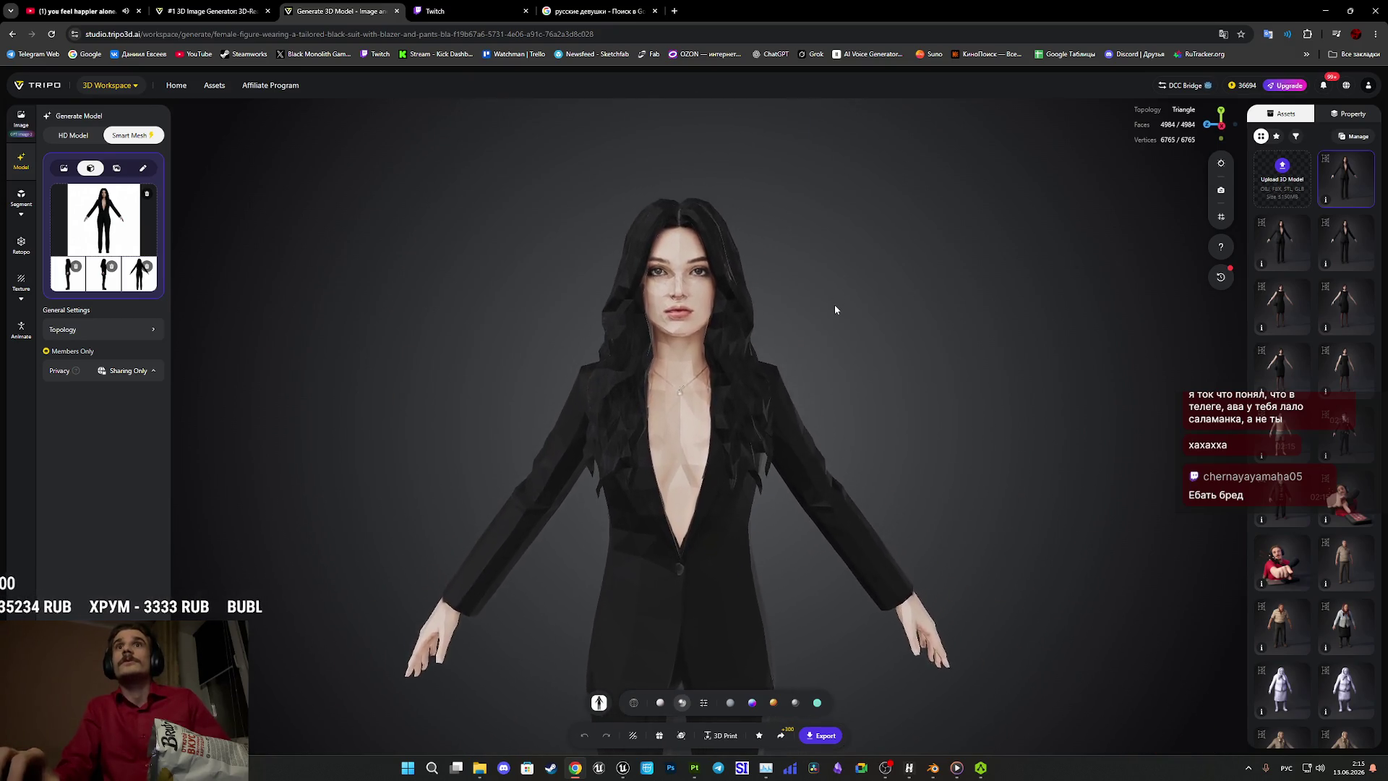
scroll(835, 304, up, 3)
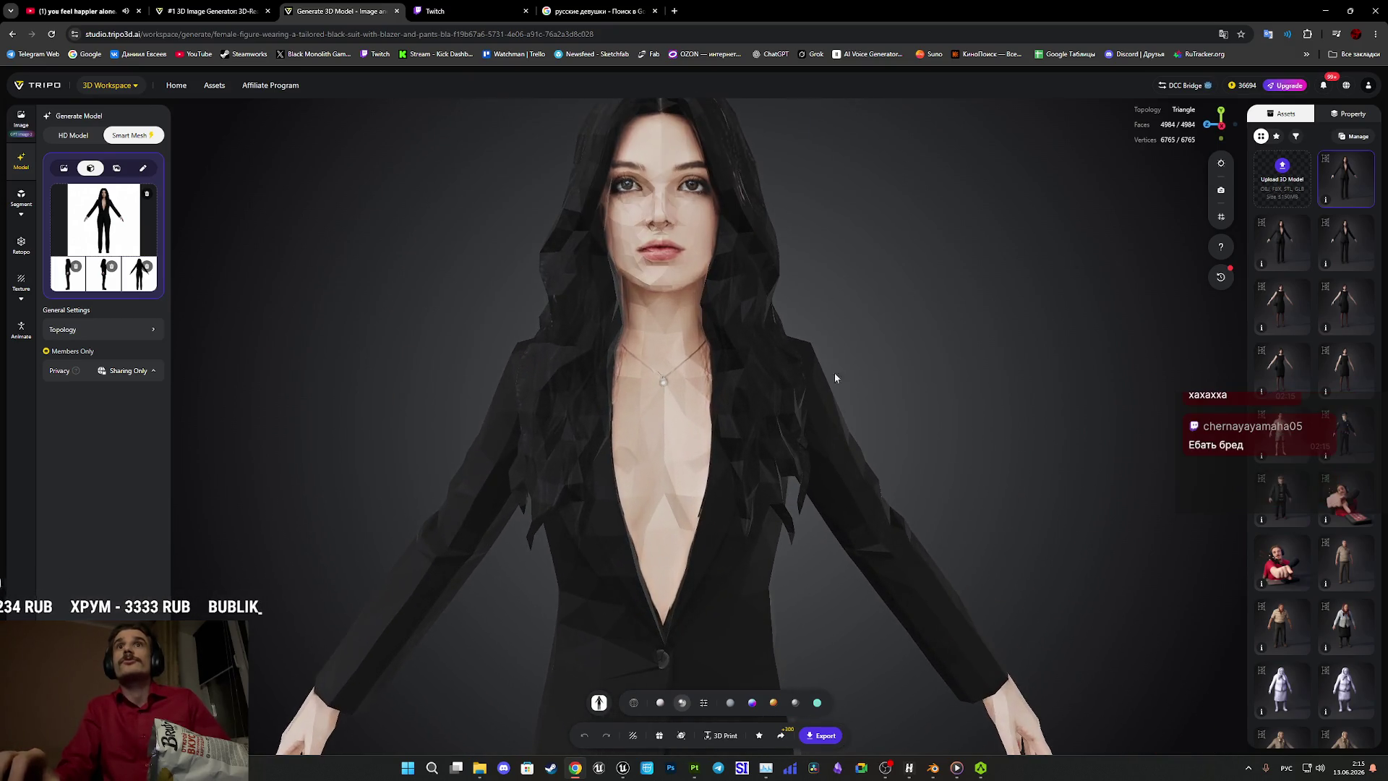
click(704, 705)
click(734, 669)
Orbit the smooth-shaded black-blazer model to inspect its profile and body.
scroll(998, 472, up, 5)
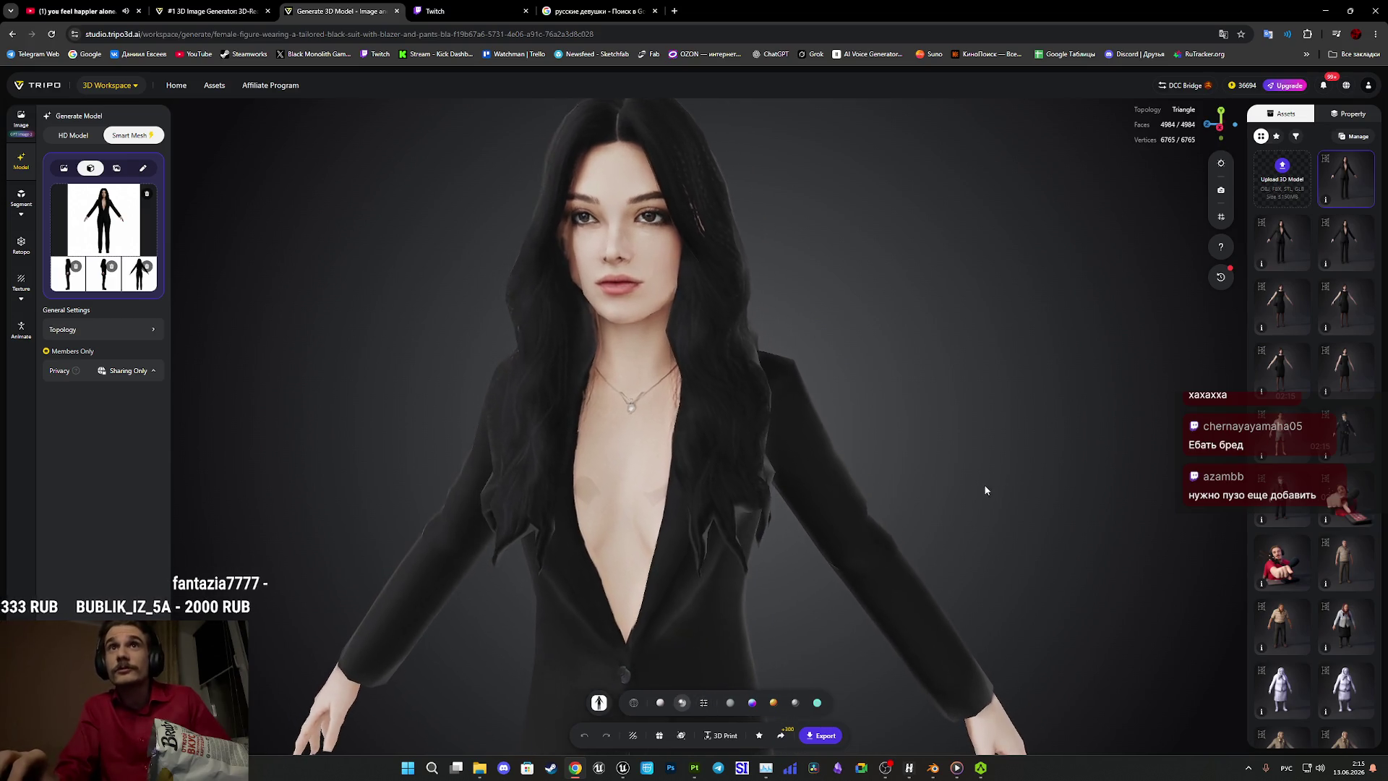
mouse_move(968, 502)
mouse_down()
mouse_move(902, 489)
mouse_move(977, 490)
mouse_up()
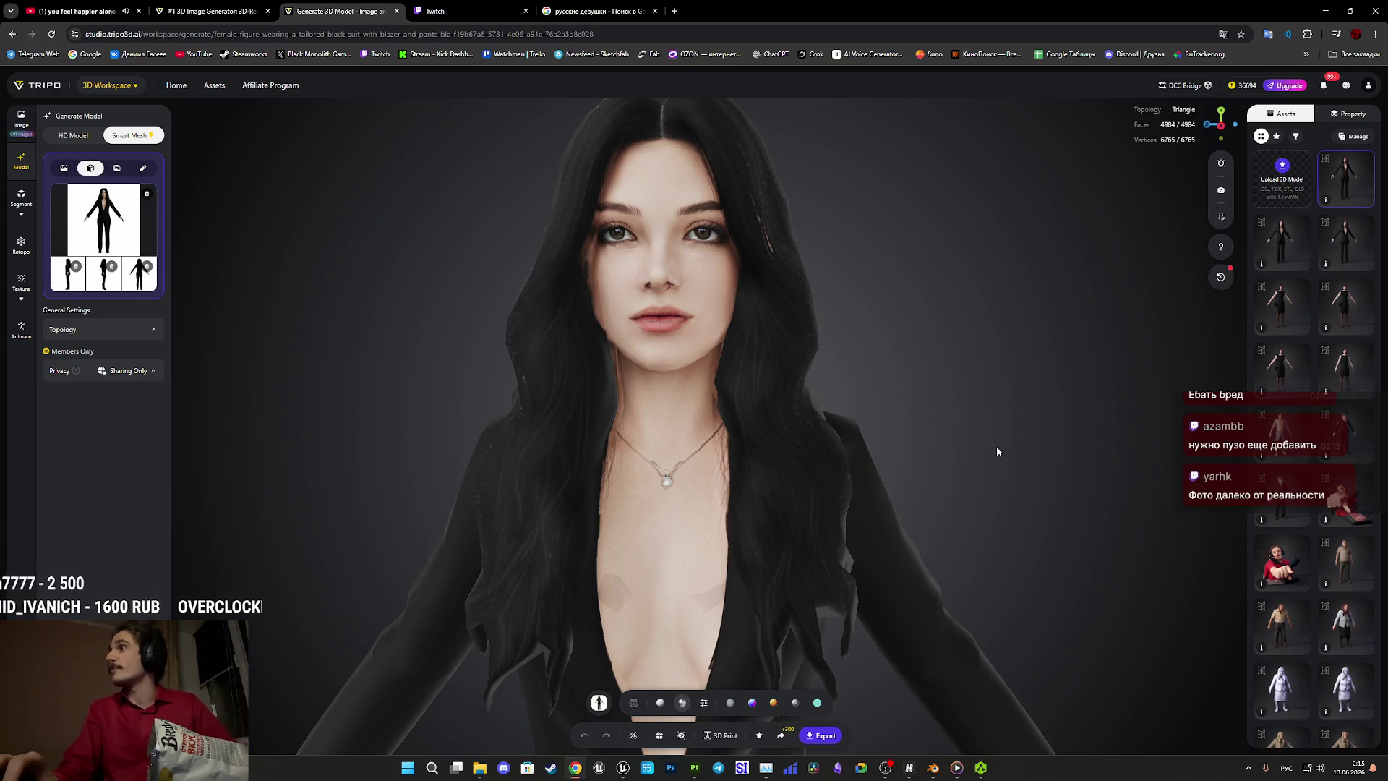
mouse_move(1026, 449)
mouse_down()
mouse_move(1010, 375)
mouse_move(995, 425)
mouse_move(994, 395)
mouse_move(1010, 393)
mouse_move(762, 415)
mouse_move(715, 396)
mouse_move(839, 409)
mouse_move(976, 385)
mouse_move(861, 463)
mouse_move(848, 439)
mouse_move(814, 429)
mouse_up()
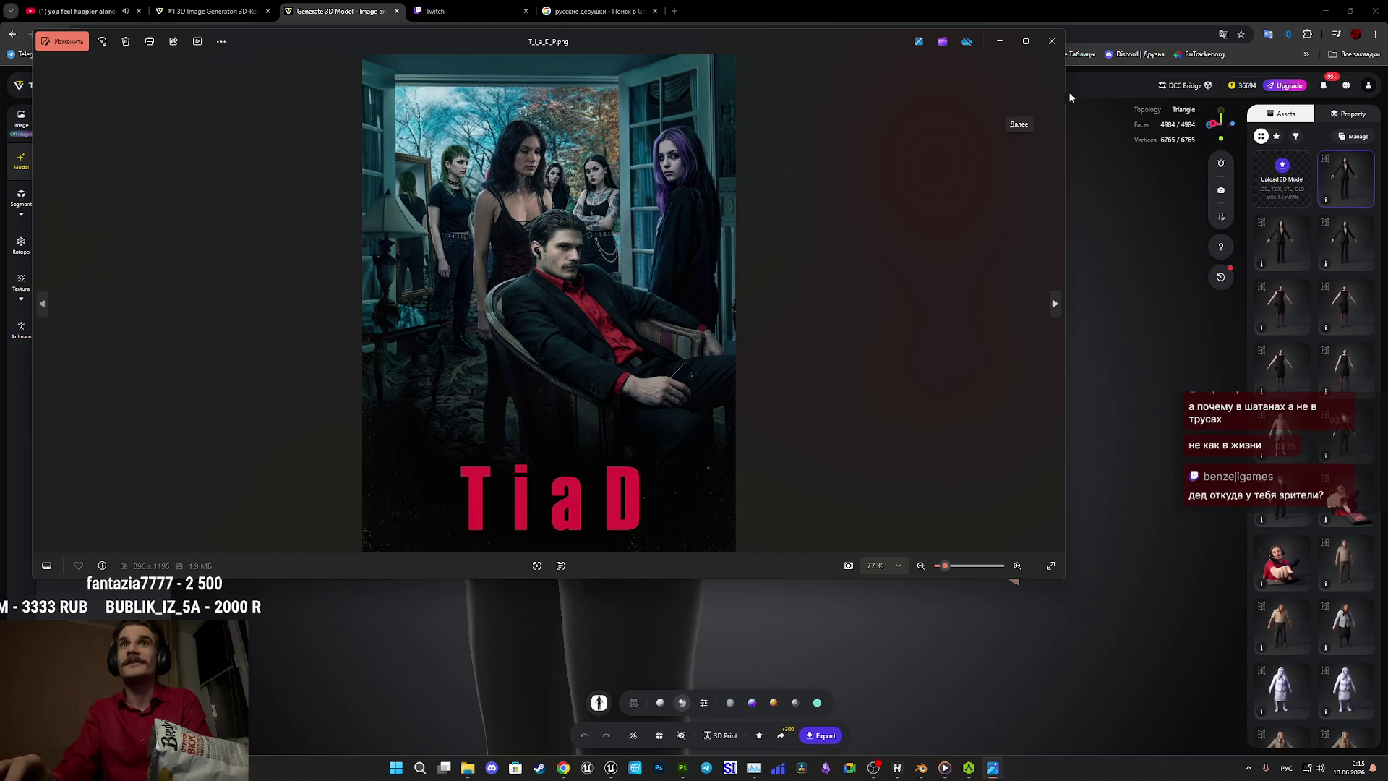
Return to Tripo's Image page and briefly open the TiaD poster in its own tab.
click(1052, 41)
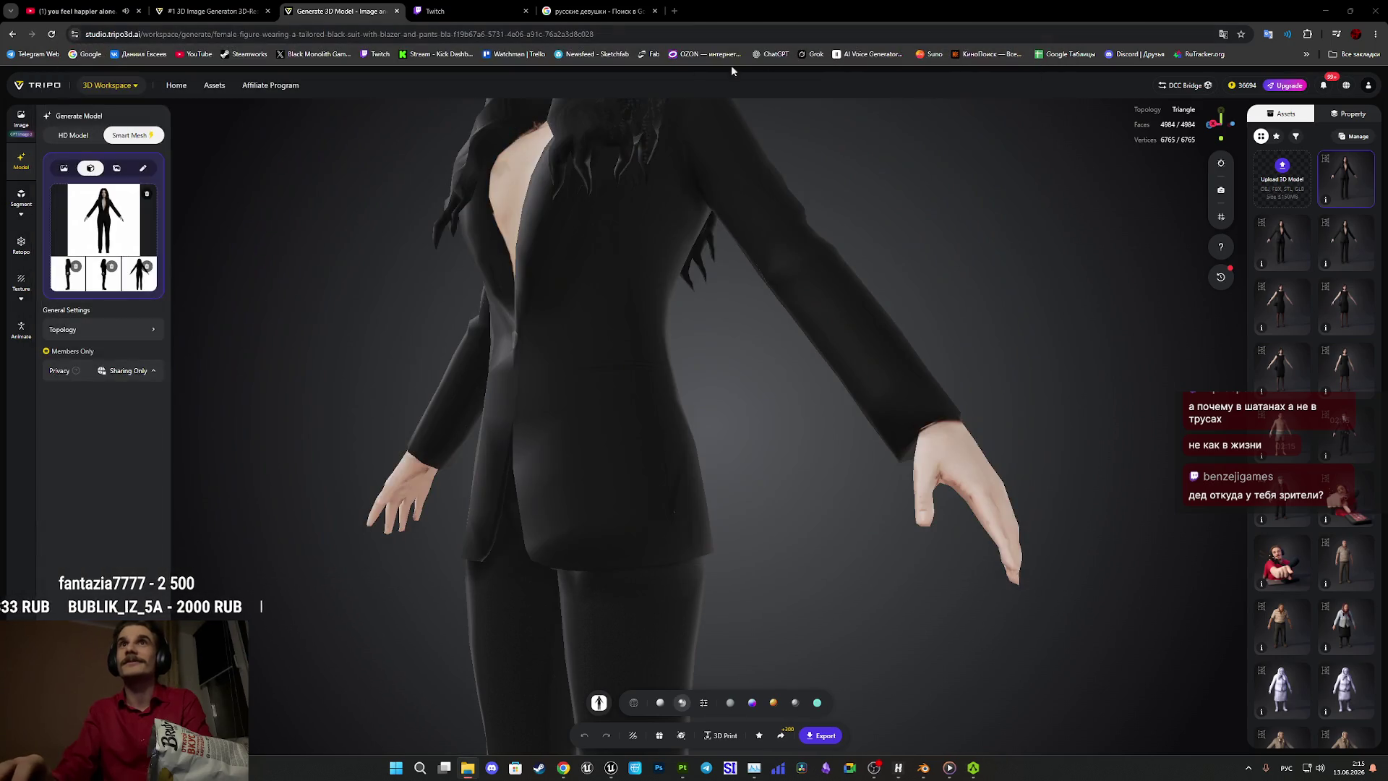
click(21, 122)
drag(122, 687, 107, 155)
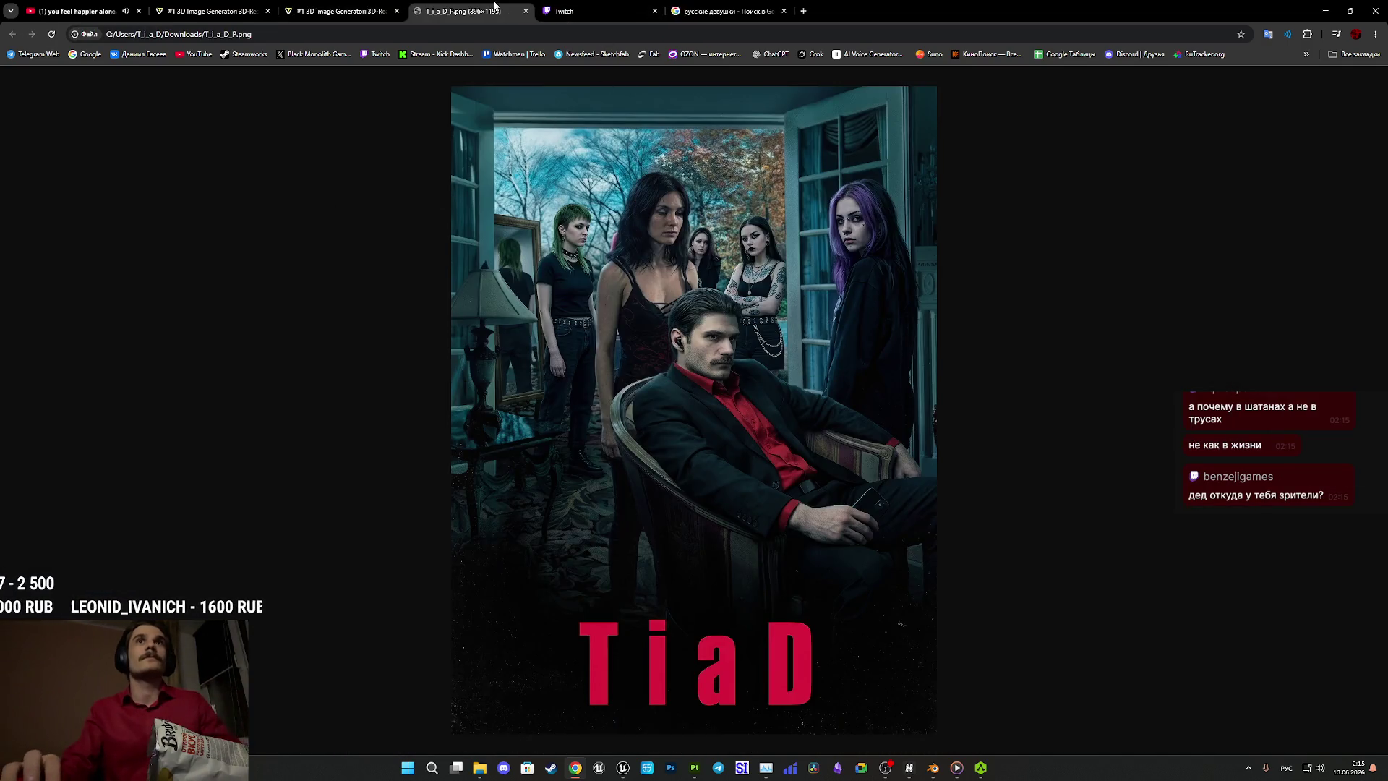
middle_click(495, 5)
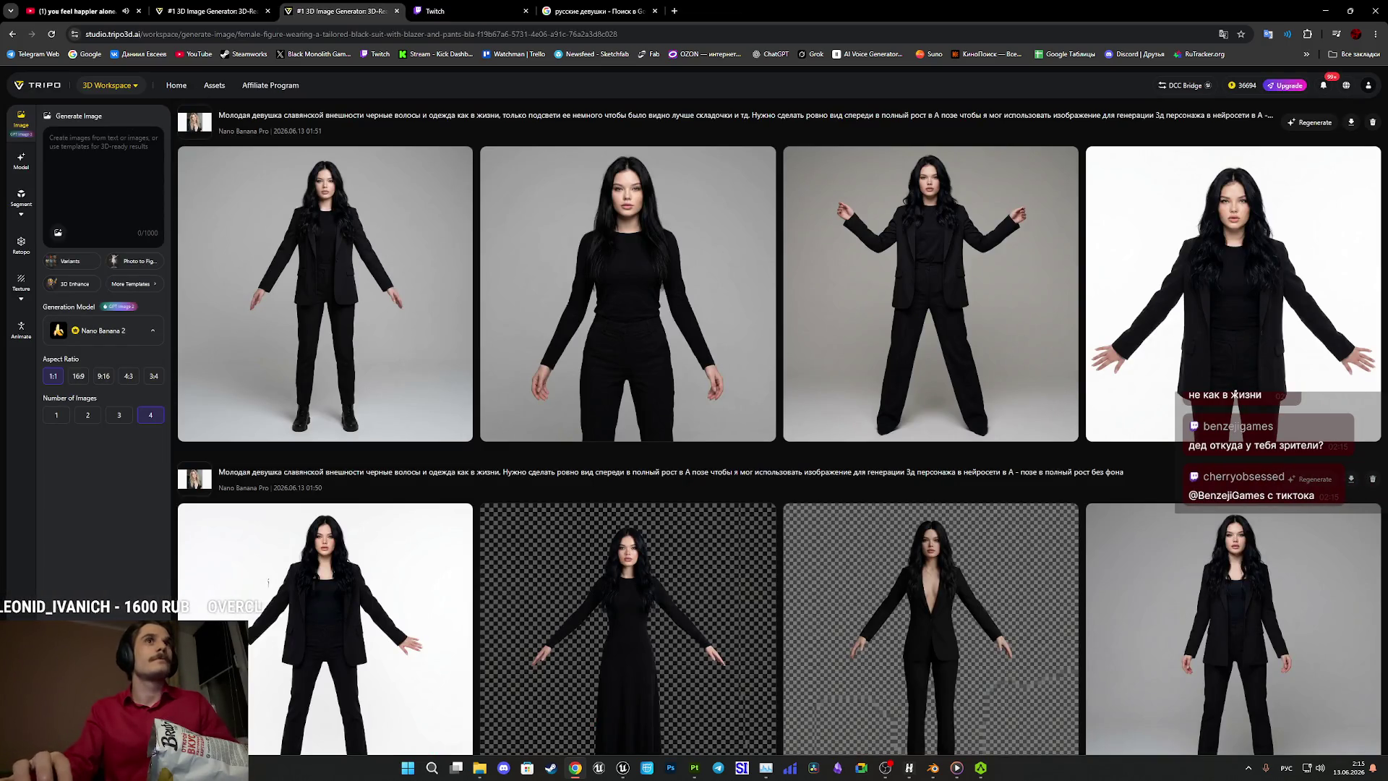
Attach the TiaD poster T_i_a_D_P.png as the reference image.
click(64, 236)
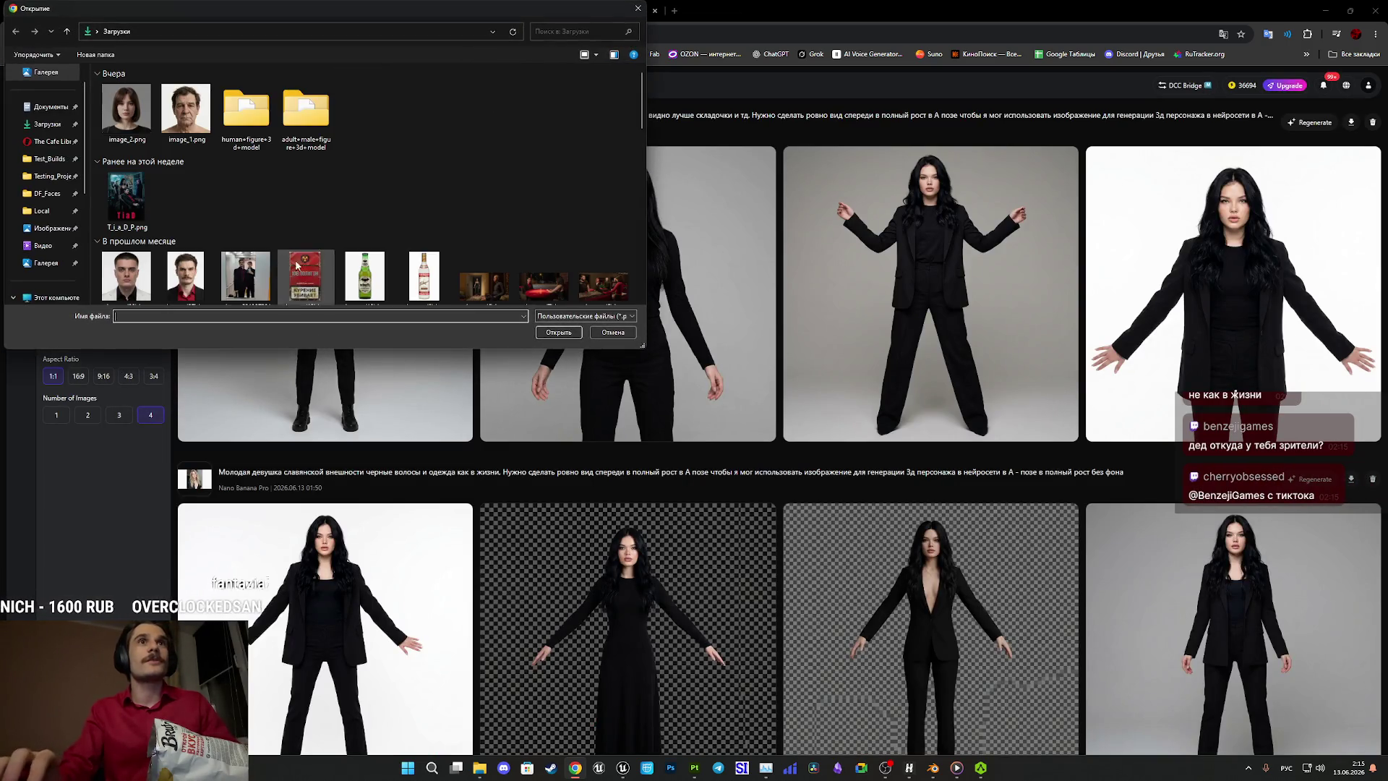
click(127, 199)
click(579, 333)
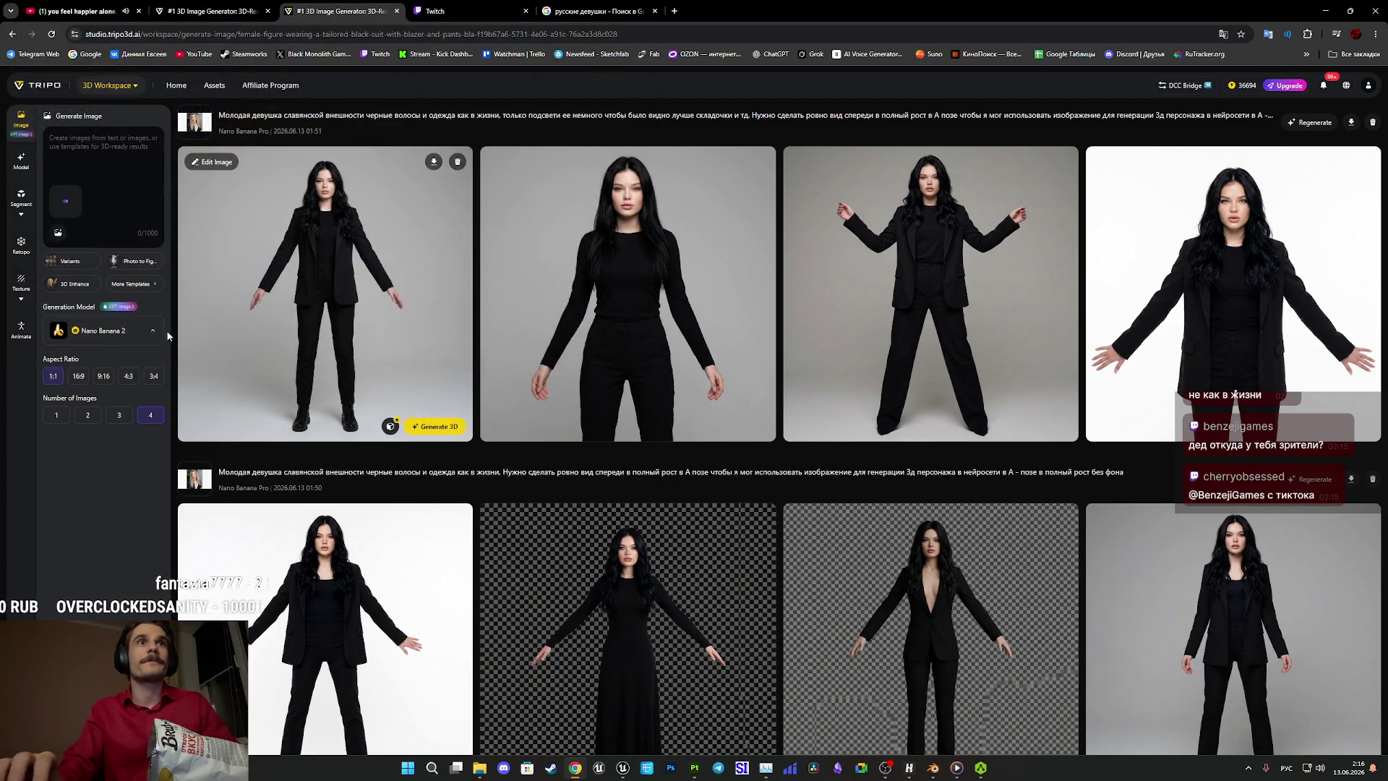
Submit the red-underpants edit prompt to generate four Nano Banana 2 images.
mouse_move(152, 263)
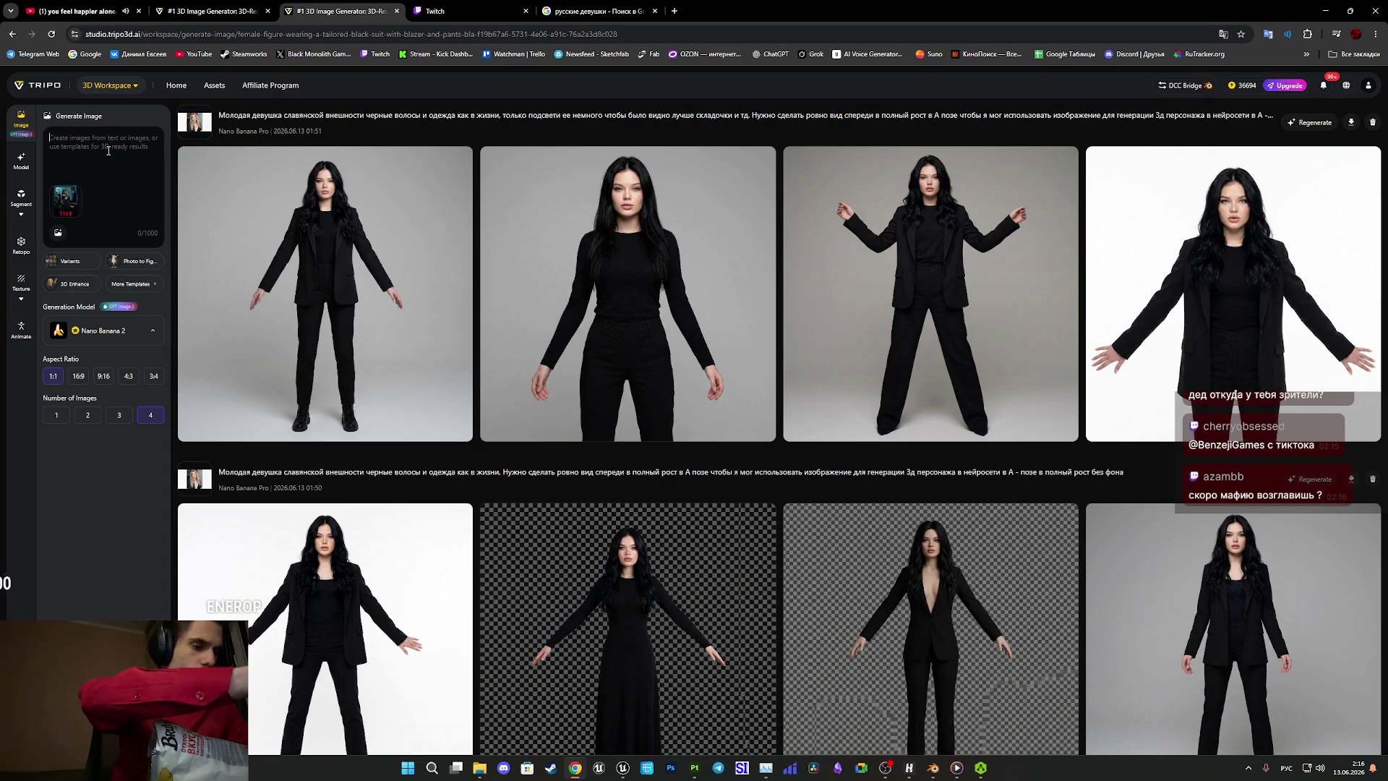
text(убери)
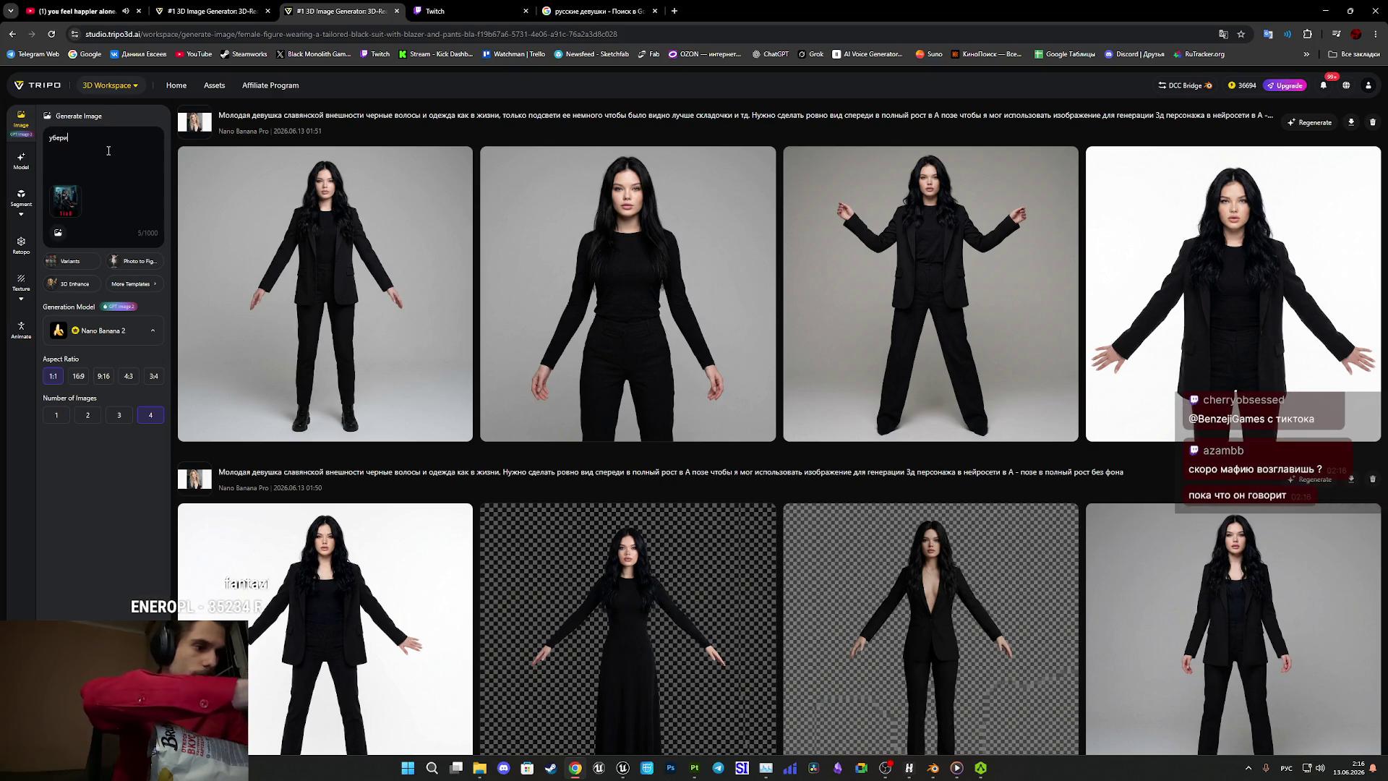
text( у)
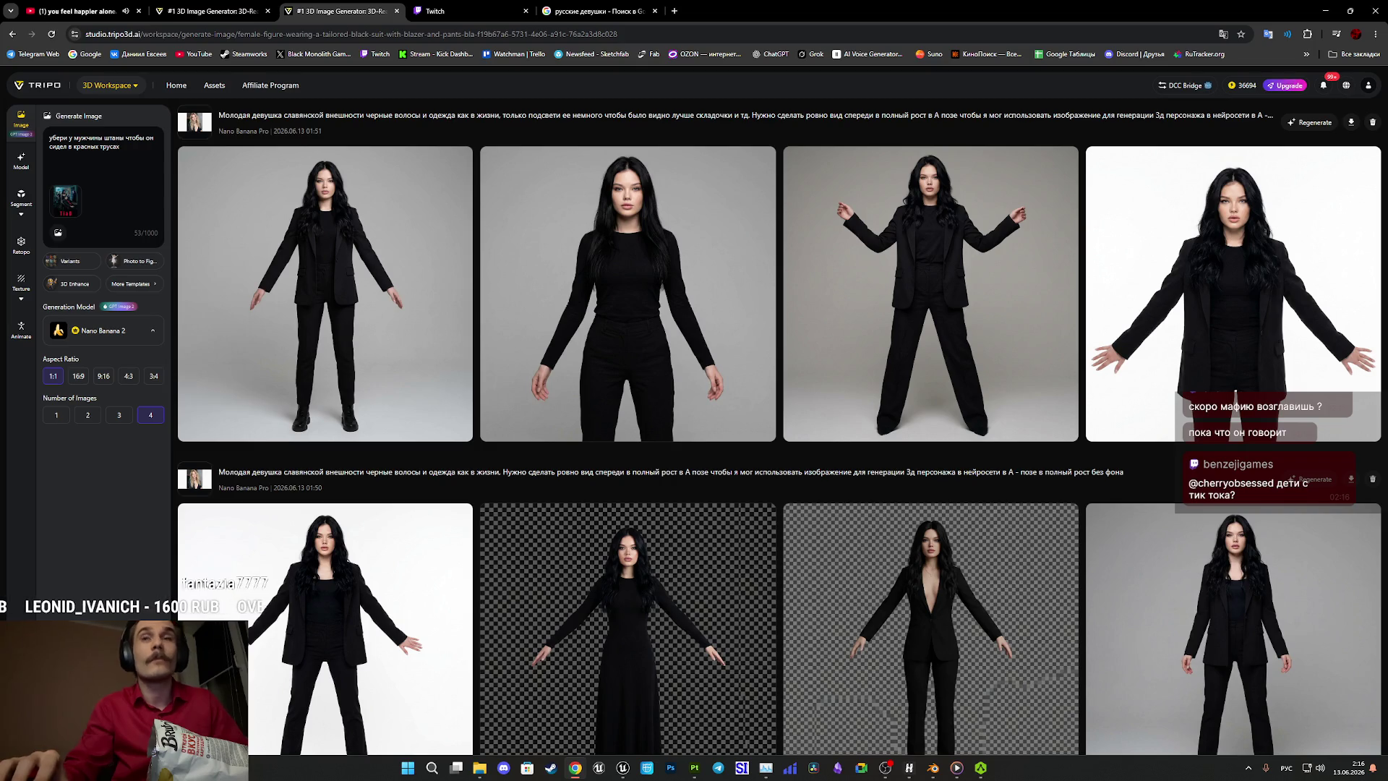
key(Return)
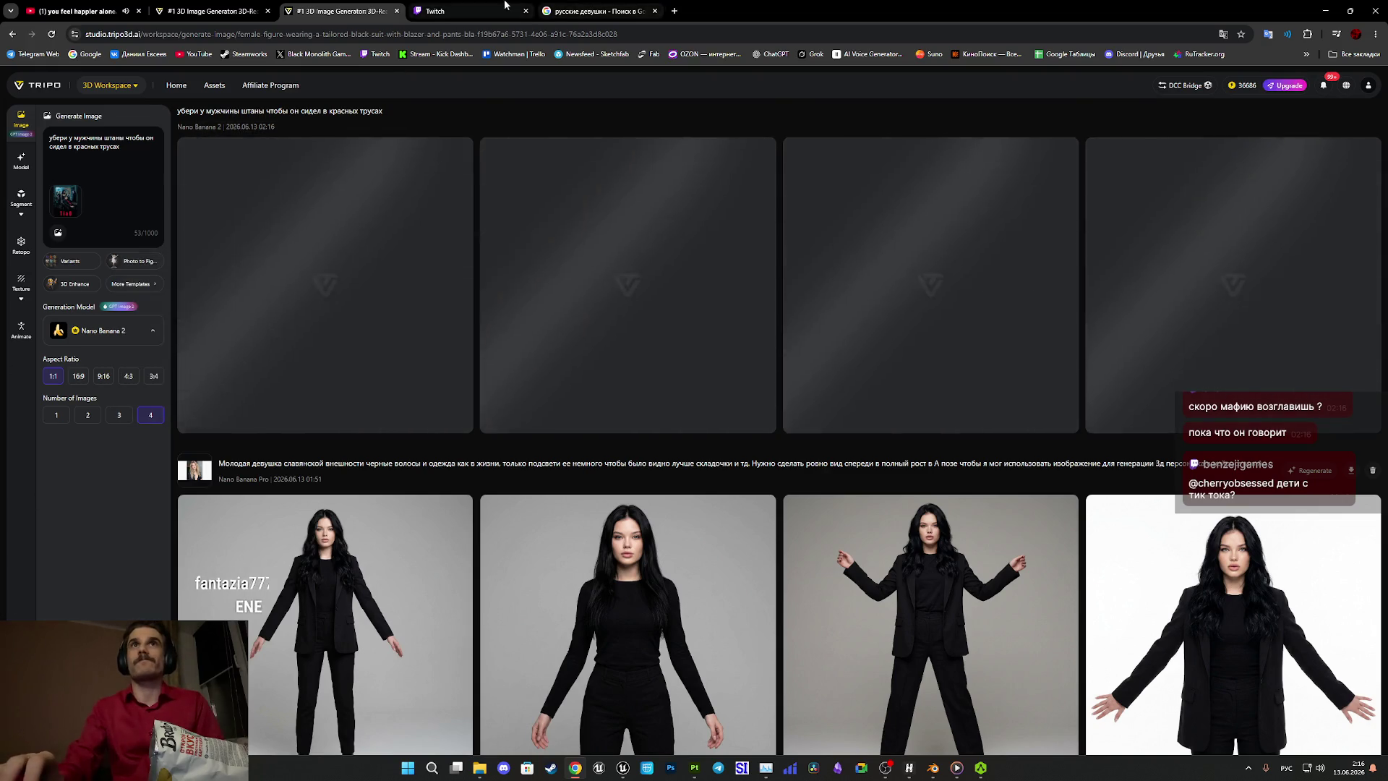
key(ctrl+Tab)
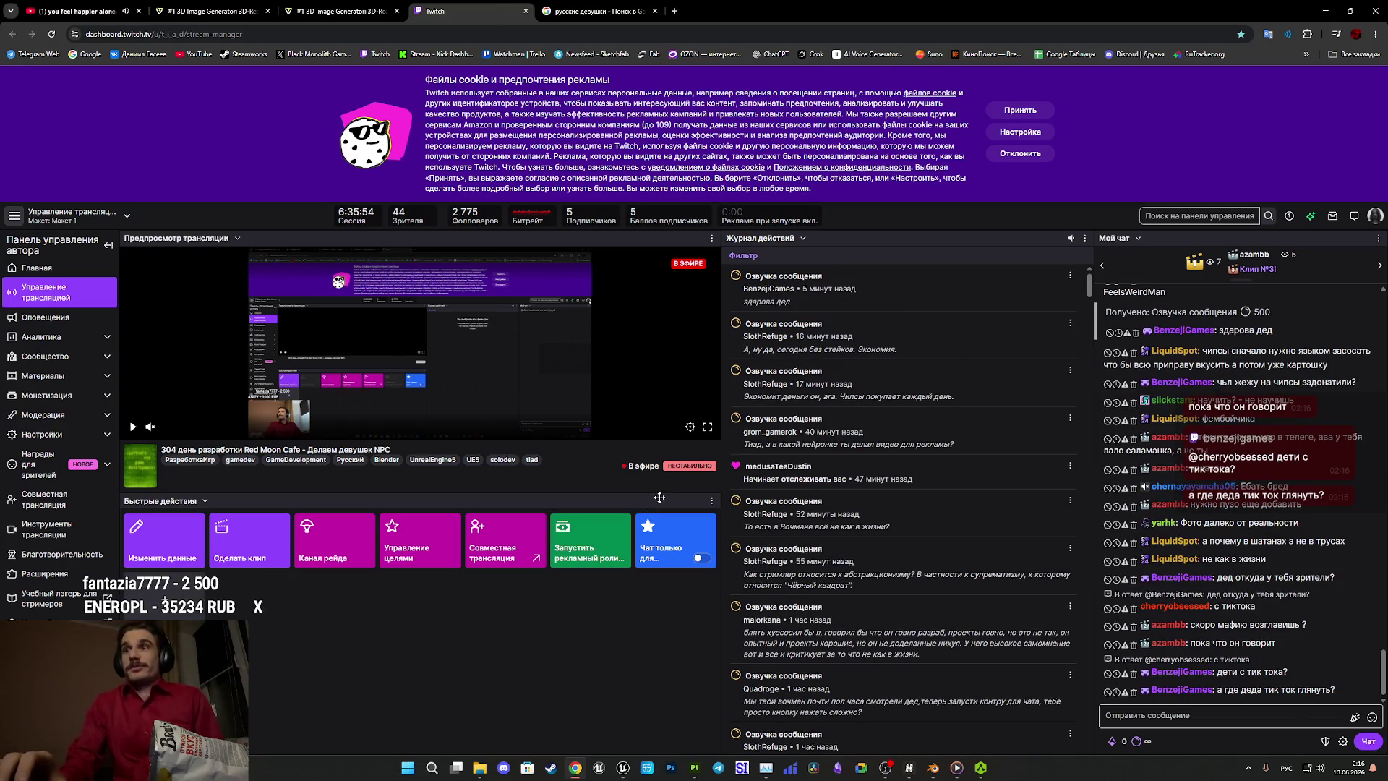
Glance at the Google Images tab, then return to the Tripo generation tab.
click(593, 11)
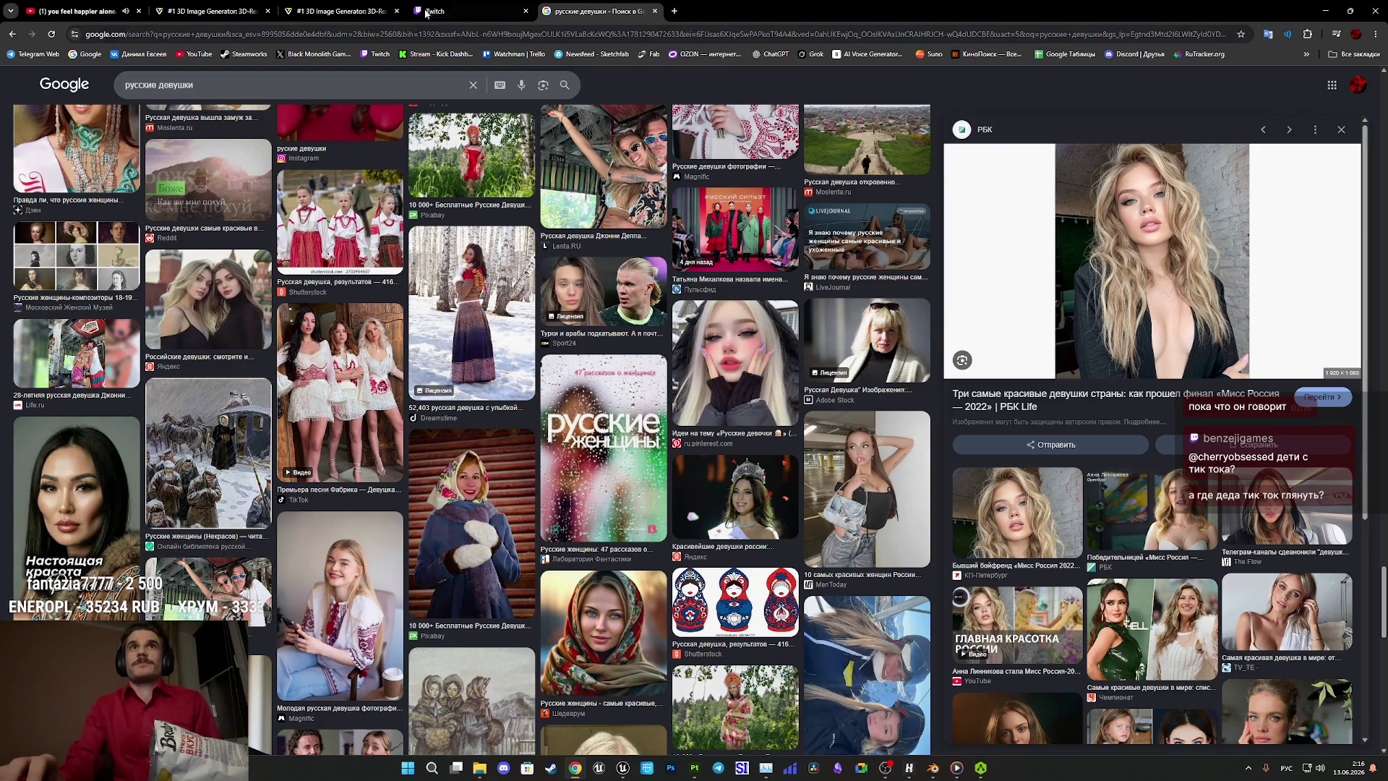
click(340, 11)
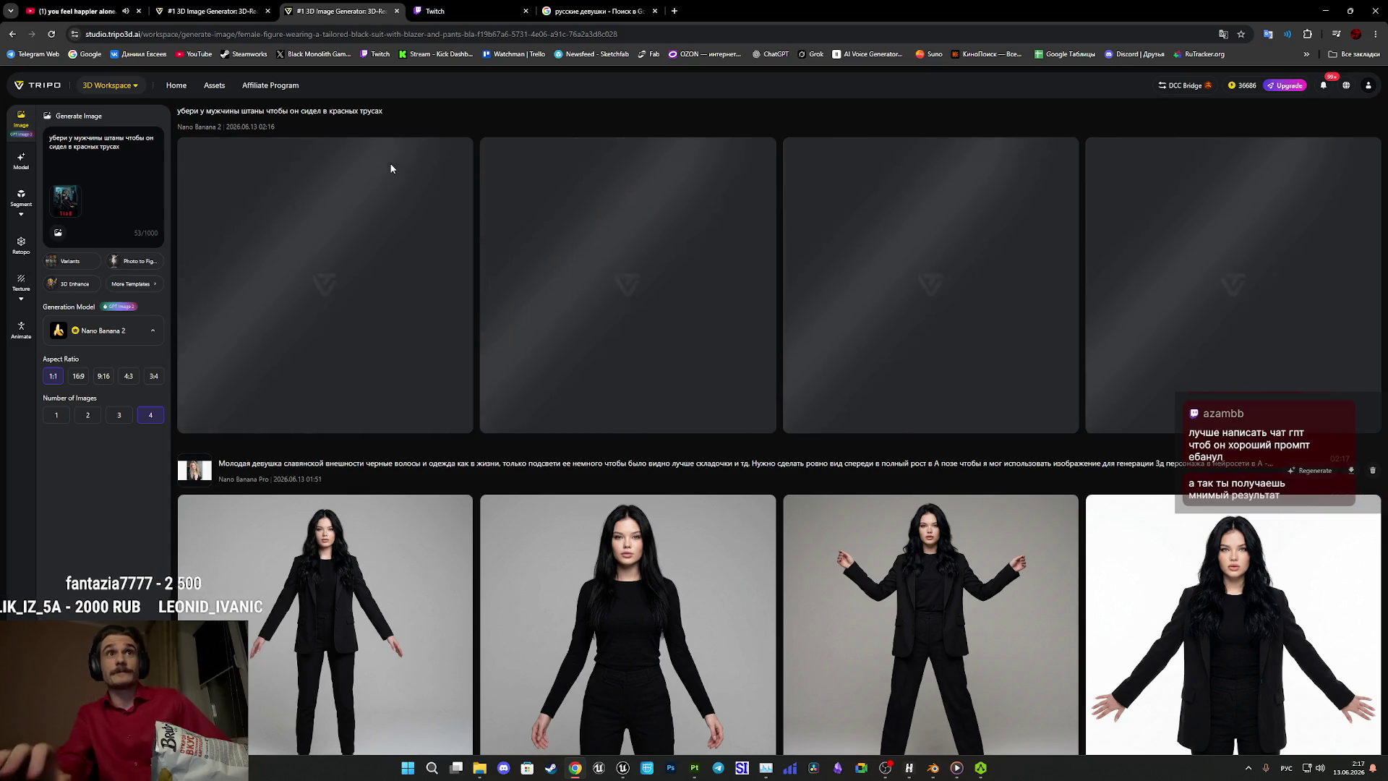
Check the other Tripo tab, then reload the image generation page.
click(217, 11)
click(313, 4)
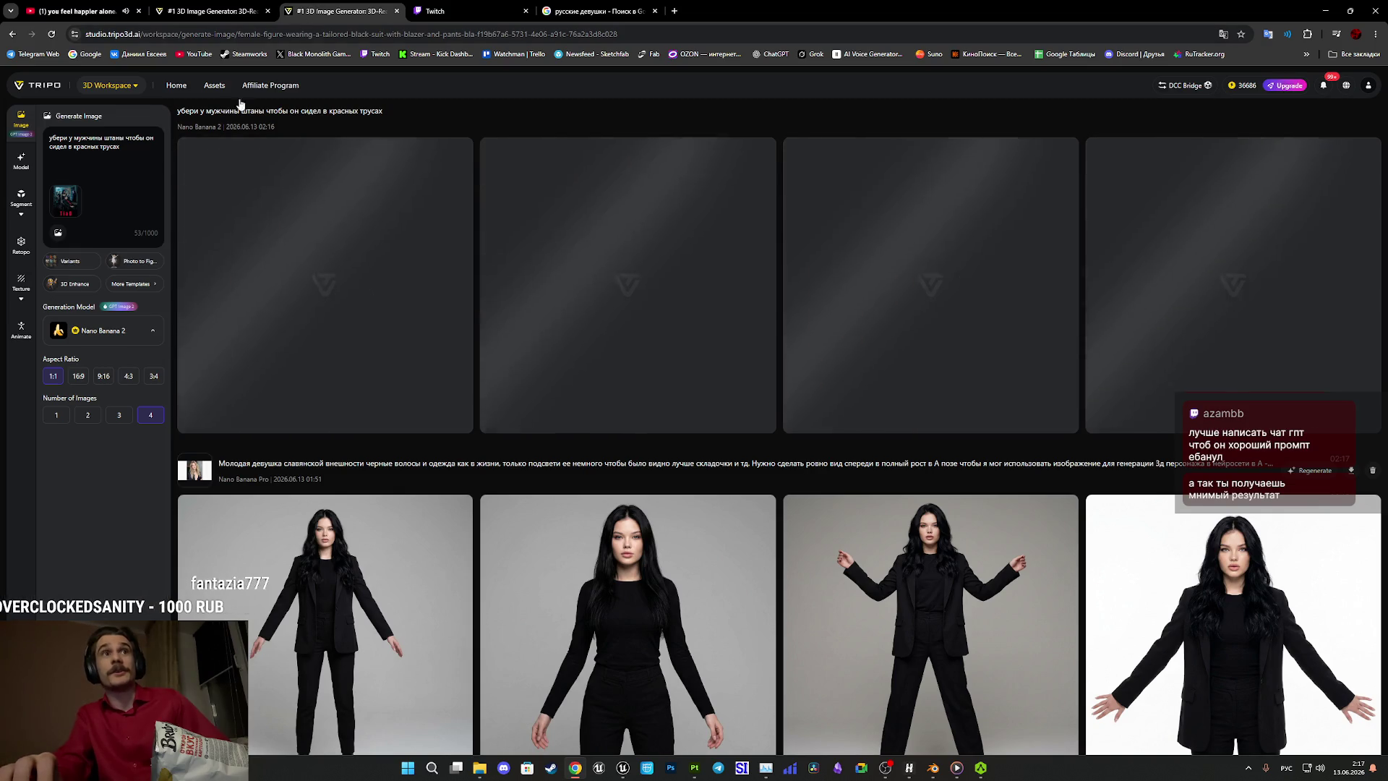
click(53, 34)
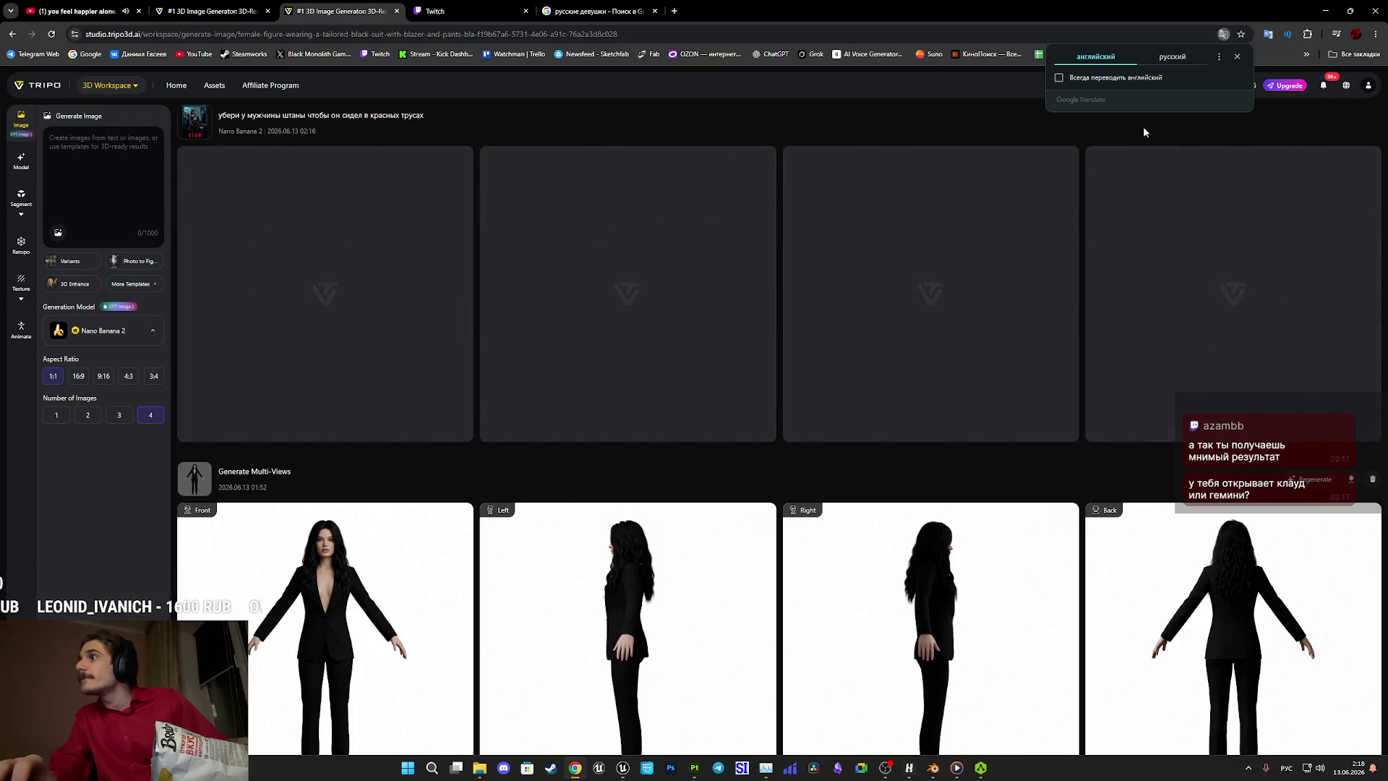
Dismiss the translation prompt and paste the red-underpants prompt into the empty prompt box.
click(1237, 58)
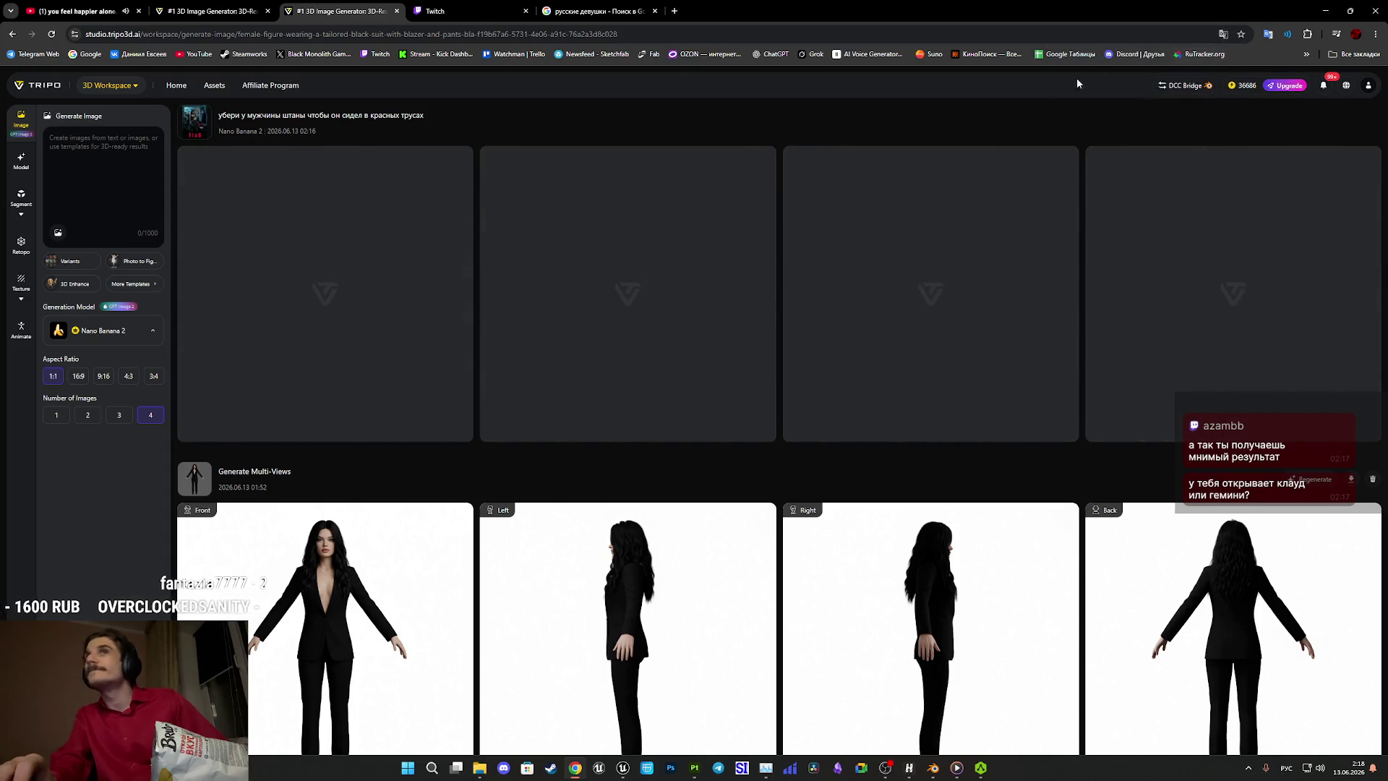
mouse_move(136, 261)
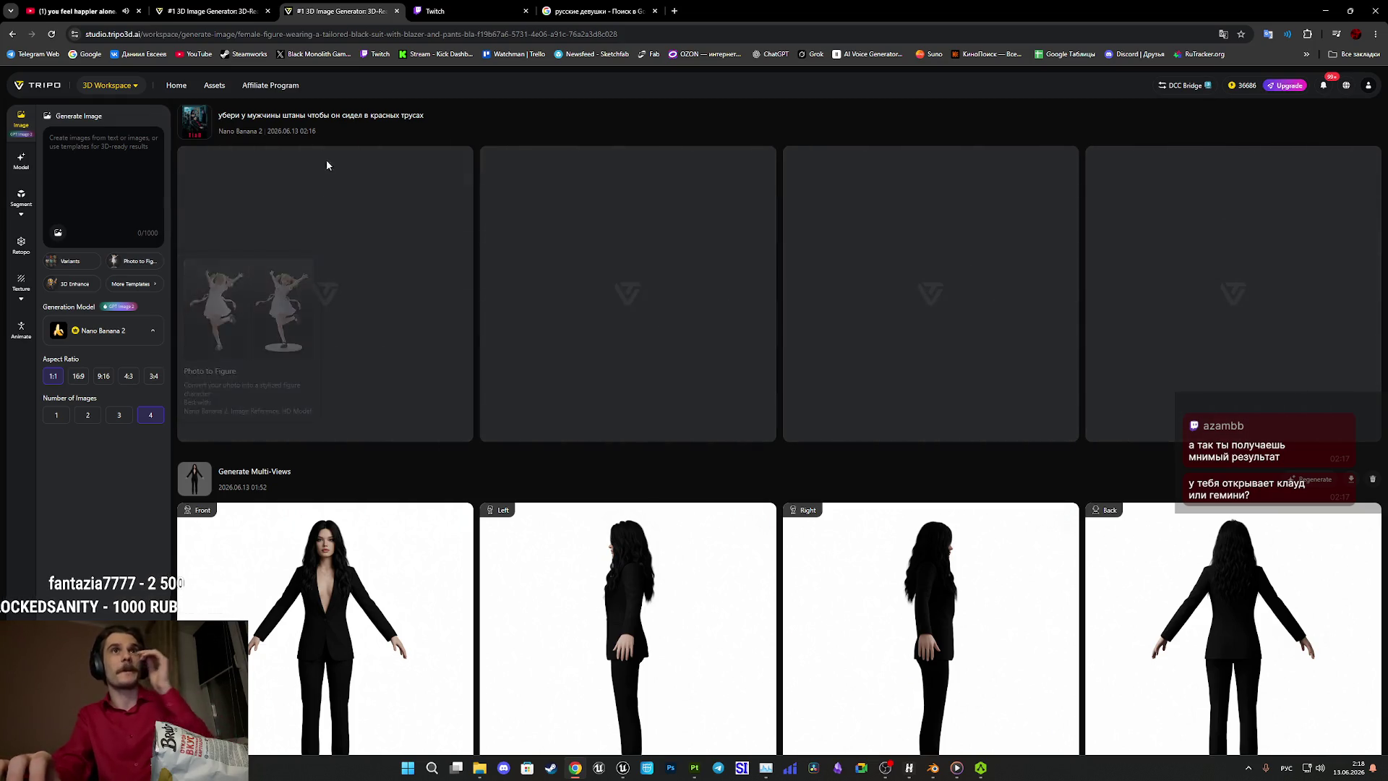
click(290, 115)
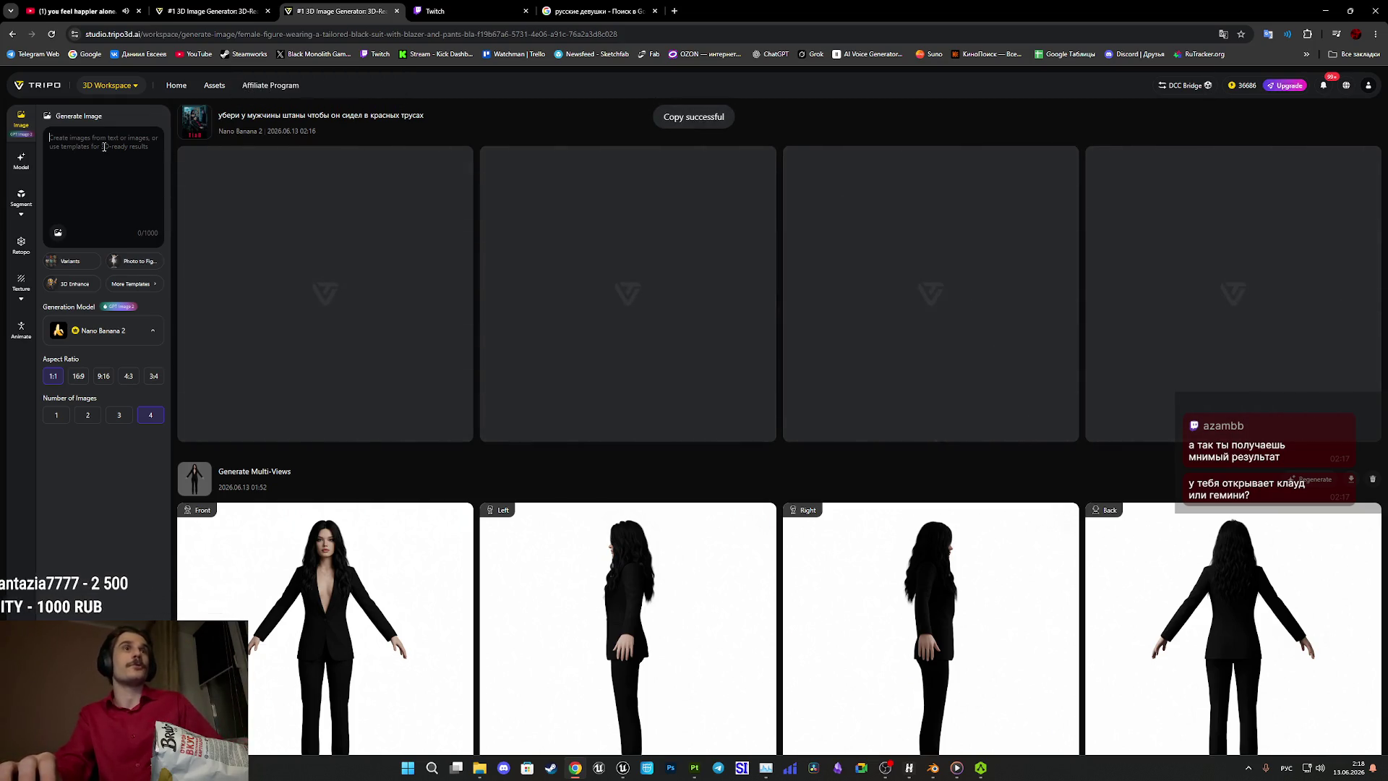
click(110, 141)
text(убери у мужчины штаны чтобы он сидел в красных трусах)
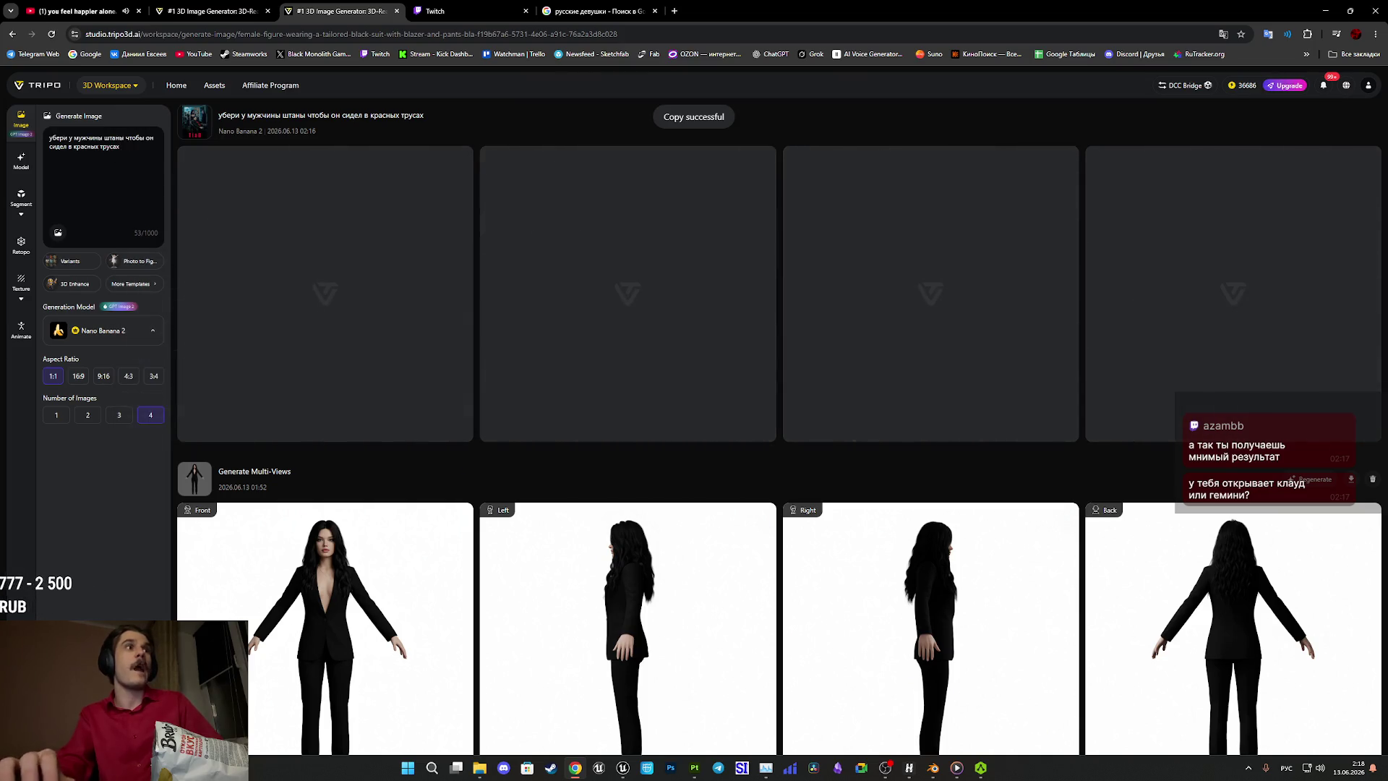
Attach T_i_a_D_P.png, switch the model to GPT Image 2, and submit the generation.
click(58, 232)
click(127, 199)
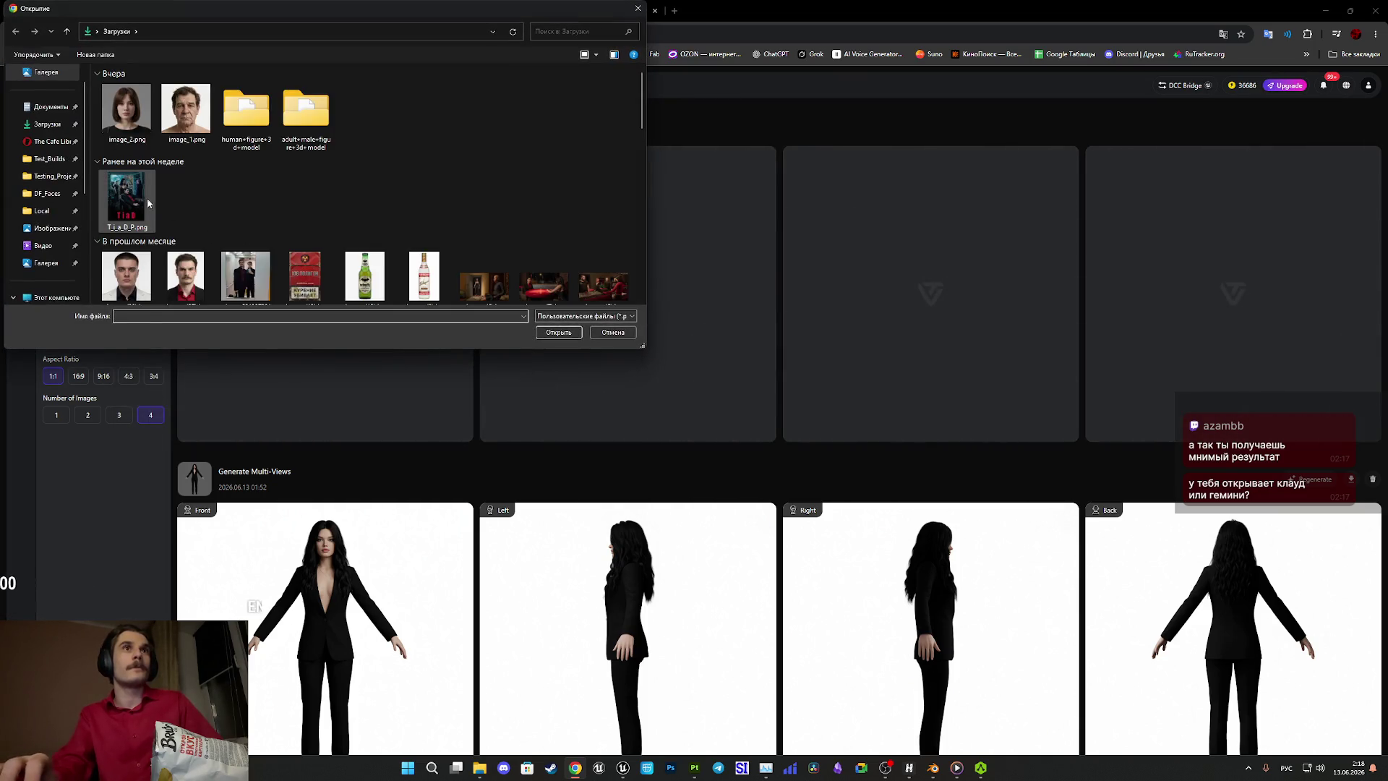
click(558, 331)
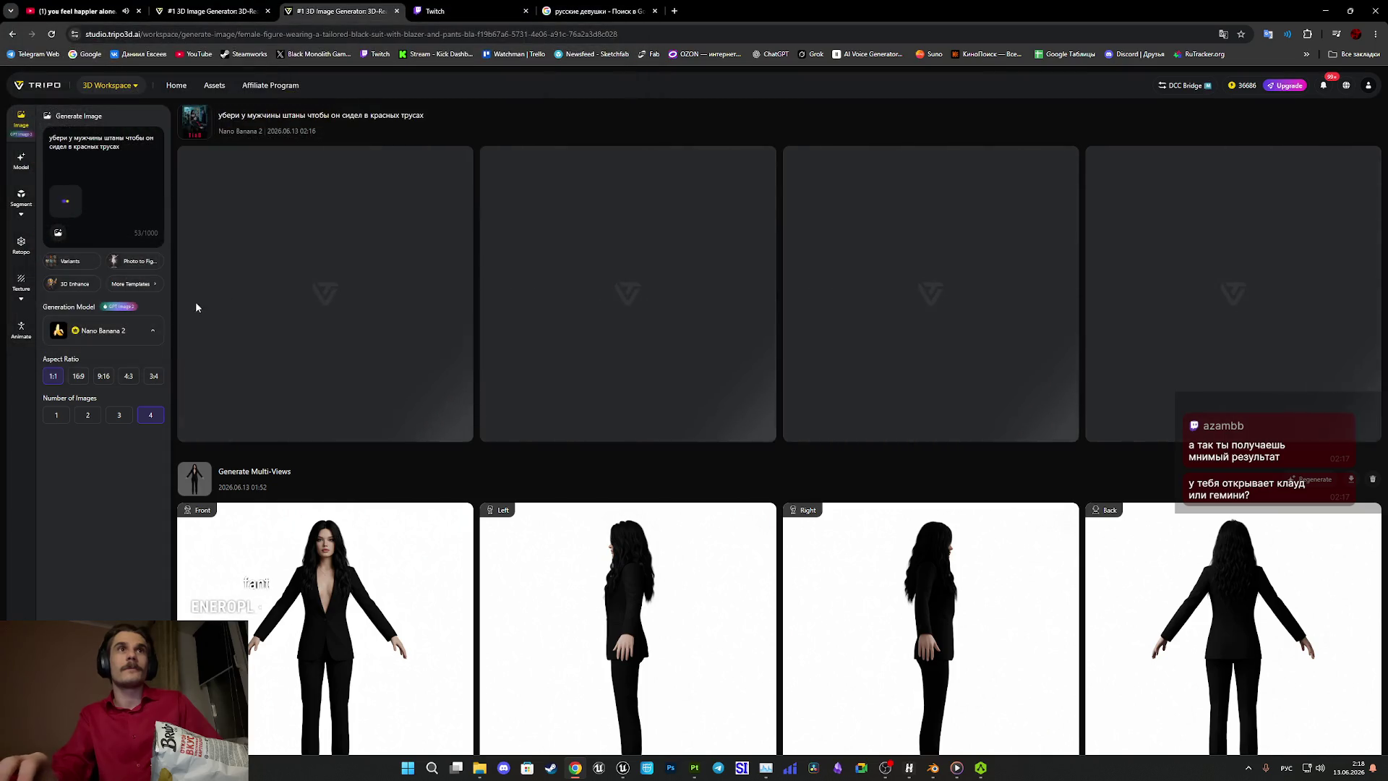
click(109, 331)
click(94, 105)
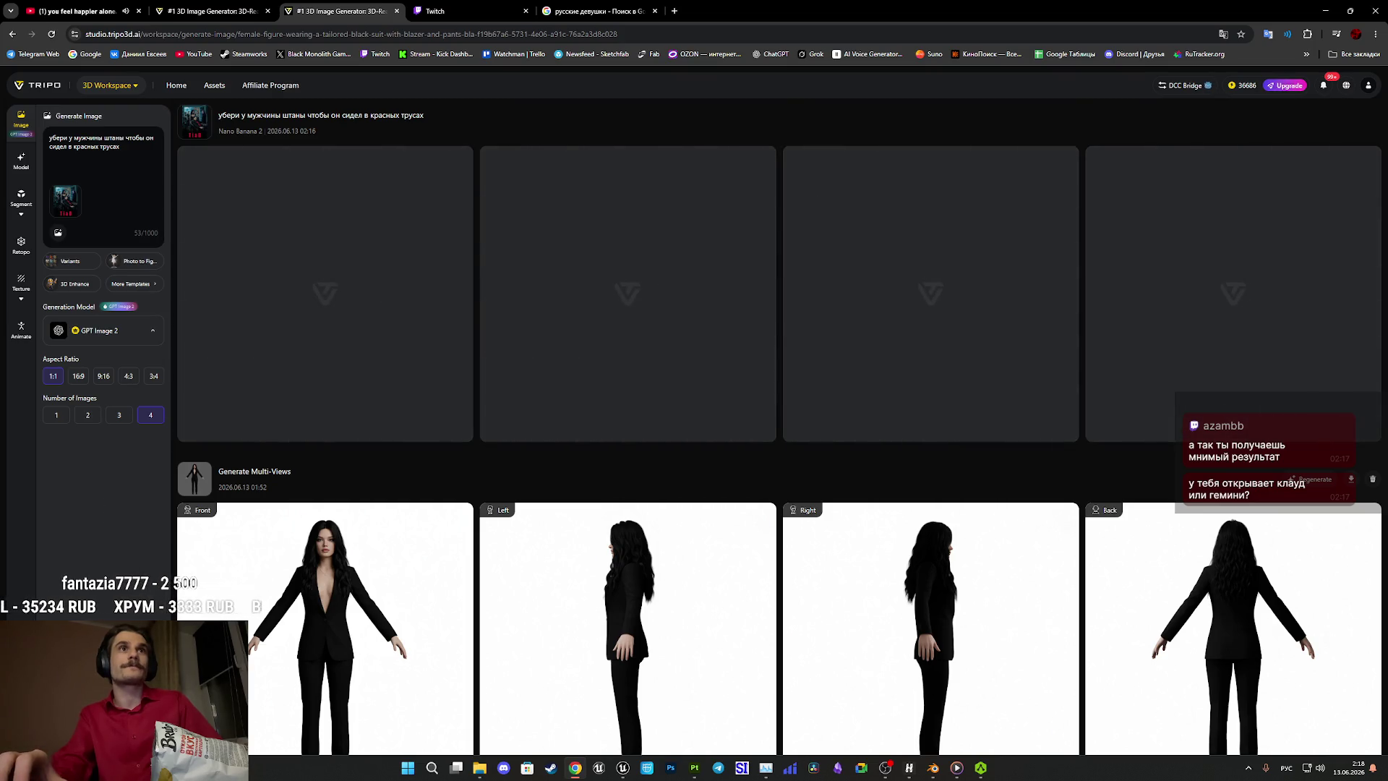
key(Return)
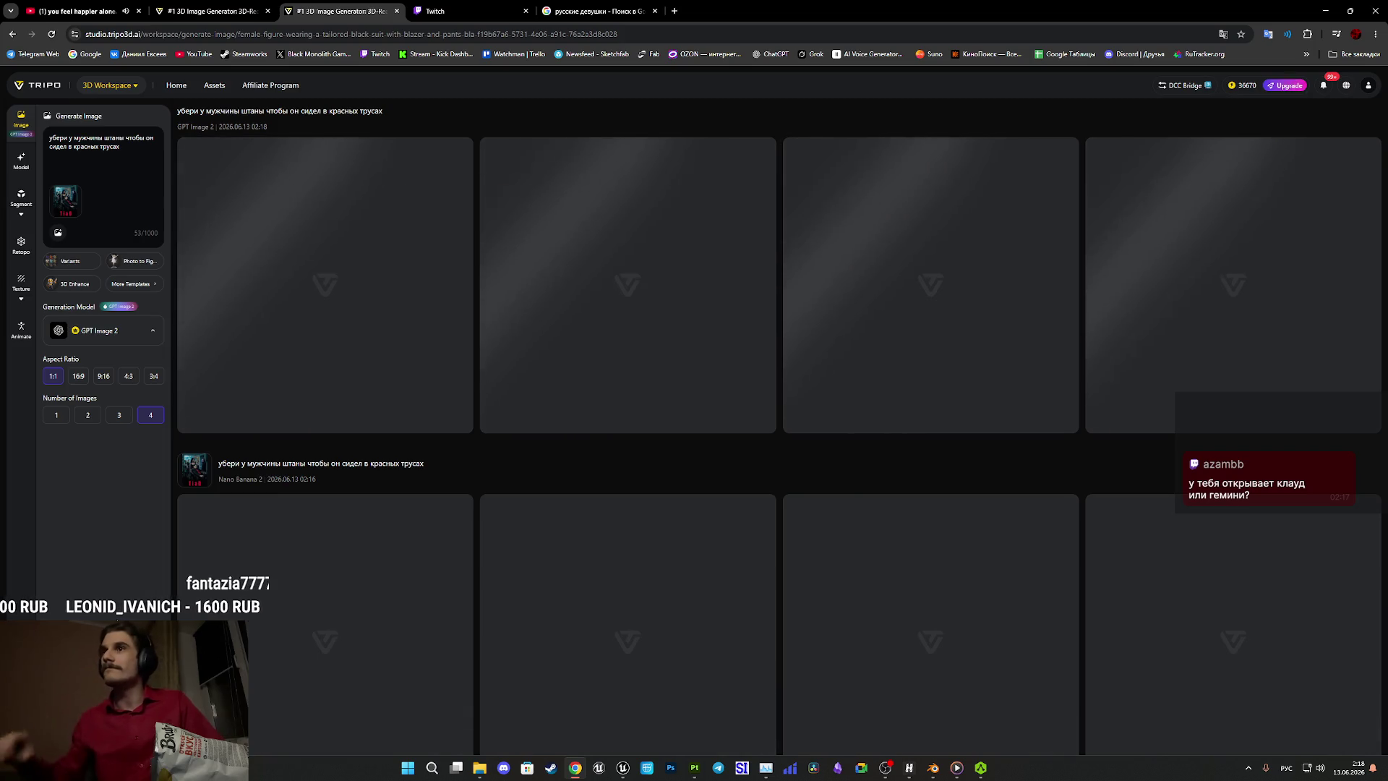
Open the 3D model workspace and show the low-poly suited woman in flat Unlit shading.
click(24, 165)
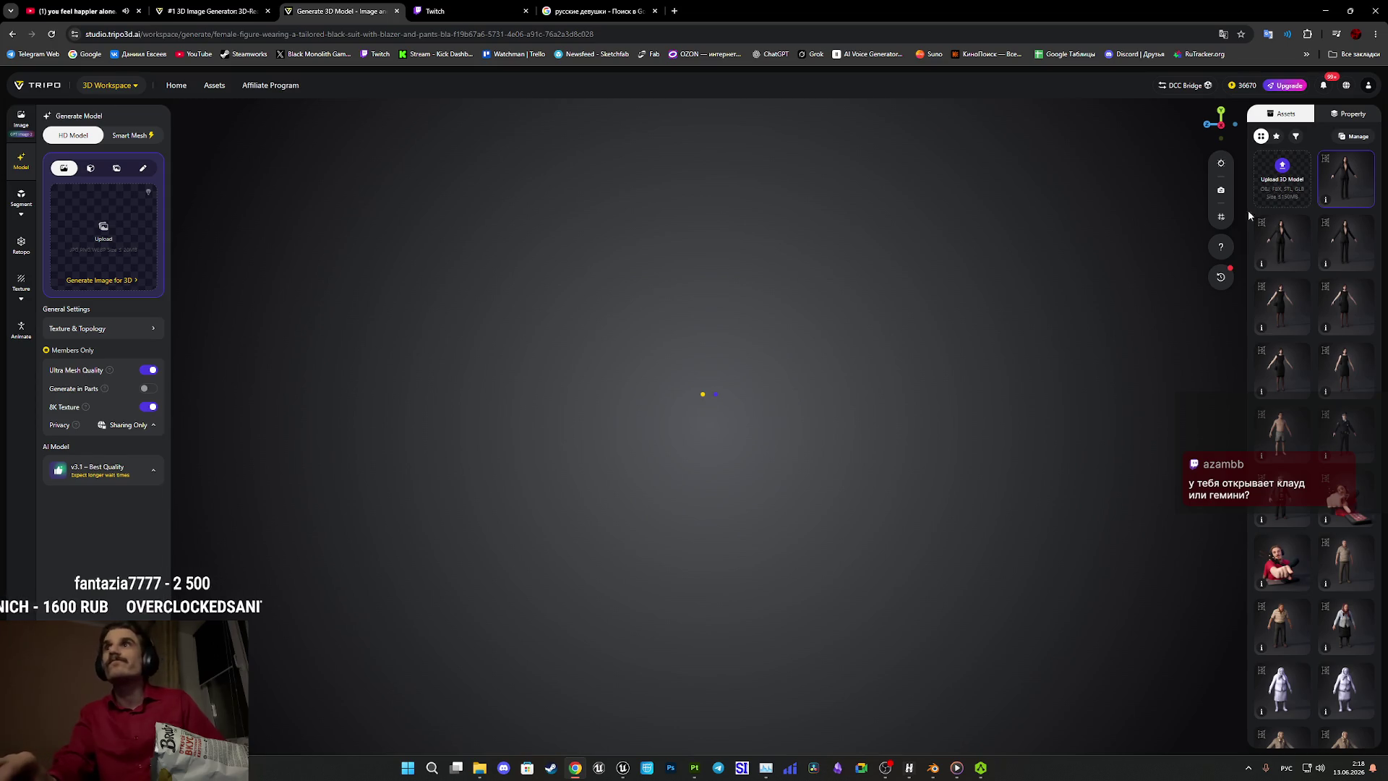
scroll(823, 438, up, 5)
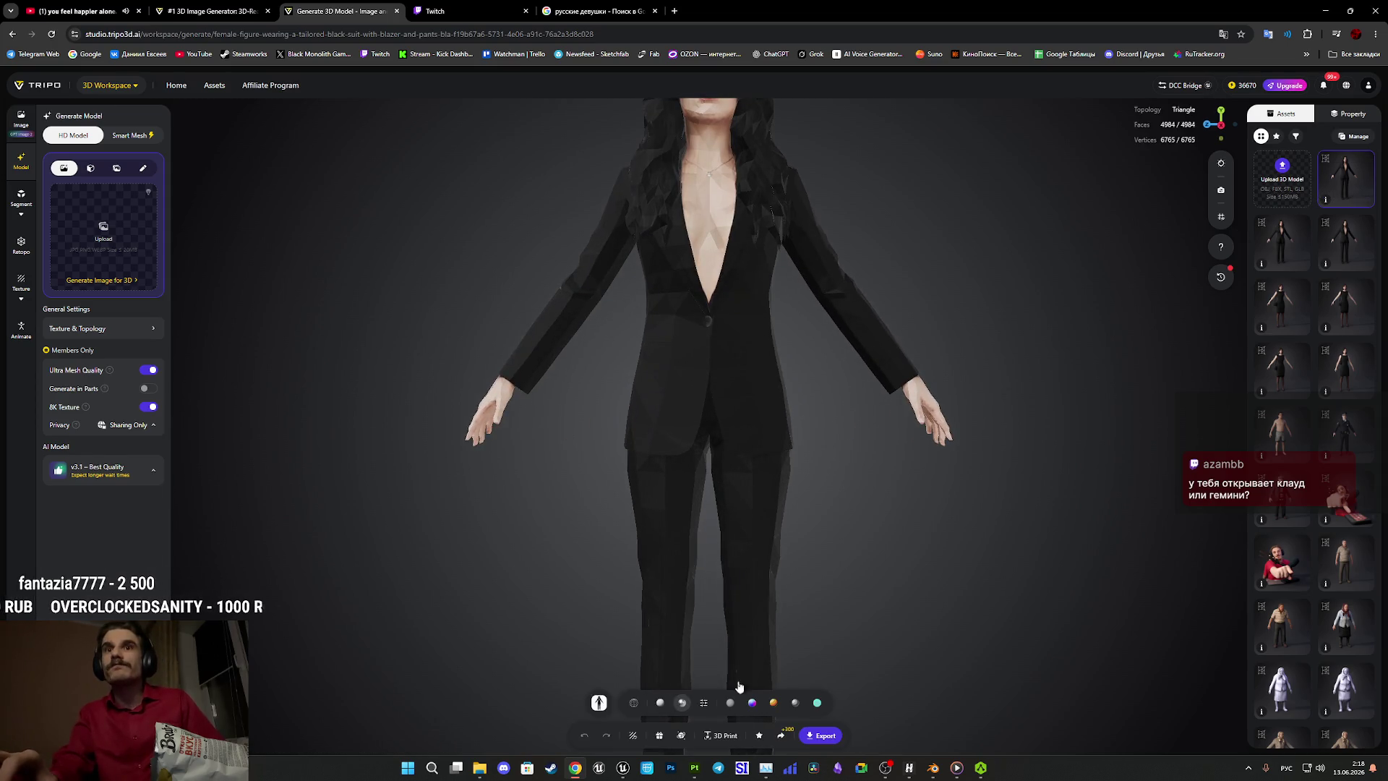
click(730, 703)
Orbit and zoom over the figure's back, legs, torso and chest, then start texture generation.
drag(723, 636, 530, 570)
mouse_move(812, 596)
middle_down()
mouse_move(837, 415)
mouse_move(824, 449)
mouse_move(821, 415)
mouse_move(822, 581)
middle_up()
scroll(821, 580, up, 5)
mouse_move(830, 561)
mouse_down()
mouse_move(1101, 586)
mouse_move(1126, 574)
mouse_move(1059, 559)
mouse_move(1210, 559)
mouse_move(976, 567)
mouse_move(947, 613)
mouse_move(890, 618)
mouse_move(913, 592)
mouse_up()
scroll(908, 551, up, 5)
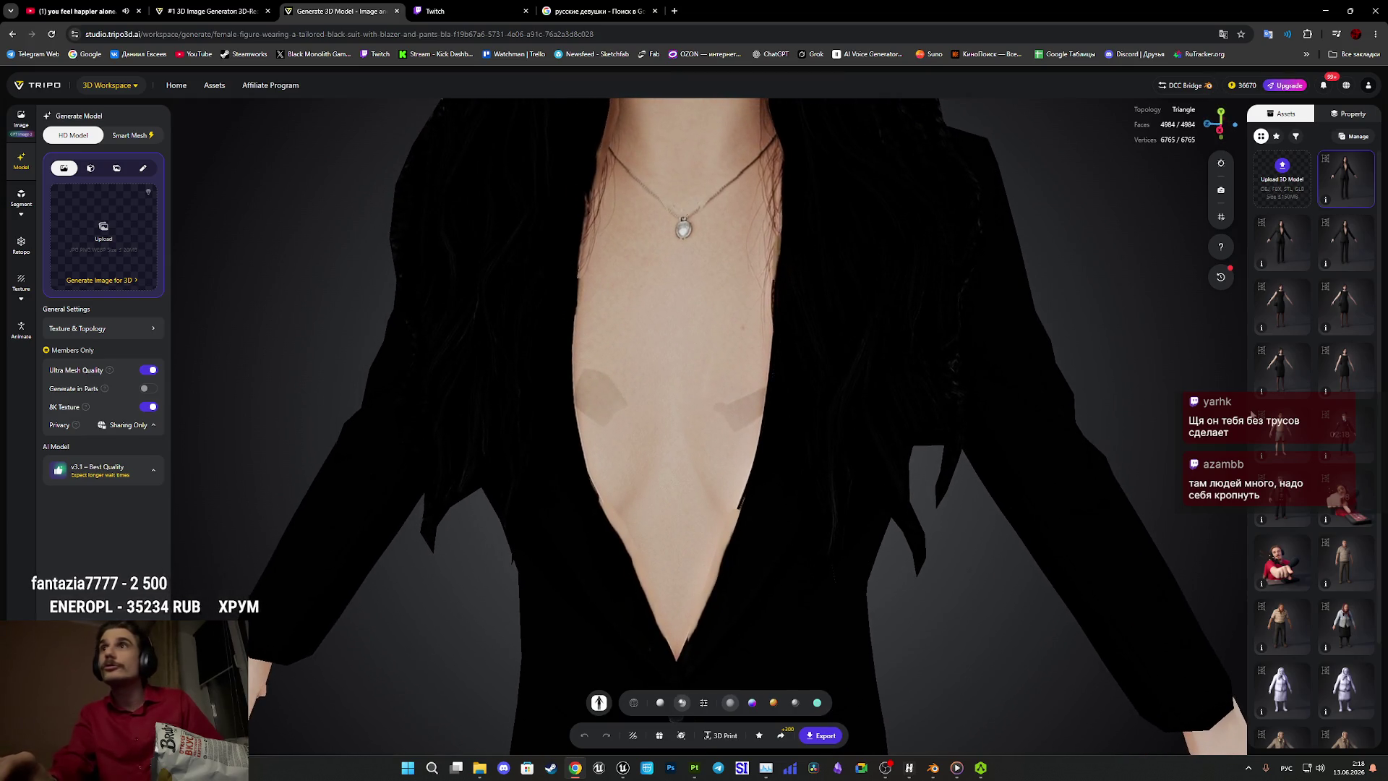
mouse_move(660, 465)
mouse_down()
mouse_move(672, 415)
mouse_move(675, 490)
mouse_move(684, 449)
mouse_move(631, 406)
mouse_move(604, 410)
mouse_move(657, 433)
mouse_move(647, 532)
mouse_move(660, 458)
mouse_move(679, 527)
mouse_move(651, 487)
mouse_move(663, 386)
mouse_up()
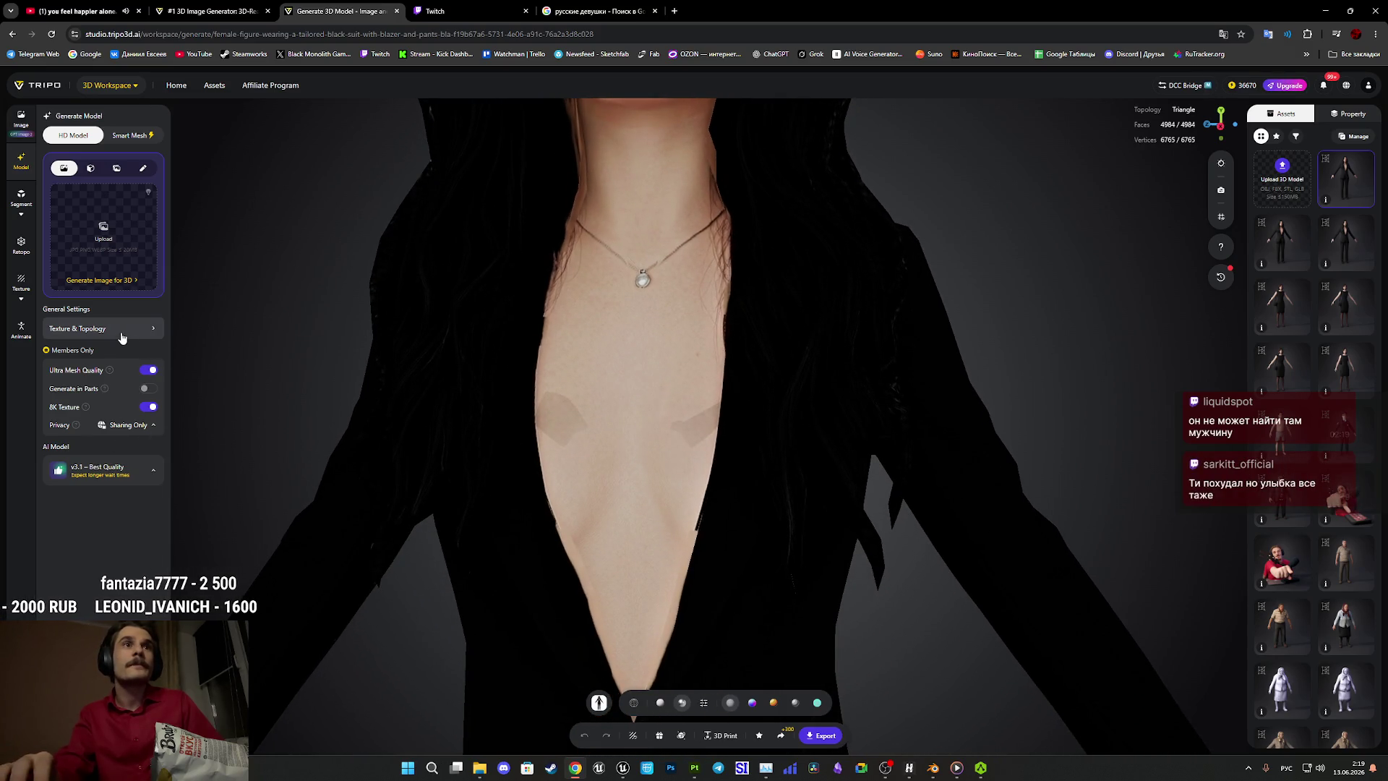
click(21, 284)
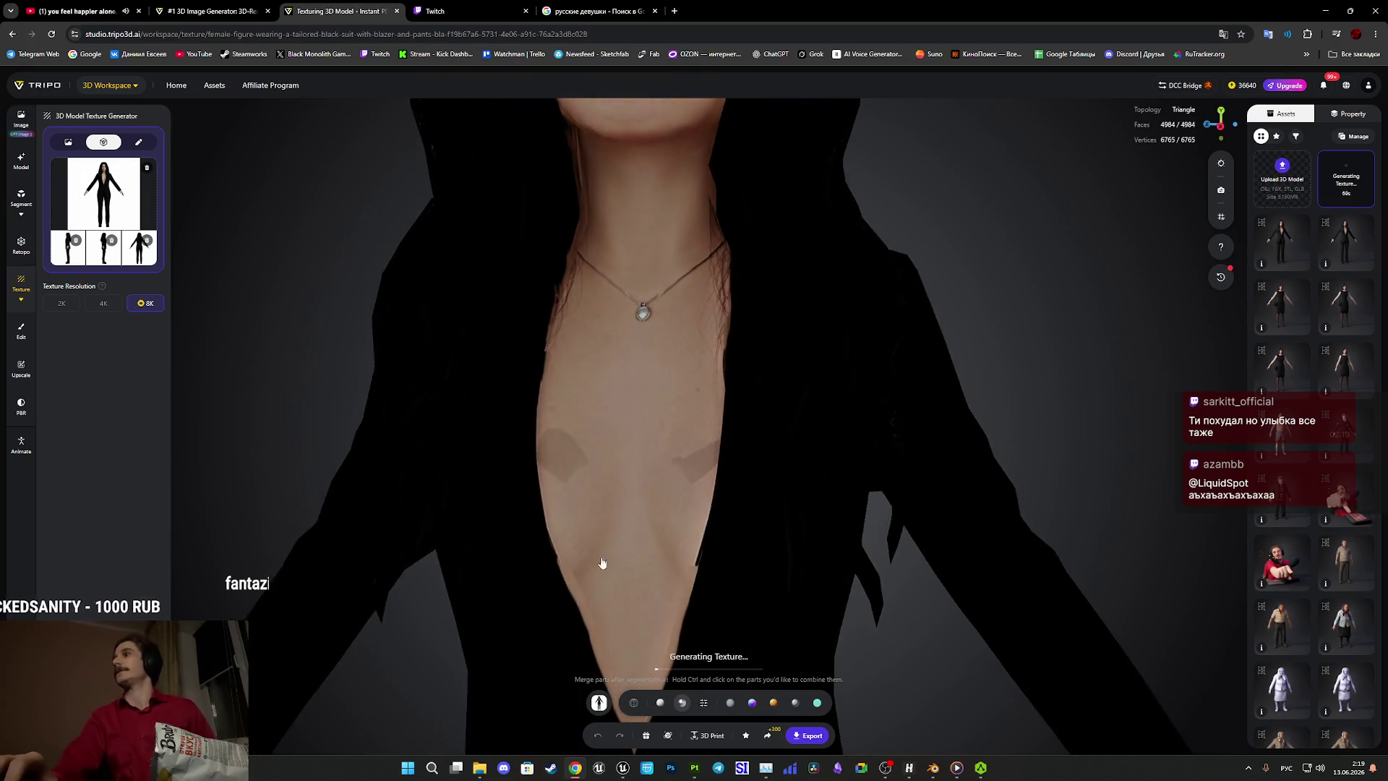
Bring up the 4K/8K texture upscale options, then return to the image generator tab.
click(21, 369)
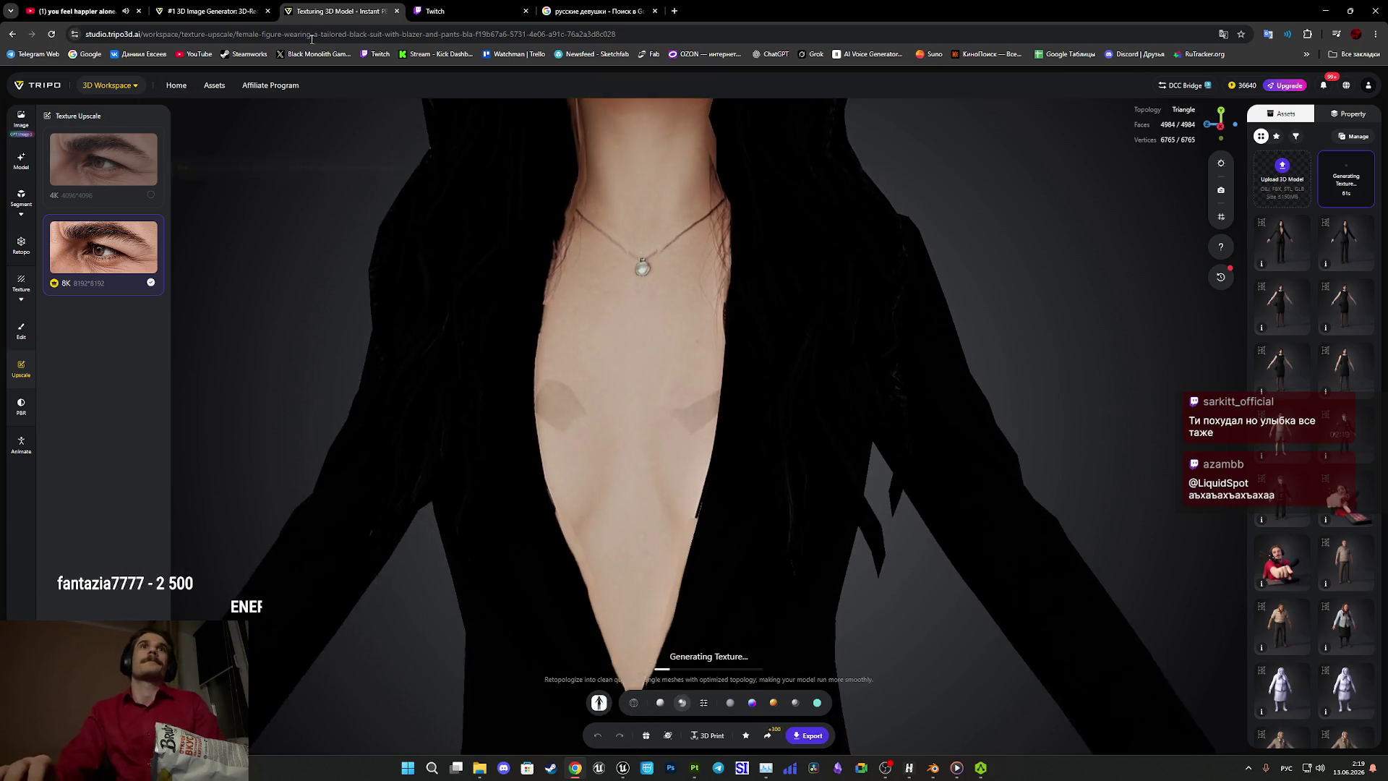
key(ctrl+shift+Tab)
scroll(402, 323, up, 2)
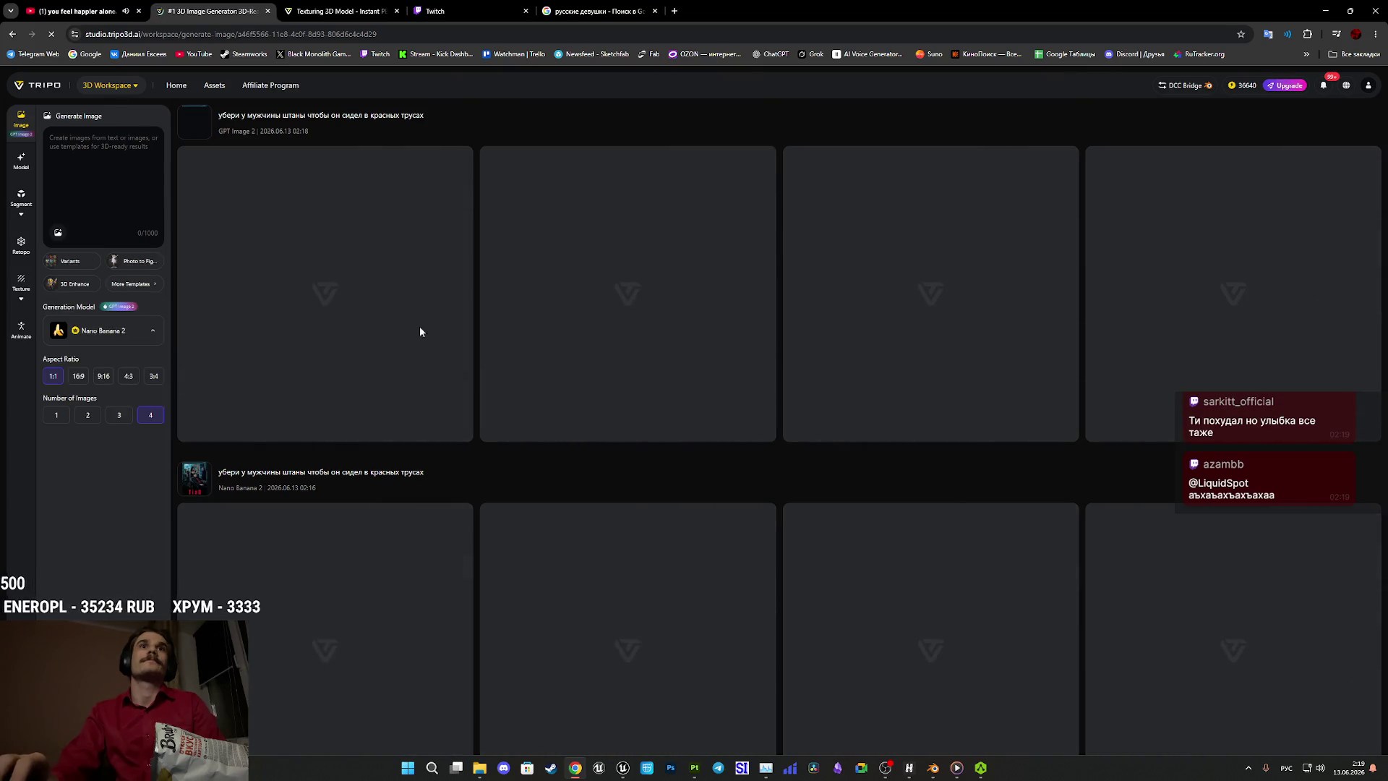
scroll(341, 324, down, 3)
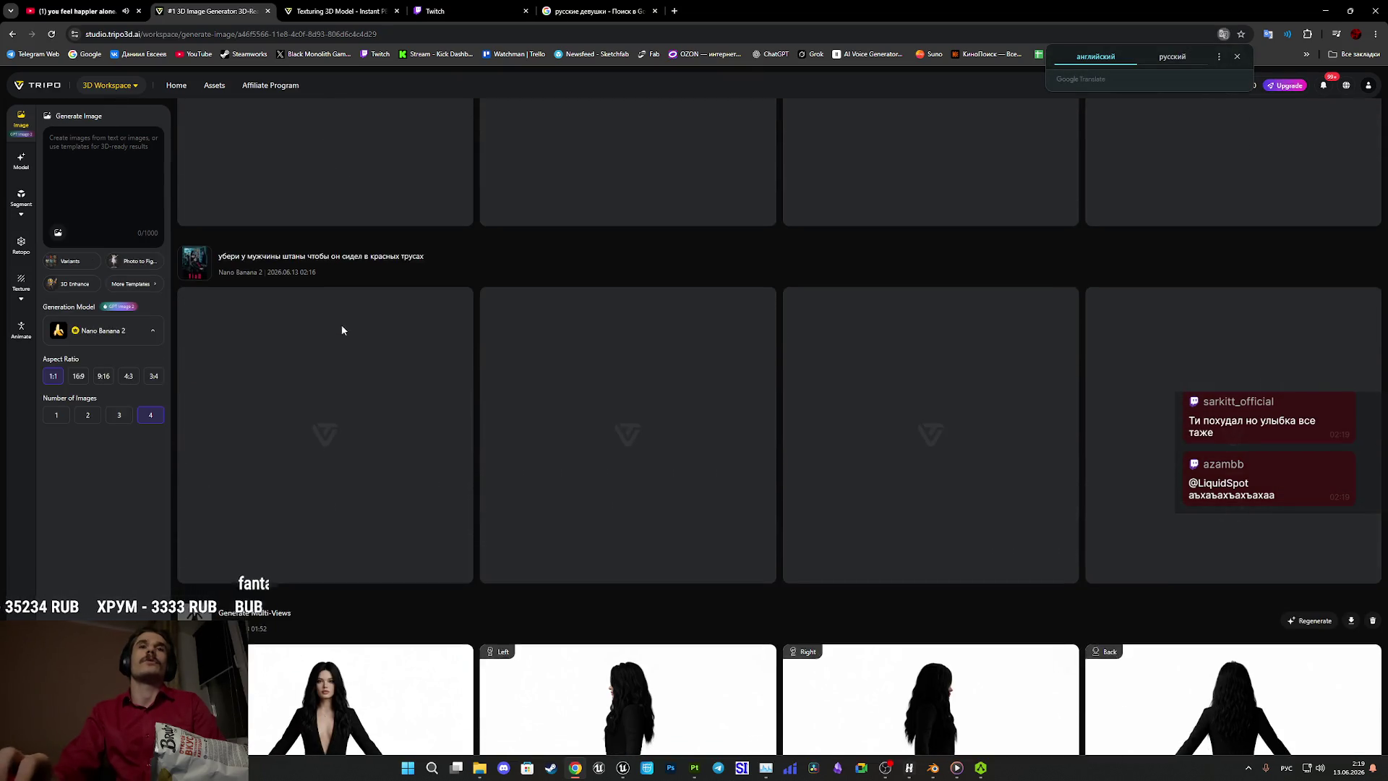
scroll(353, 316, up, 1)
scroll(352, 316, up, 2)
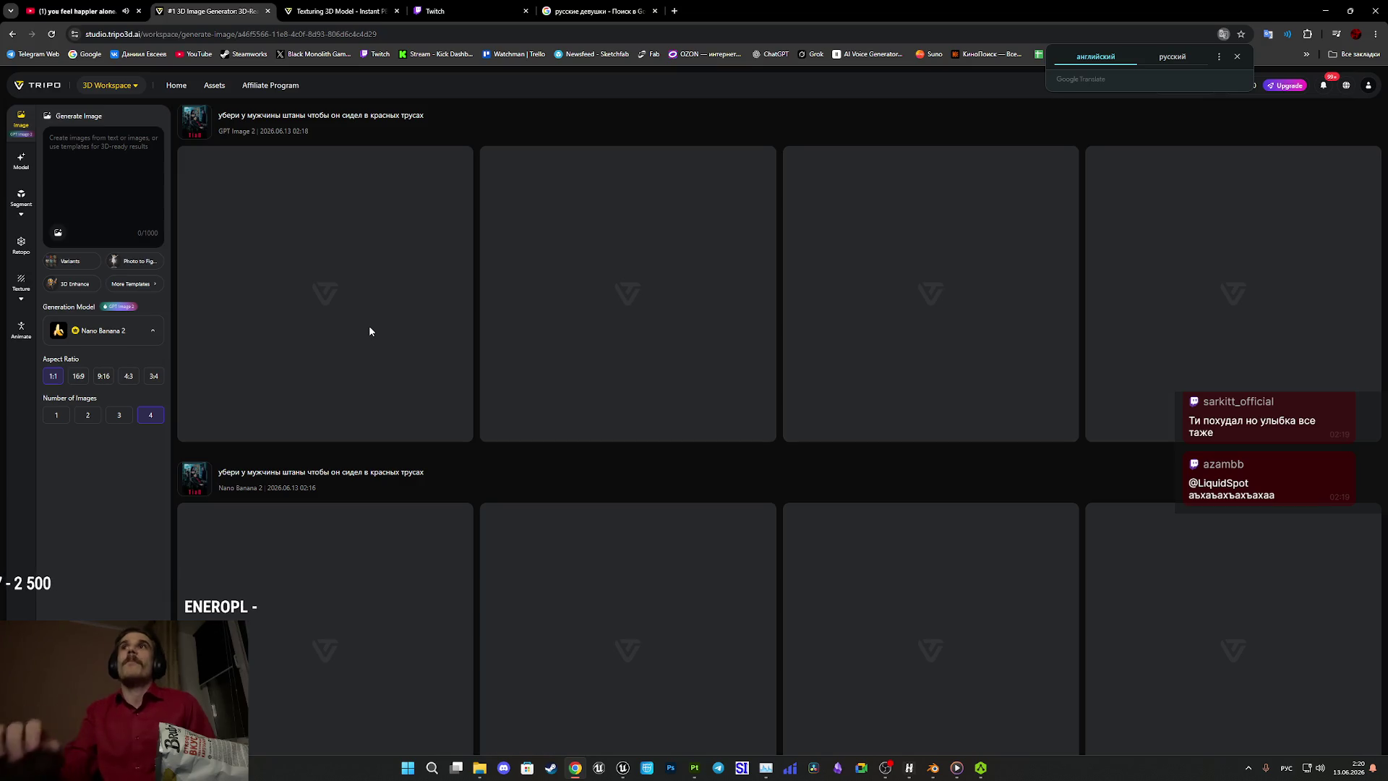
click(1022, 111)
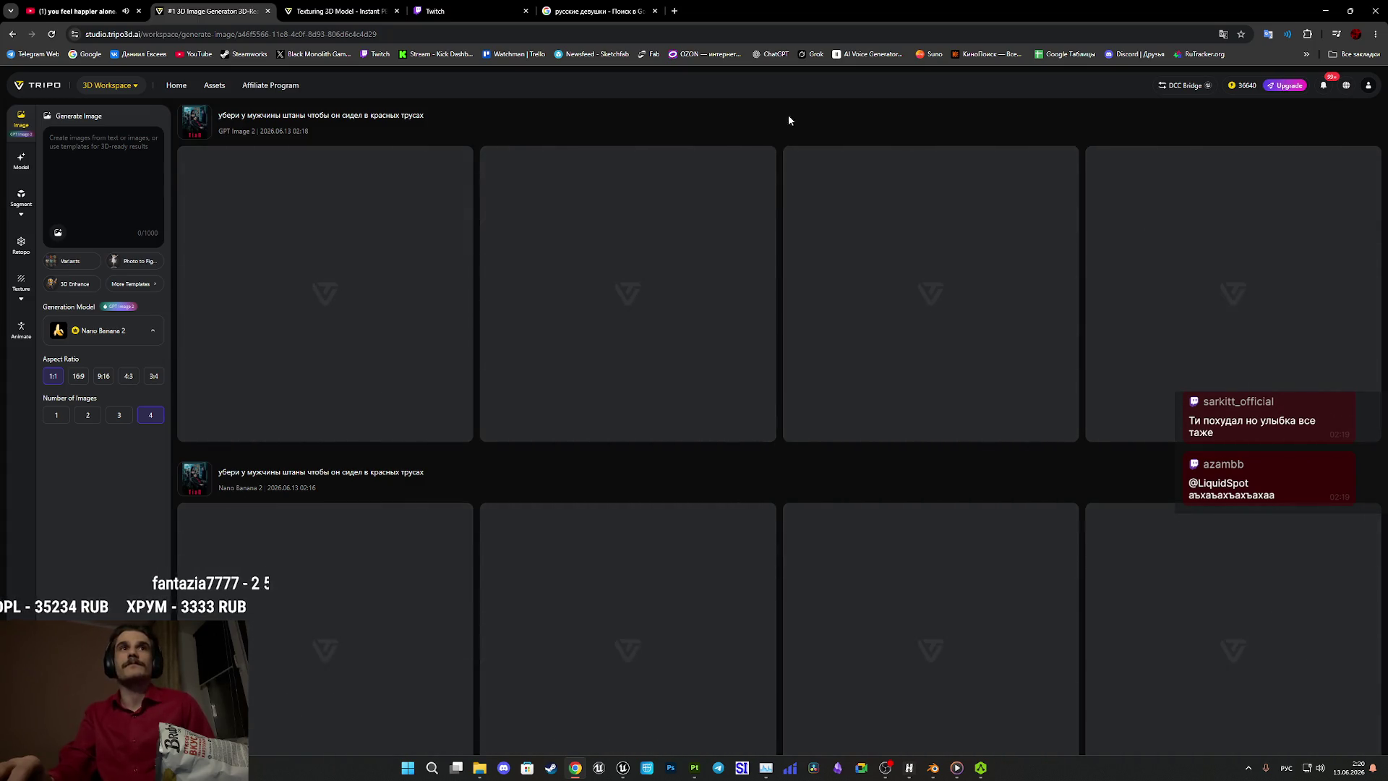
click(347, 10)
Zoom the viewport out to see the whole newly textured woman model.
scroll(734, 442, down, 10)
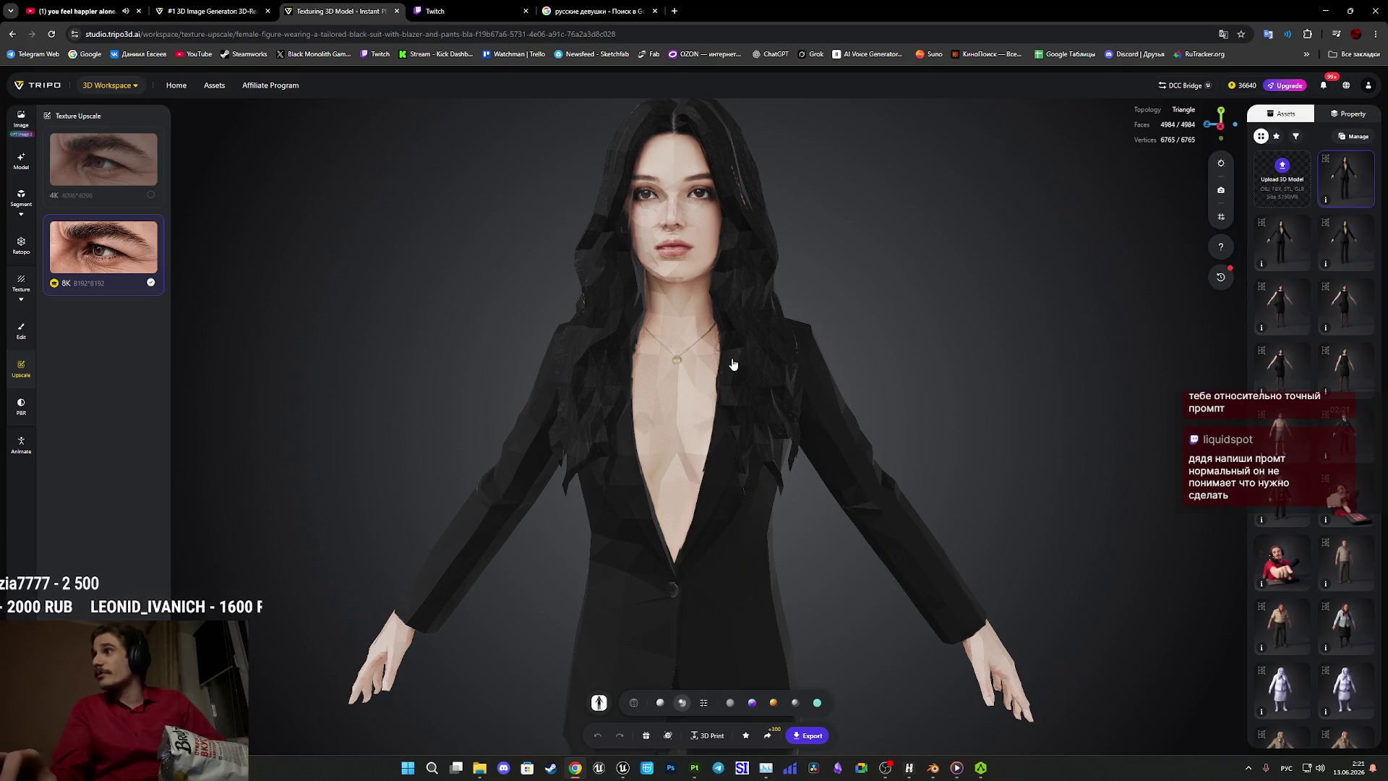
scroll(757, 425, up, 3)
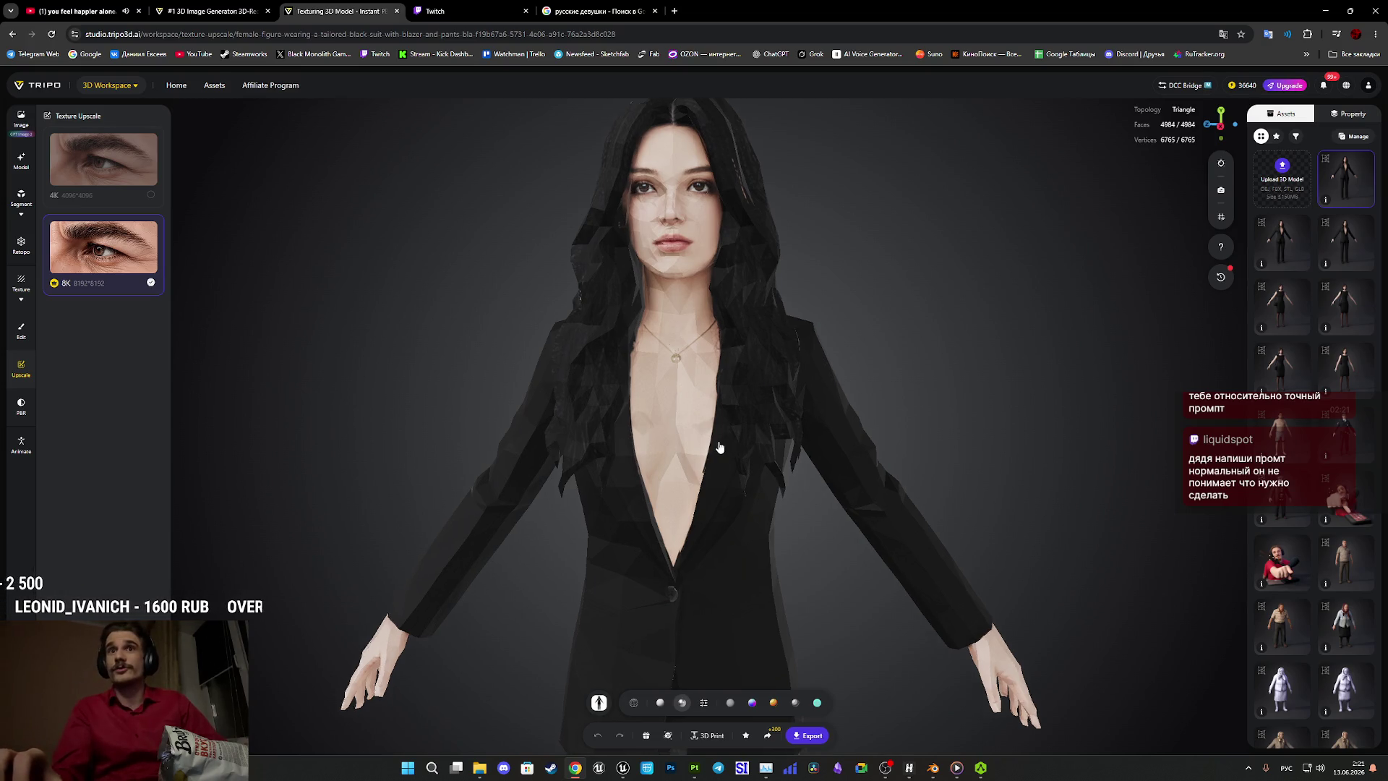
Show the woman in smooth textured shading and orbit to a three-quarter view during Enhancing Texture.
click(703, 702)
click(745, 676)
mouse_move(851, 576)
mouse_down()
mouse_move(791, 586)
mouse_move(883, 552)
mouse_move(839, 566)
mouse_move(869, 592)
mouse_move(839, 643)
mouse_up()
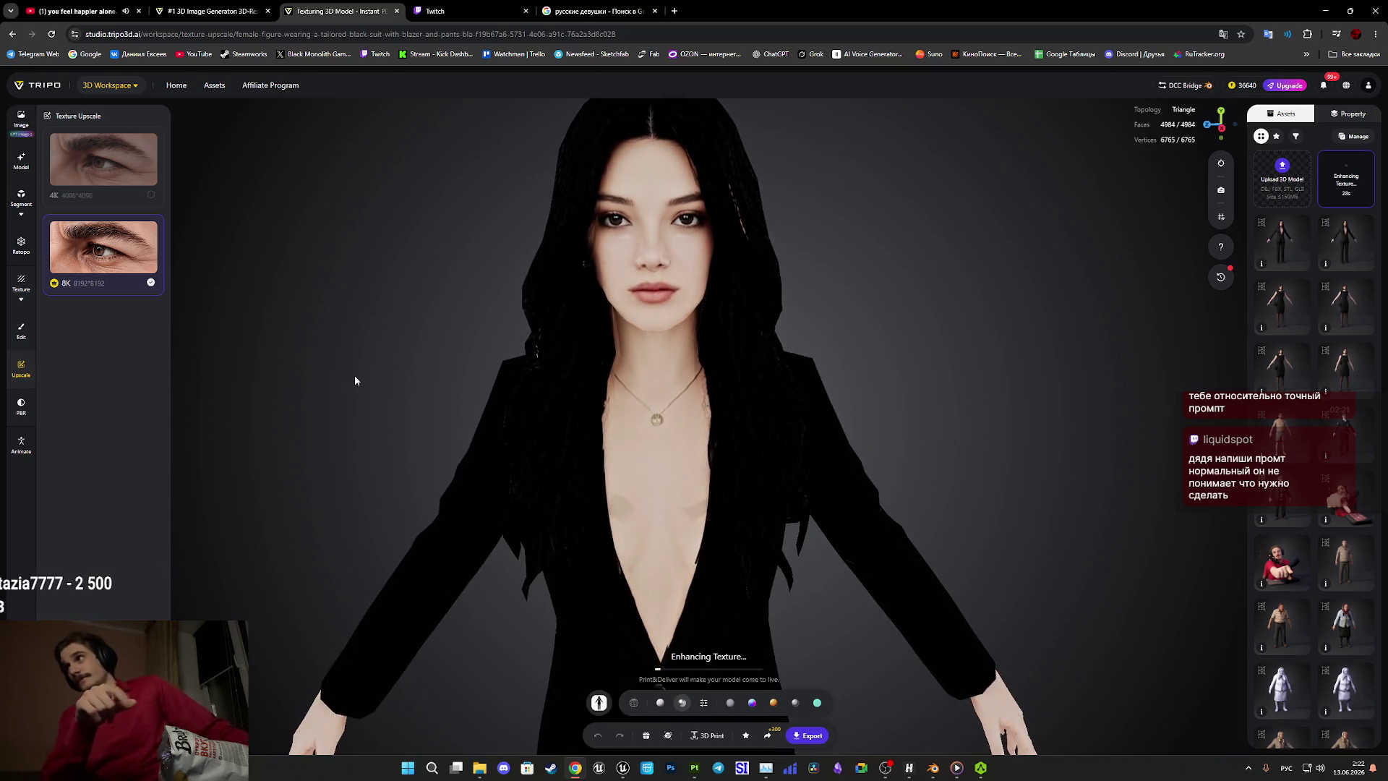
mouse_move(793, 526)
mouse_down()
mouse_move(857, 607)
mouse_move(910, 548)
mouse_up()
scroll(756, 613, up, 5)
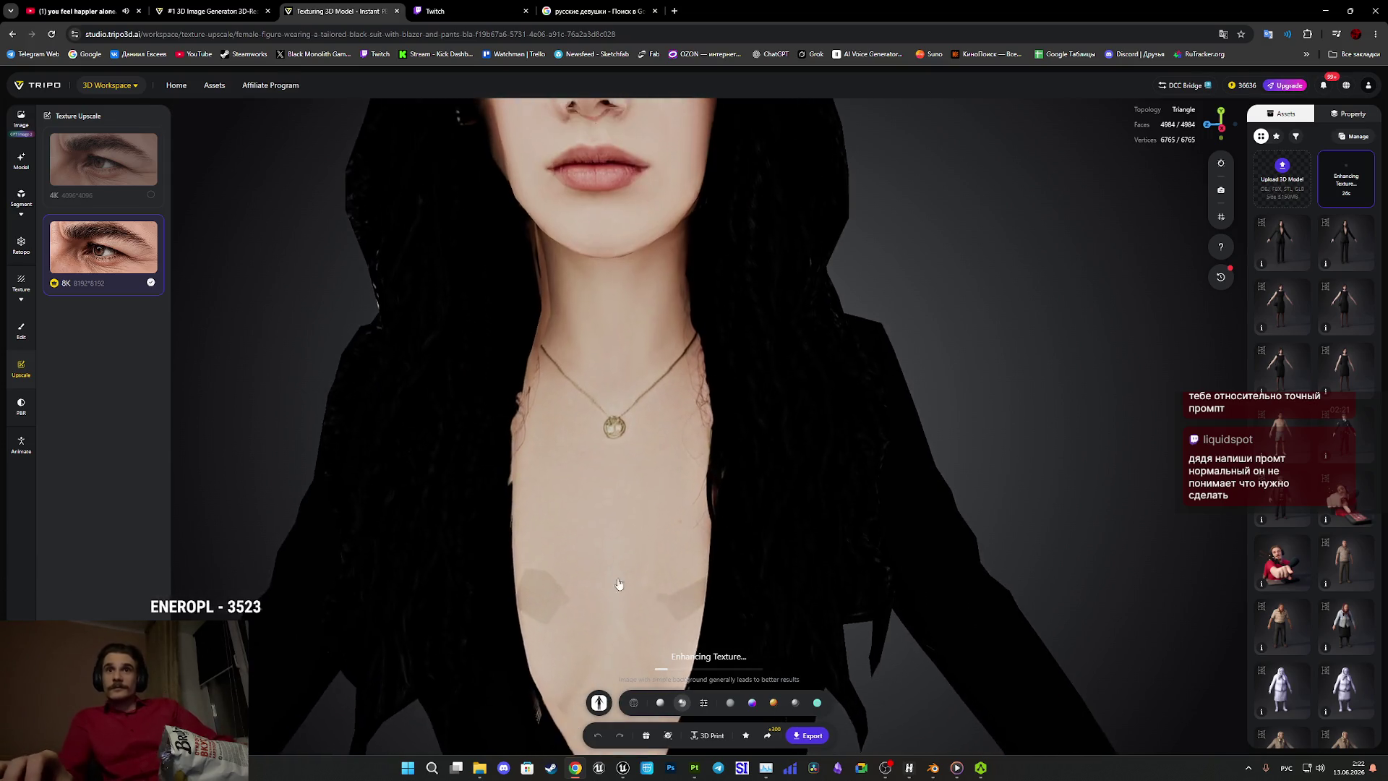
scroll(756, 613, down, 5)
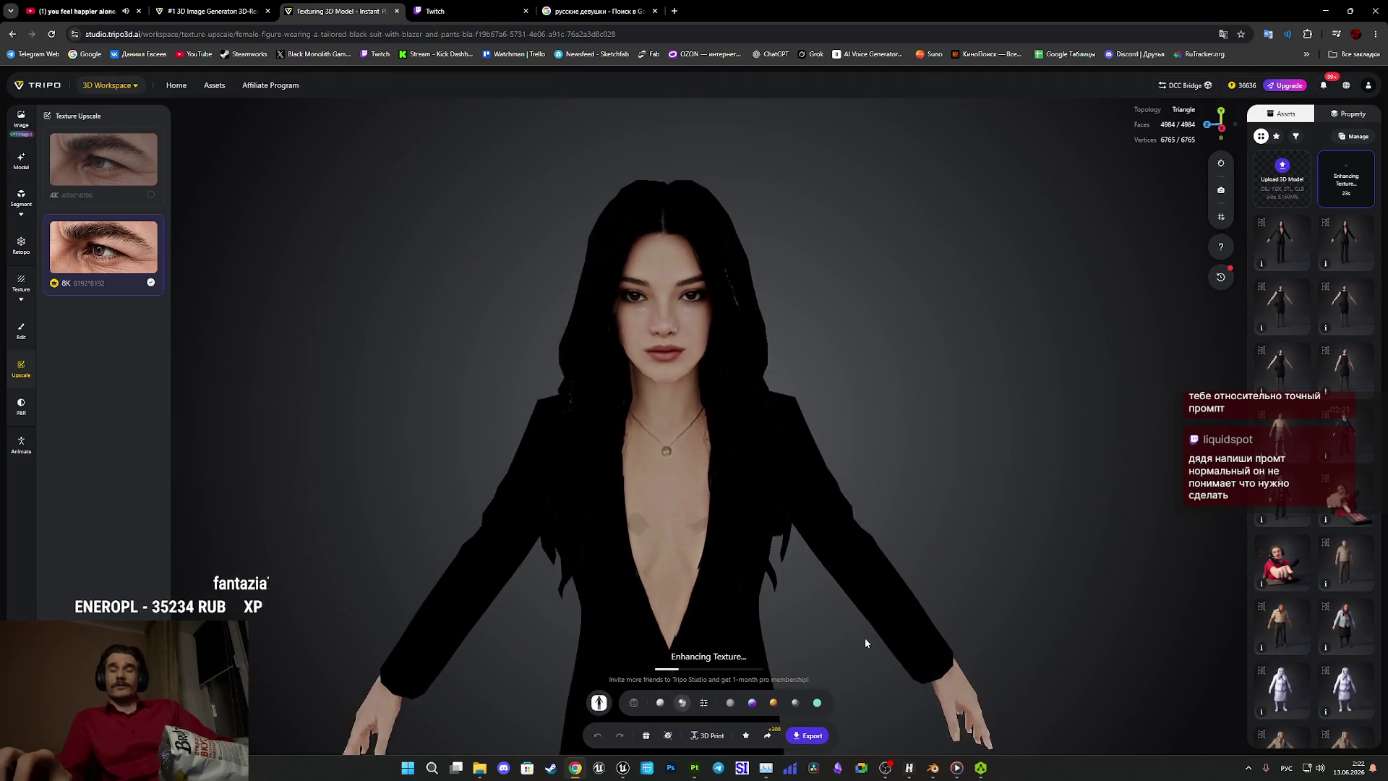
mouse_move(852, 604)
mouse_down()
mouse_move(857, 582)
mouse_move(822, 612)
mouse_move(969, 601)
mouse_move(965, 588)
mouse_move(939, 594)
mouse_move(970, 584)
mouse_move(823, 591)
mouse_up()
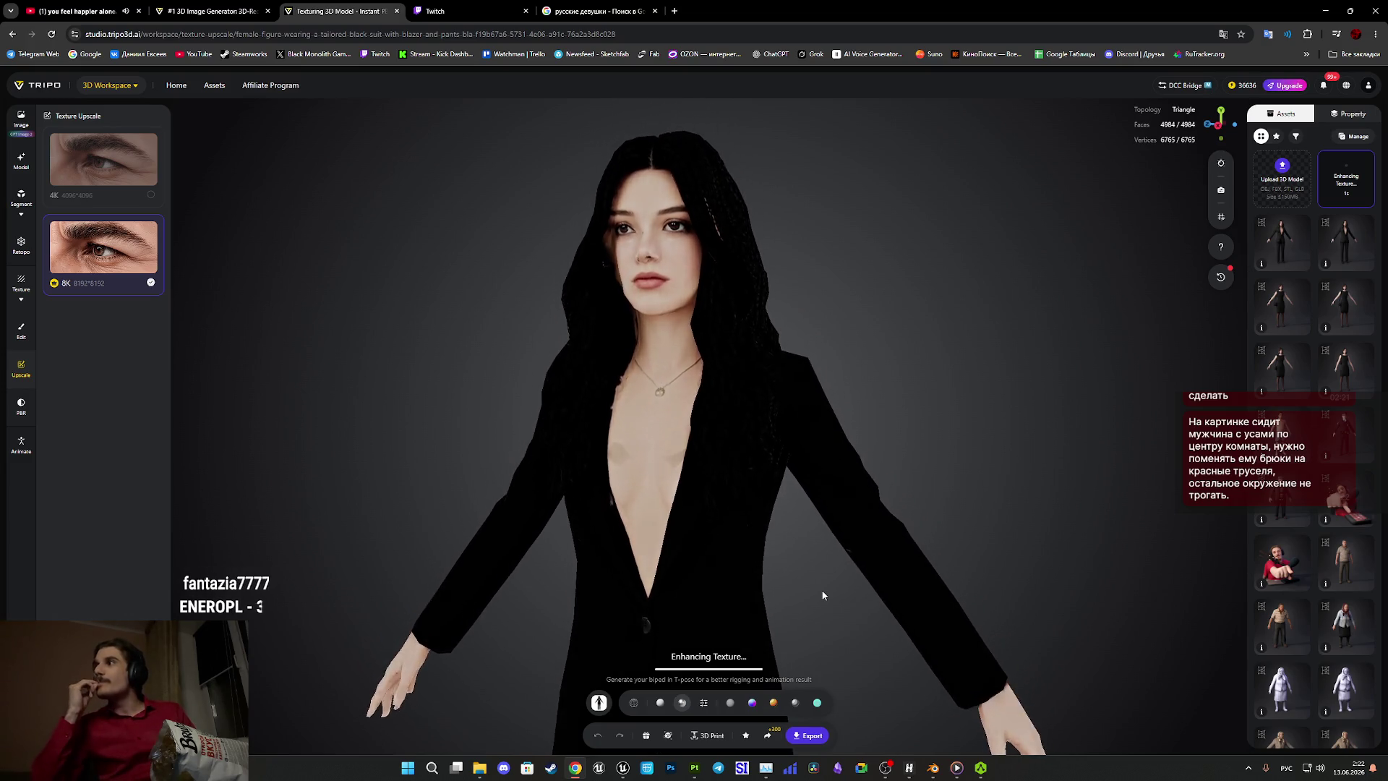
key(ctrl+shift+Tab)
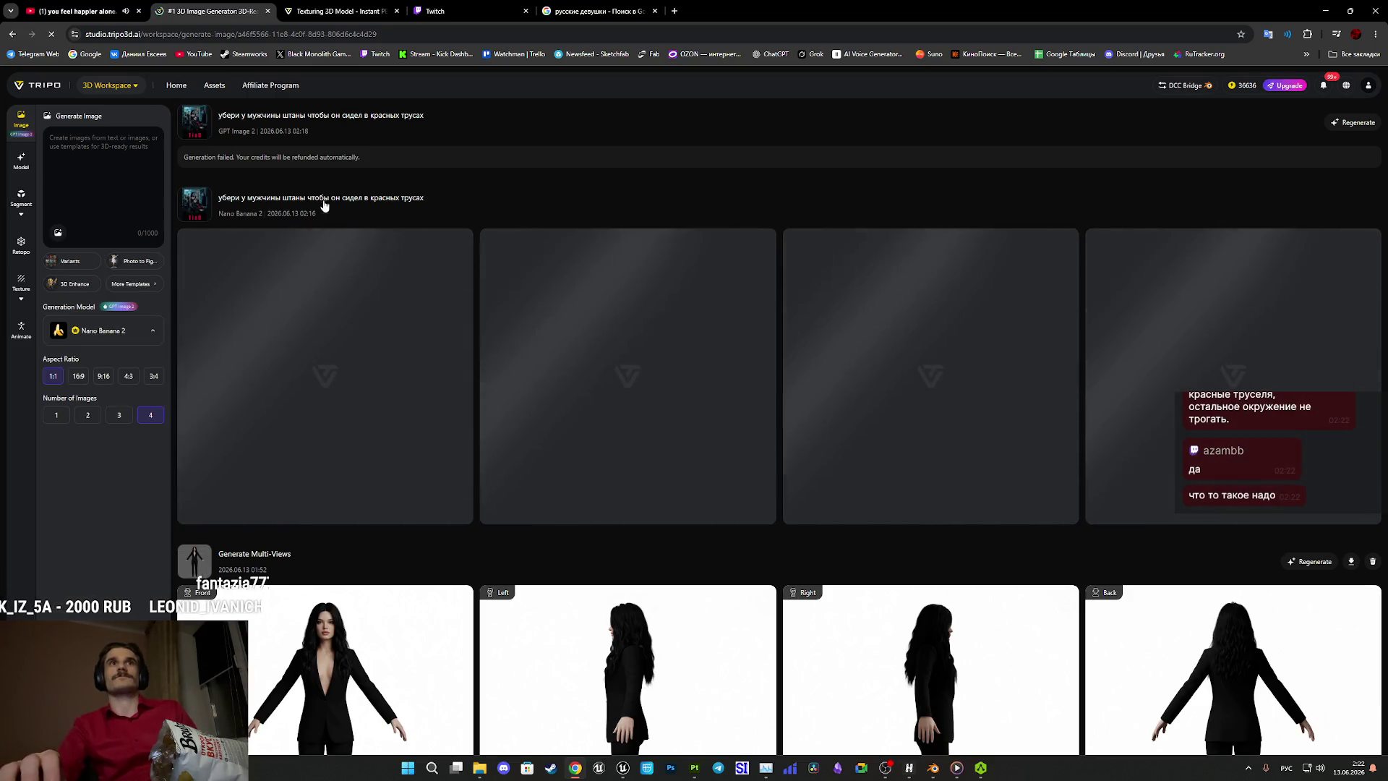
Return to the Texturing 3D Model tab to view the finished textured woman.
click(354, 7)
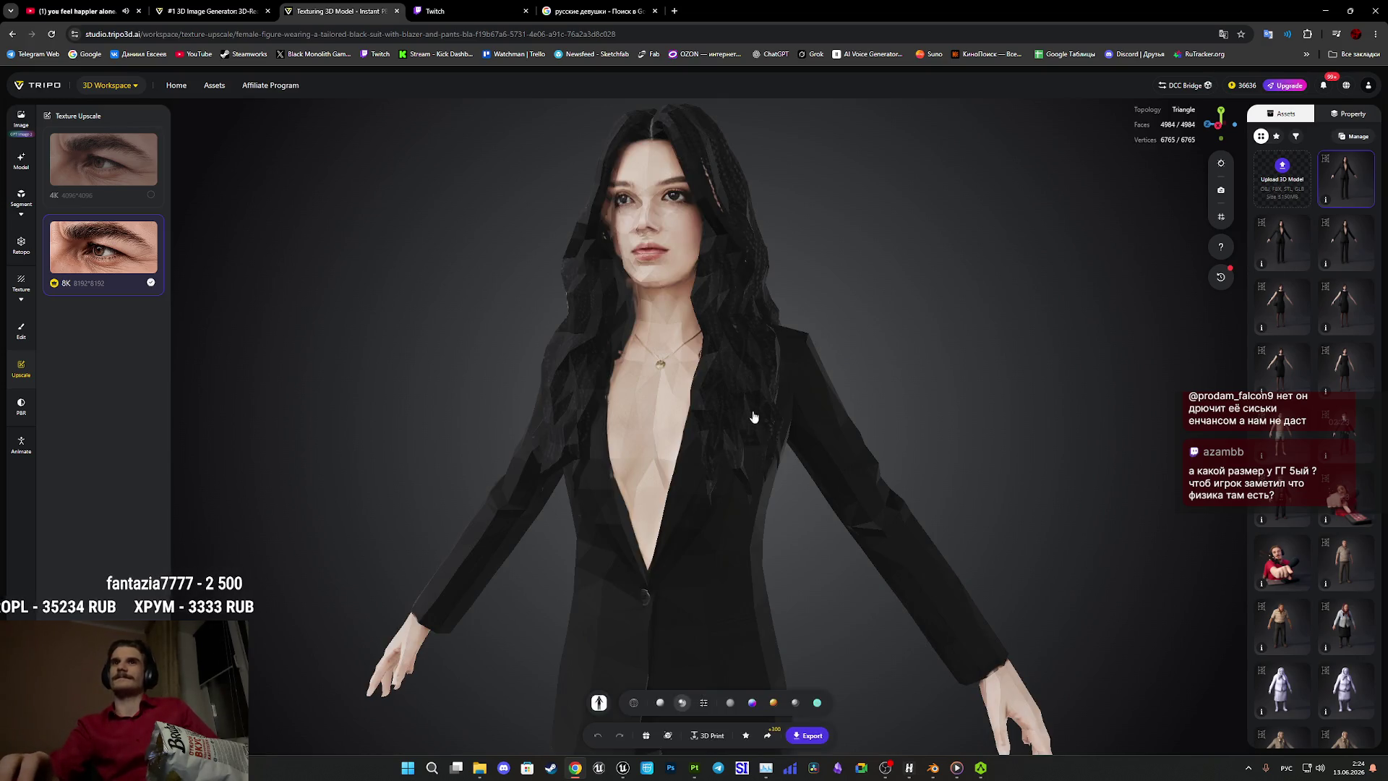
Set Smooth shading and inspect the woman's face and chest from front and side views.
drag(803, 457, 858, 469)
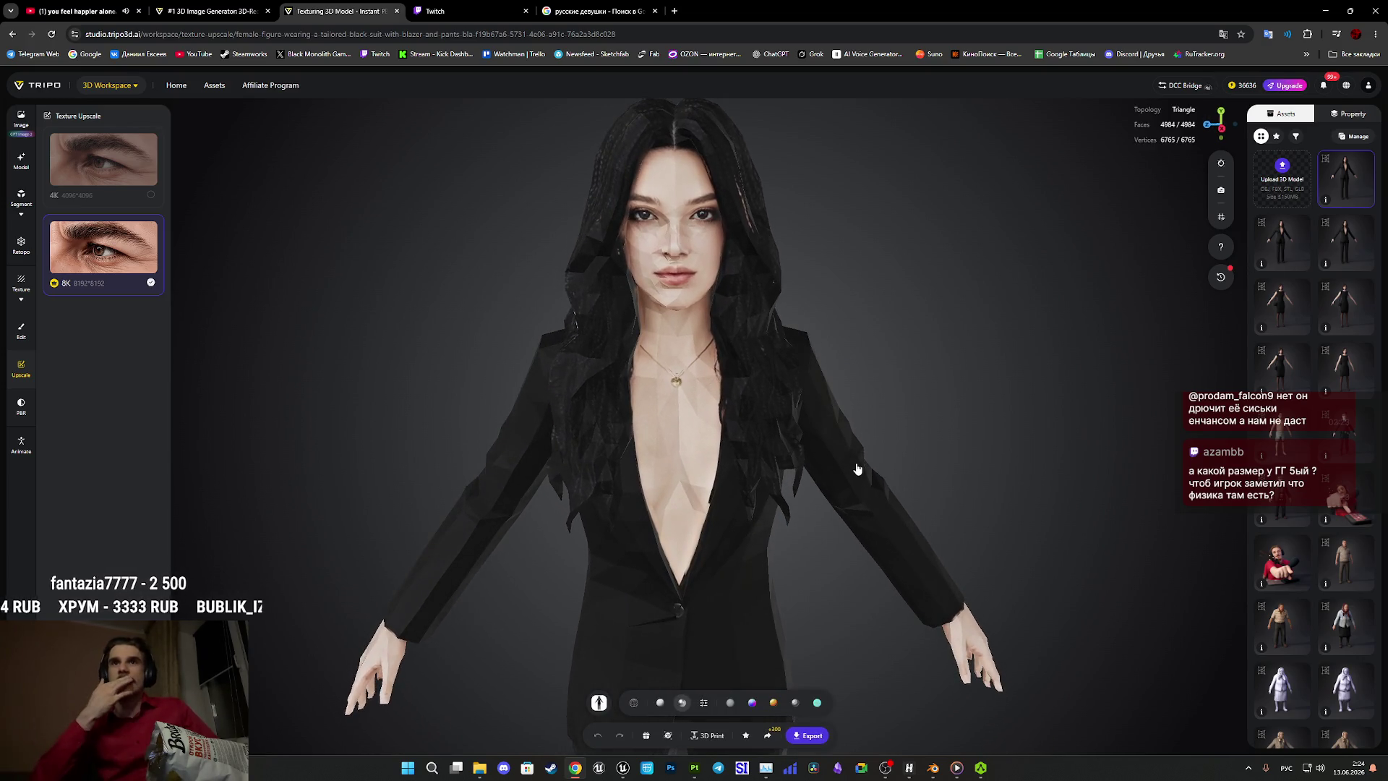
click(704, 707)
click(735, 676)
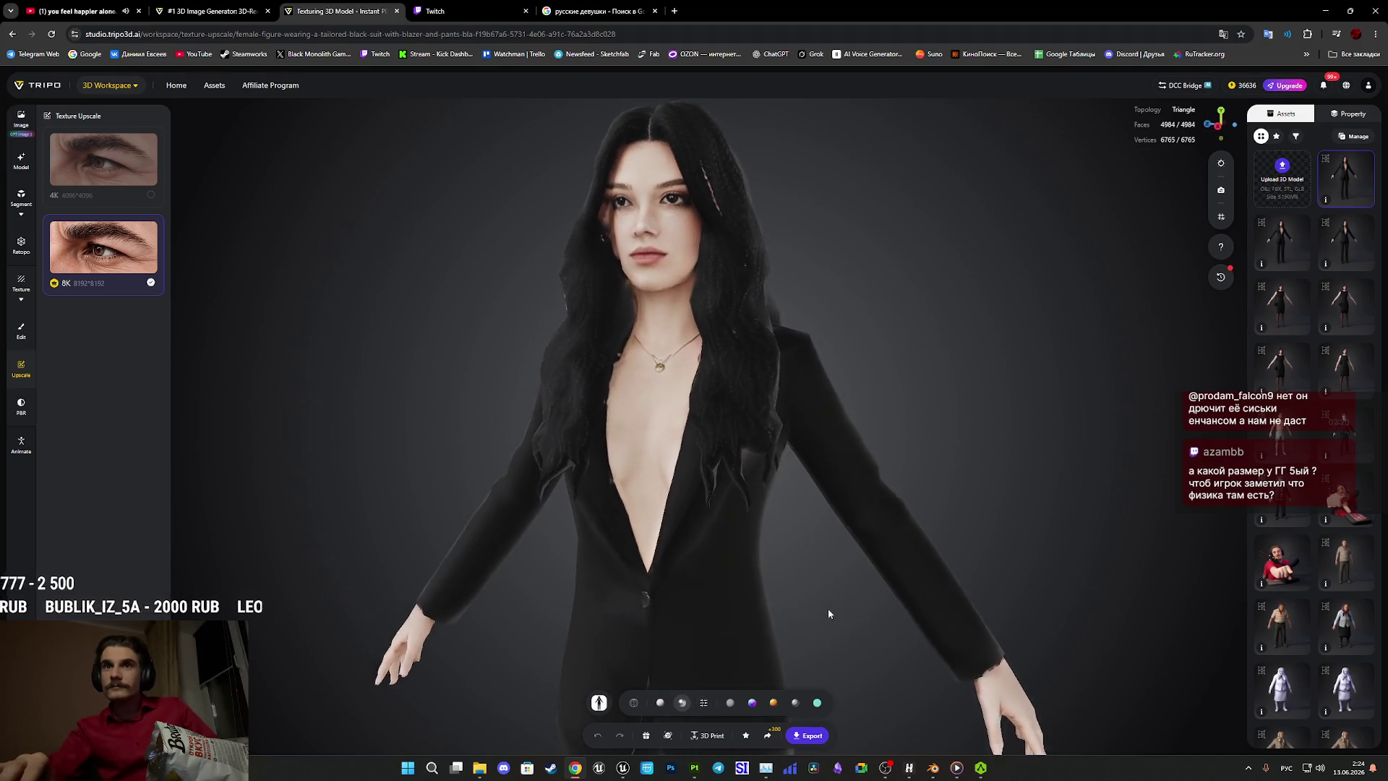
scroll(858, 608, up, 5)
mouse_move(845, 602)
mouse_down()
mouse_move(908, 636)
mouse_move(853, 614)
mouse_move(877, 619)
mouse_move(848, 583)
mouse_move(880, 542)
mouse_move(935, 530)
mouse_move(936, 548)
mouse_up()
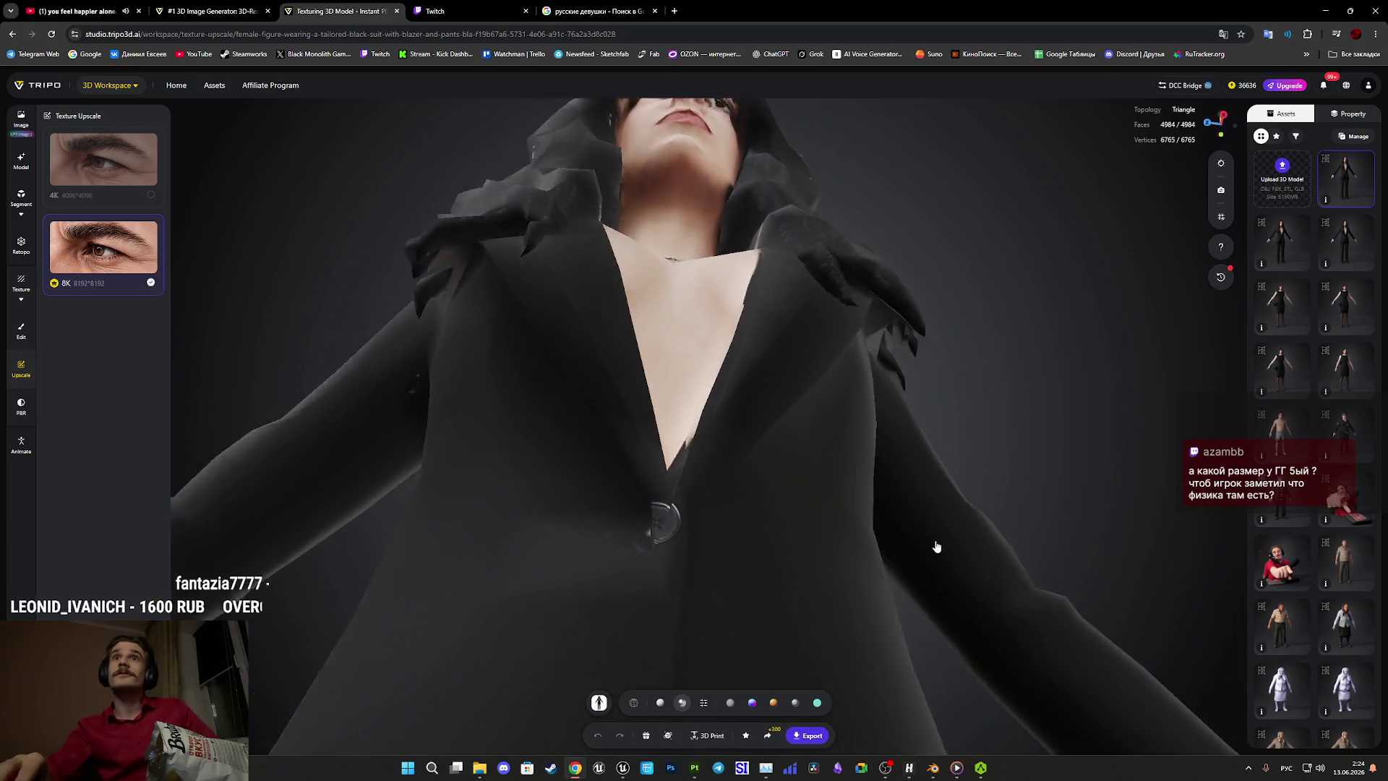
scroll(935, 549, down, 5)
drag(909, 652, 896, 550)
scroll(930, 598, up, 5)
mouse_move(934, 502)
mouse_down()
mouse_move(897, 520)
mouse_move(966, 545)
mouse_move(961, 309)
mouse_move(900, 551)
mouse_move(715, 674)
mouse_up()
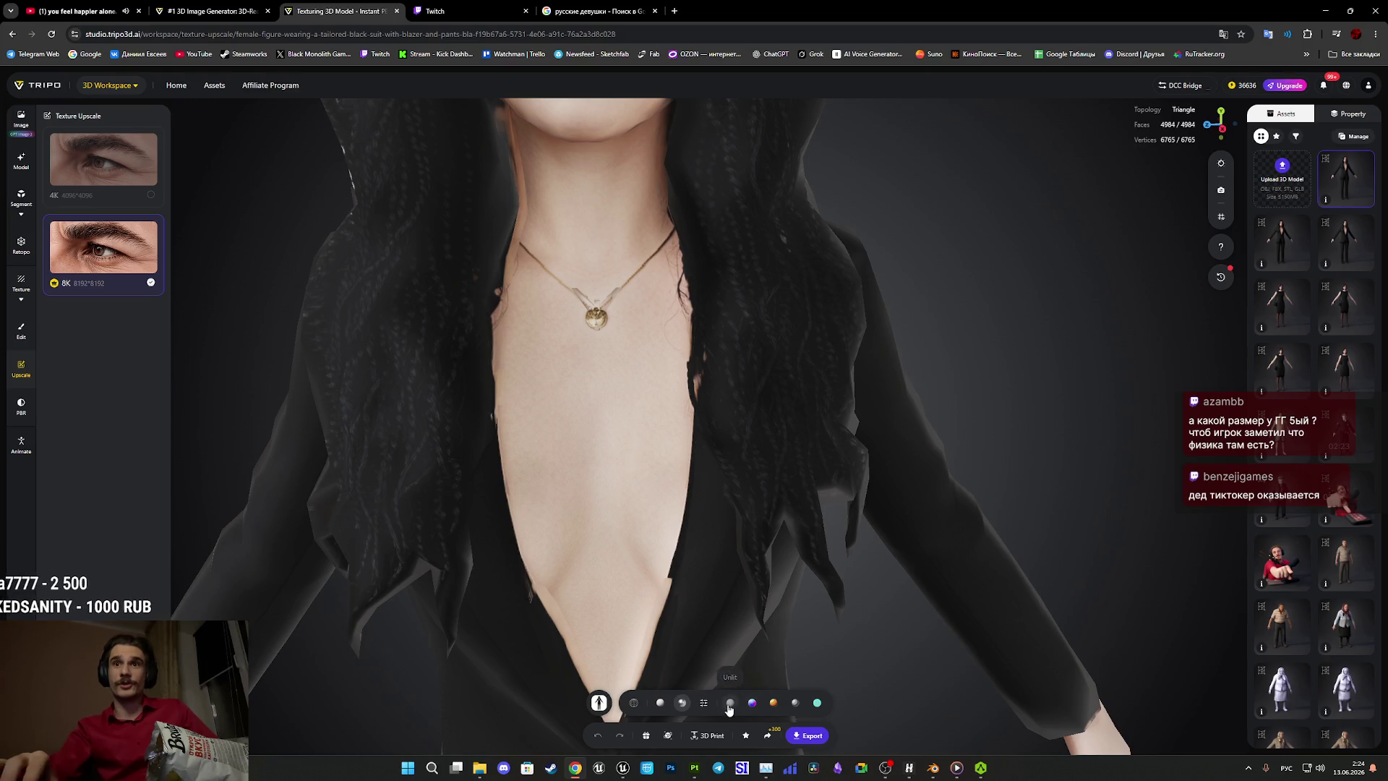
Switch to Unlit rendering and orbit to the head's side profile and the braided hair's back.
click(728, 708)
drag(791, 646, 872, 635)
scroll(852, 609, down, 5)
mouse_move(852, 595)
mouse_down()
mouse_move(838, 587)
mouse_move(879, 607)
mouse_move(910, 594)
mouse_move(848, 609)
mouse_move(888, 615)
mouse_move(791, 620)
mouse_up()
scroll(791, 620, up, 5)
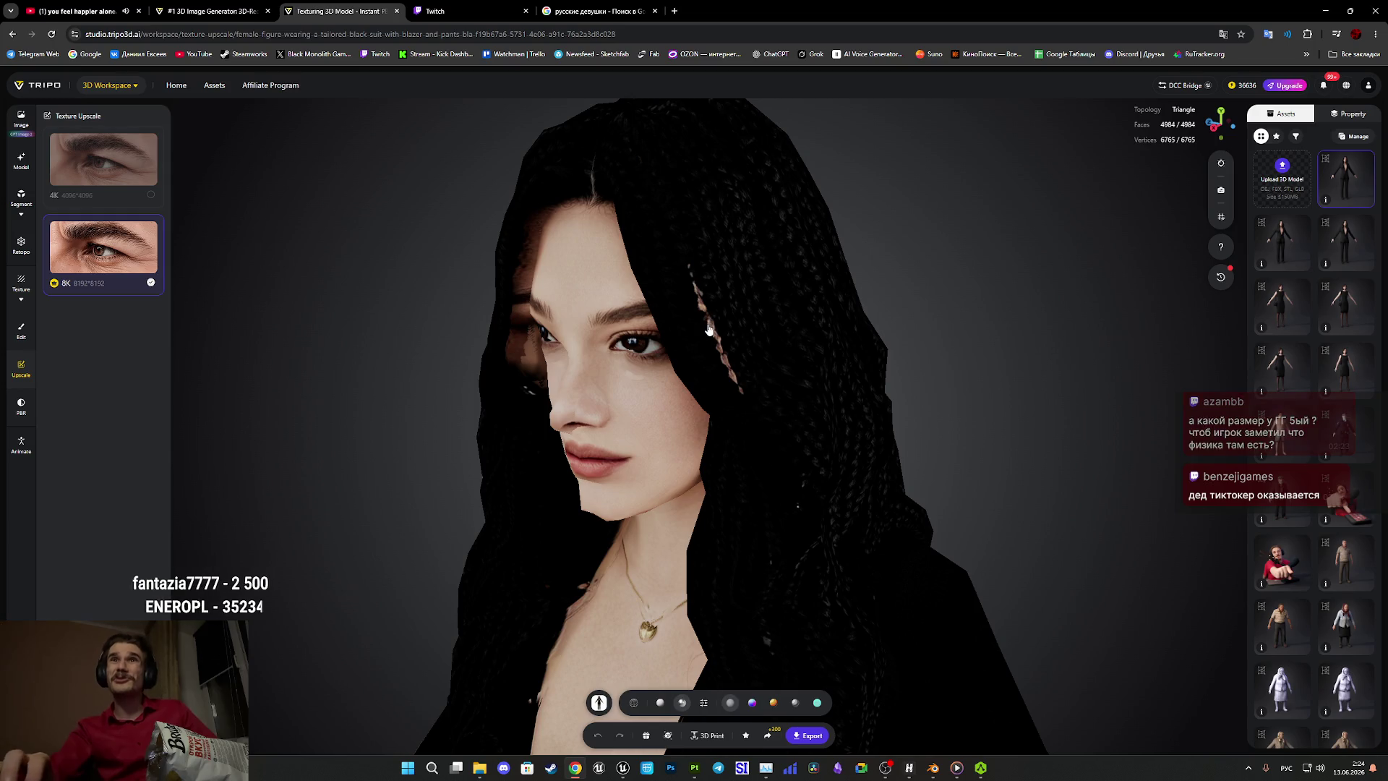
mouse_move(768, 403)
mouse_down()
mouse_move(937, 412)
mouse_move(1122, 389)
mouse_up()
mouse_move(750, 532)
mouse_down()
mouse_move(846, 533)
mouse_move(877, 552)
mouse_move(899, 536)
mouse_up()
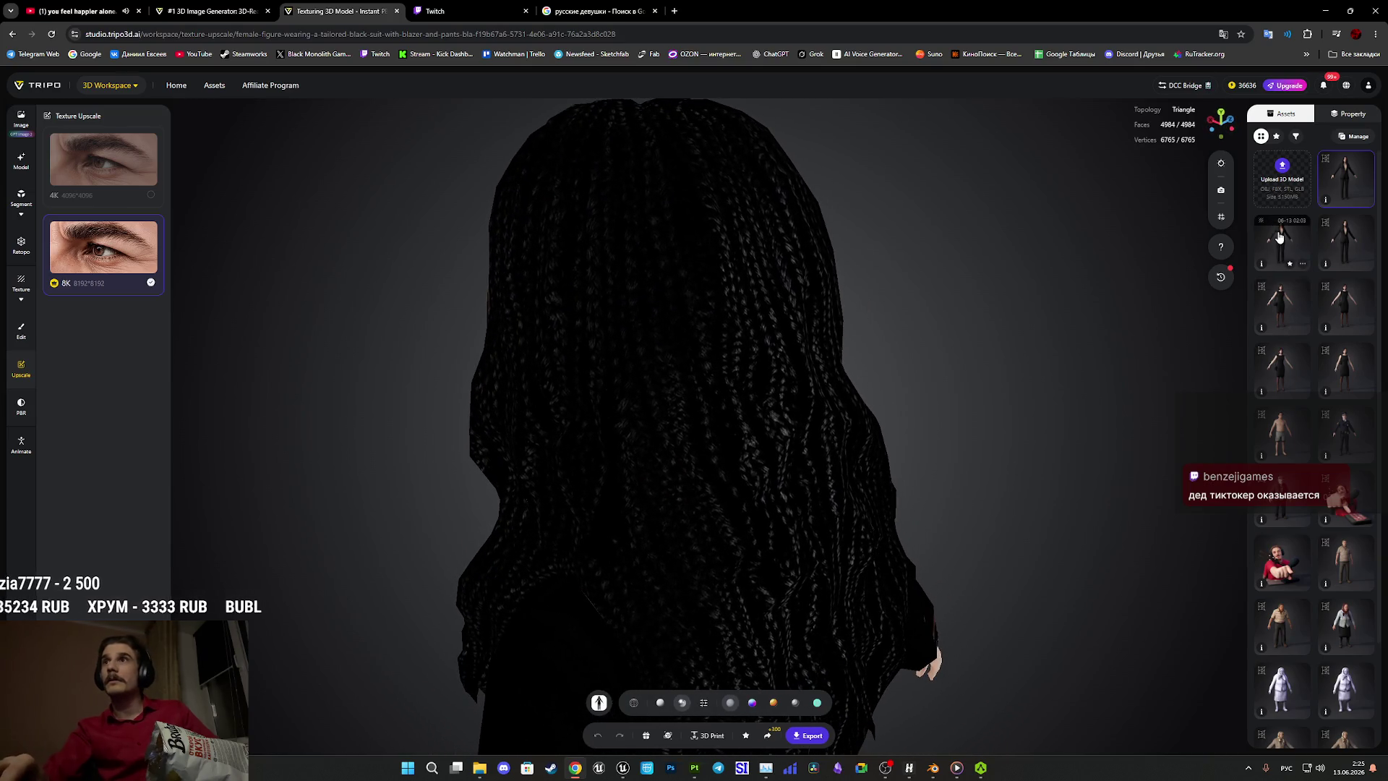
Load the second generated model variant and turn it to show the face.
click(1280, 238)
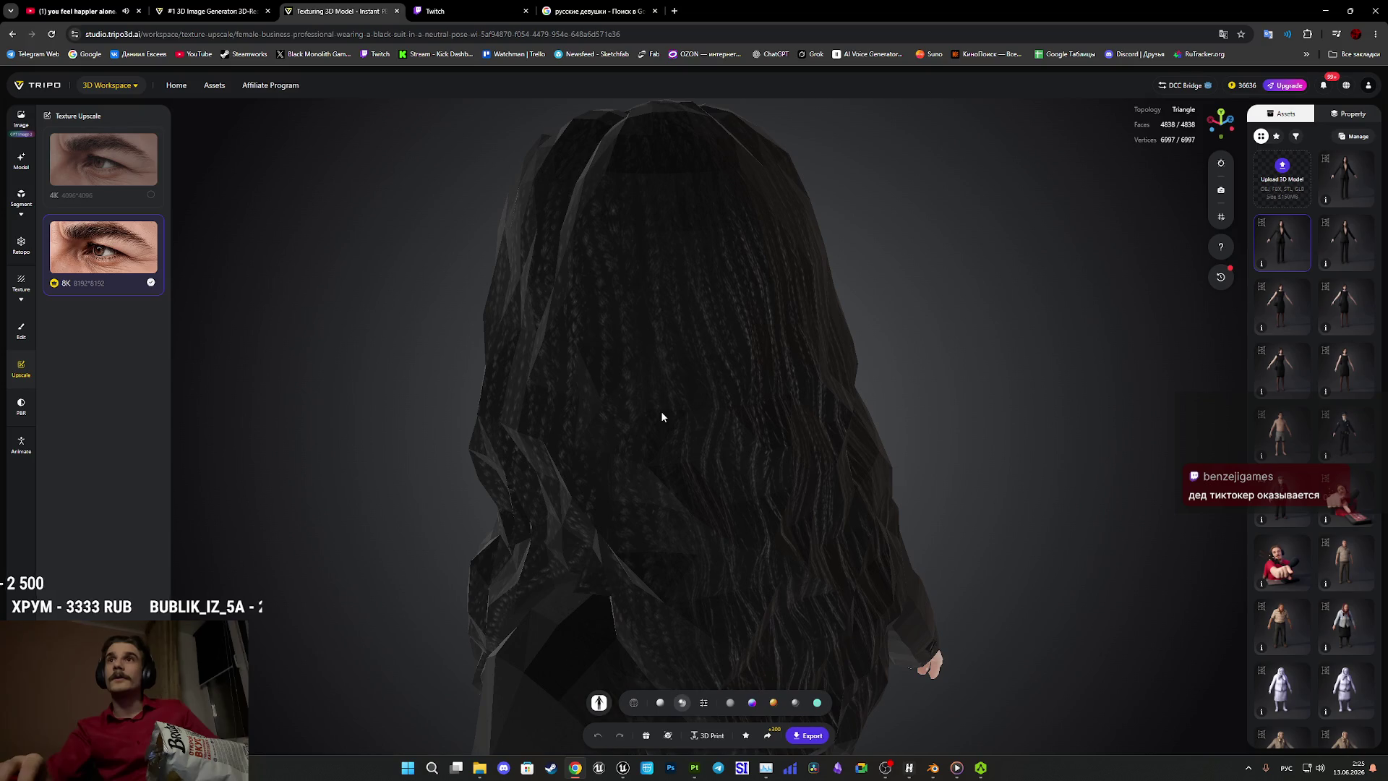
drag(706, 430, 904, 388)
scroll(821, 311, up, 10)
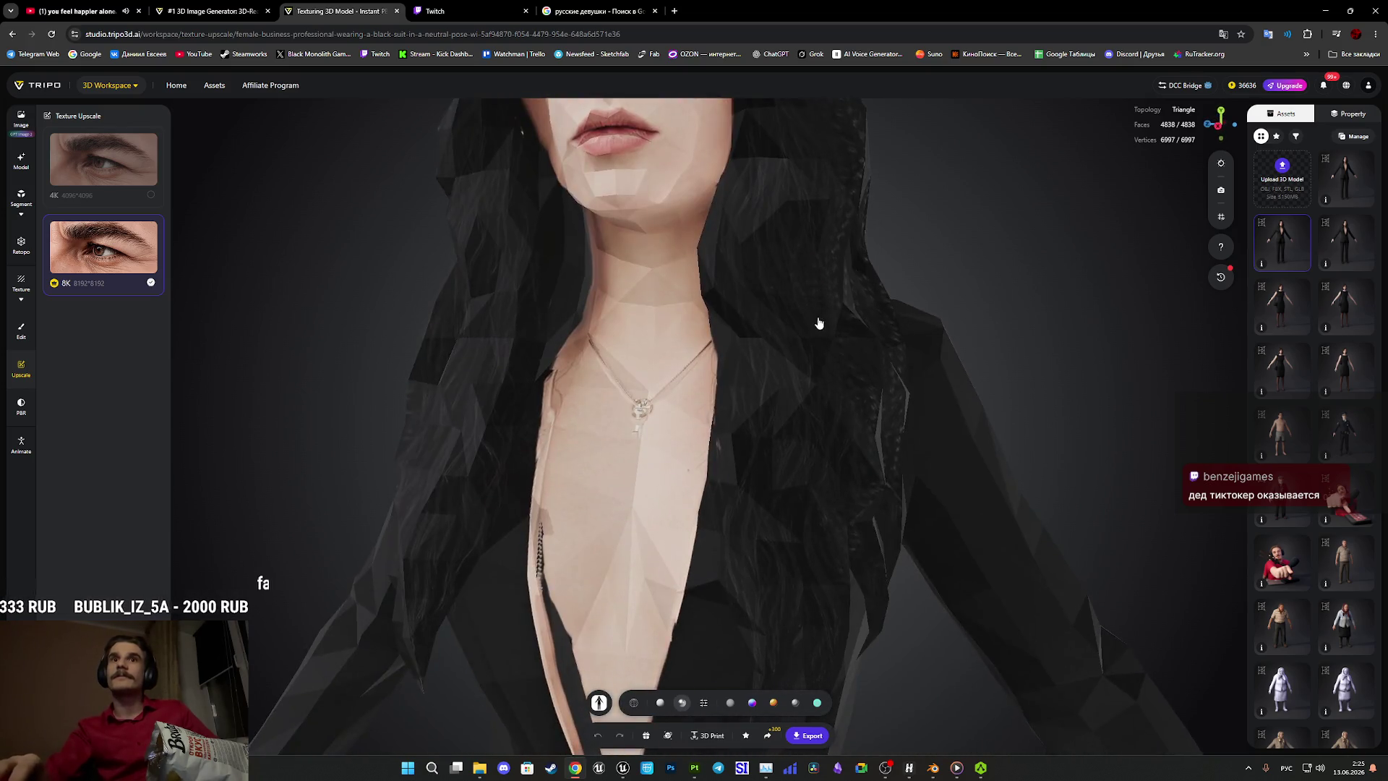
mouse_move(857, 287)
mouse_down()
mouse_move(843, 328)
mouse_move(811, 279)
mouse_move(712, 669)
mouse_up()
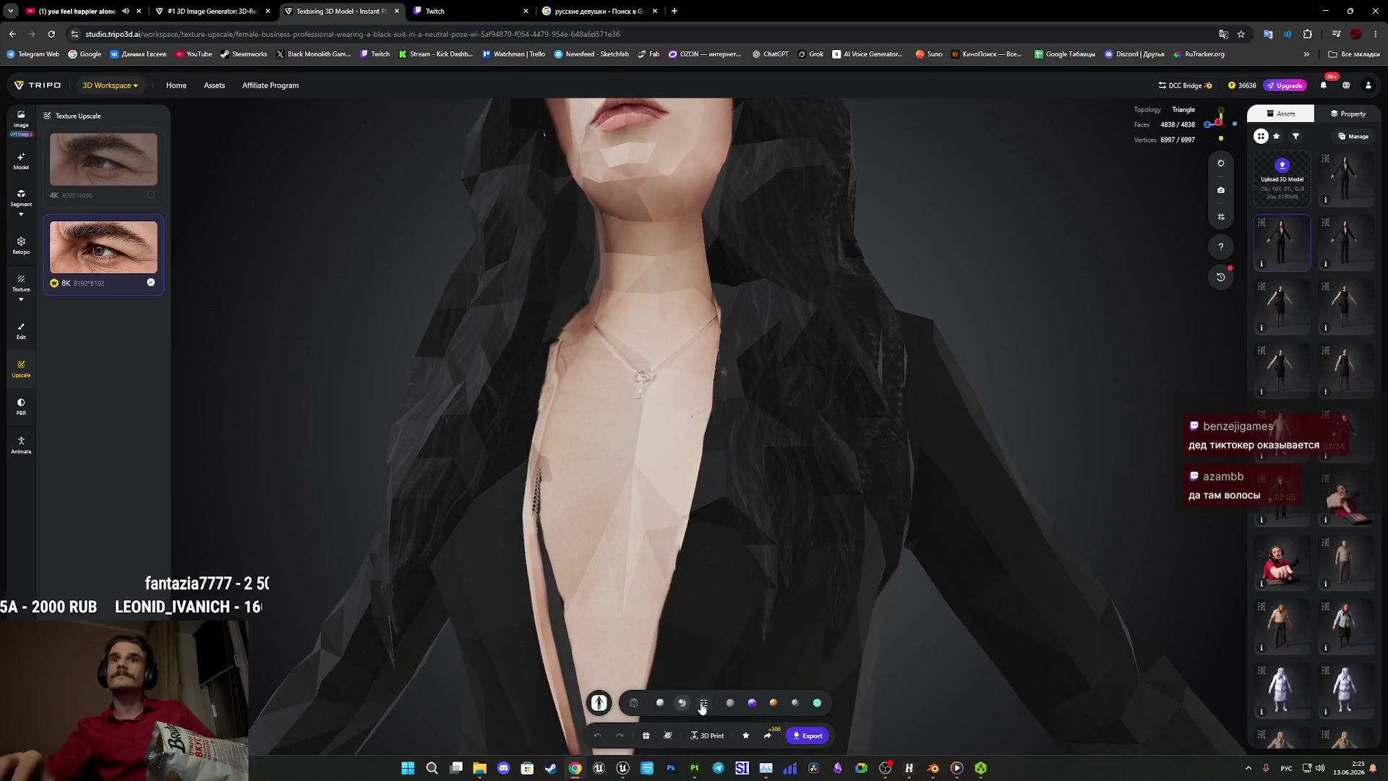
Show it in smooth textured shading, orbit over the hair and torso, then open the other black-suit model.
click(703, 703)
click(734, 669)
mouse_move(951, 642)
mouse_down()
mouse_move(661, 701)
mouse_move(687, 689)
mouse_up()
mouse_move(948, 444)
mouse_down()
mouse_move(923, 493)
mouse_move(1065, 425)
mouse_move(1246, 397)
mouse_up()
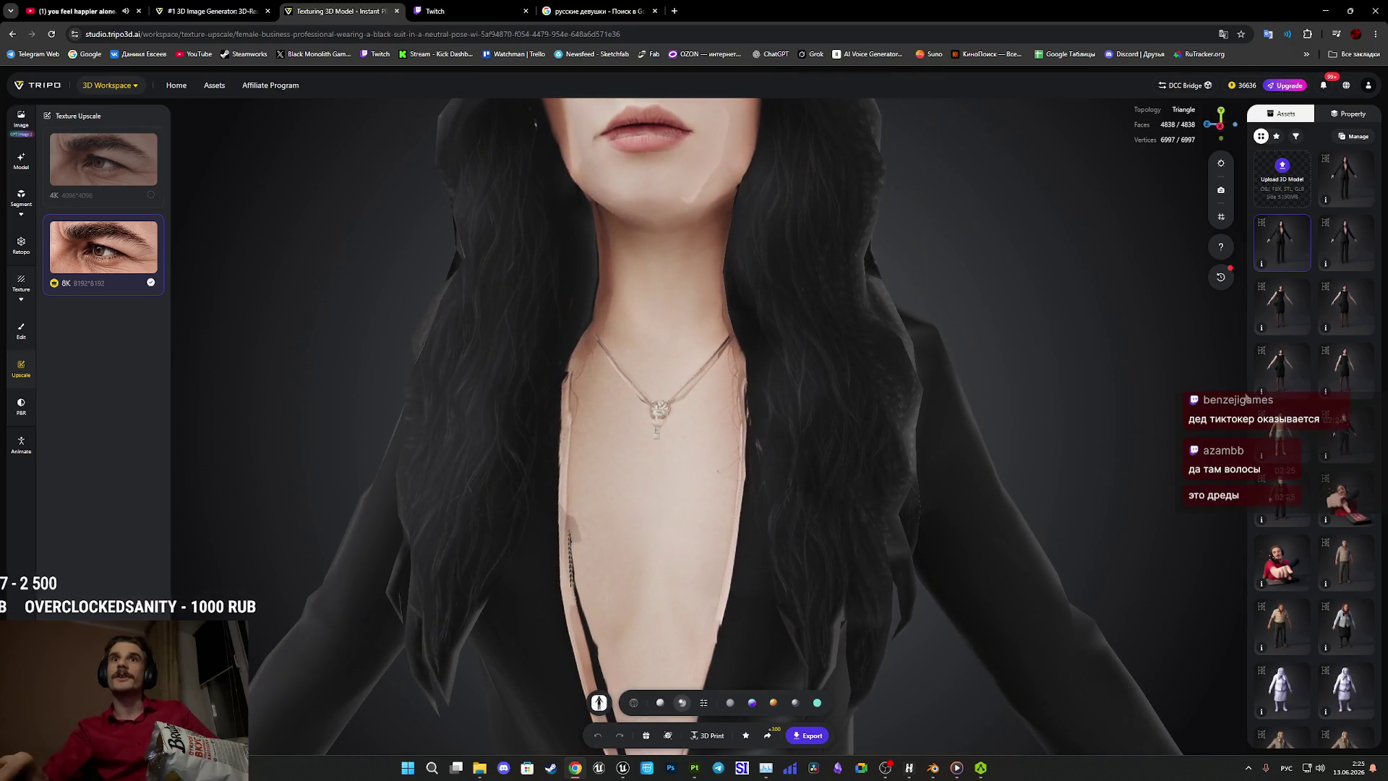
scroll(954, 635, down, 5)
mouse_move(883, 579)
mouse_down()
mouse_move(973, 561)
mouse_move(931, 571)
mouse_up()
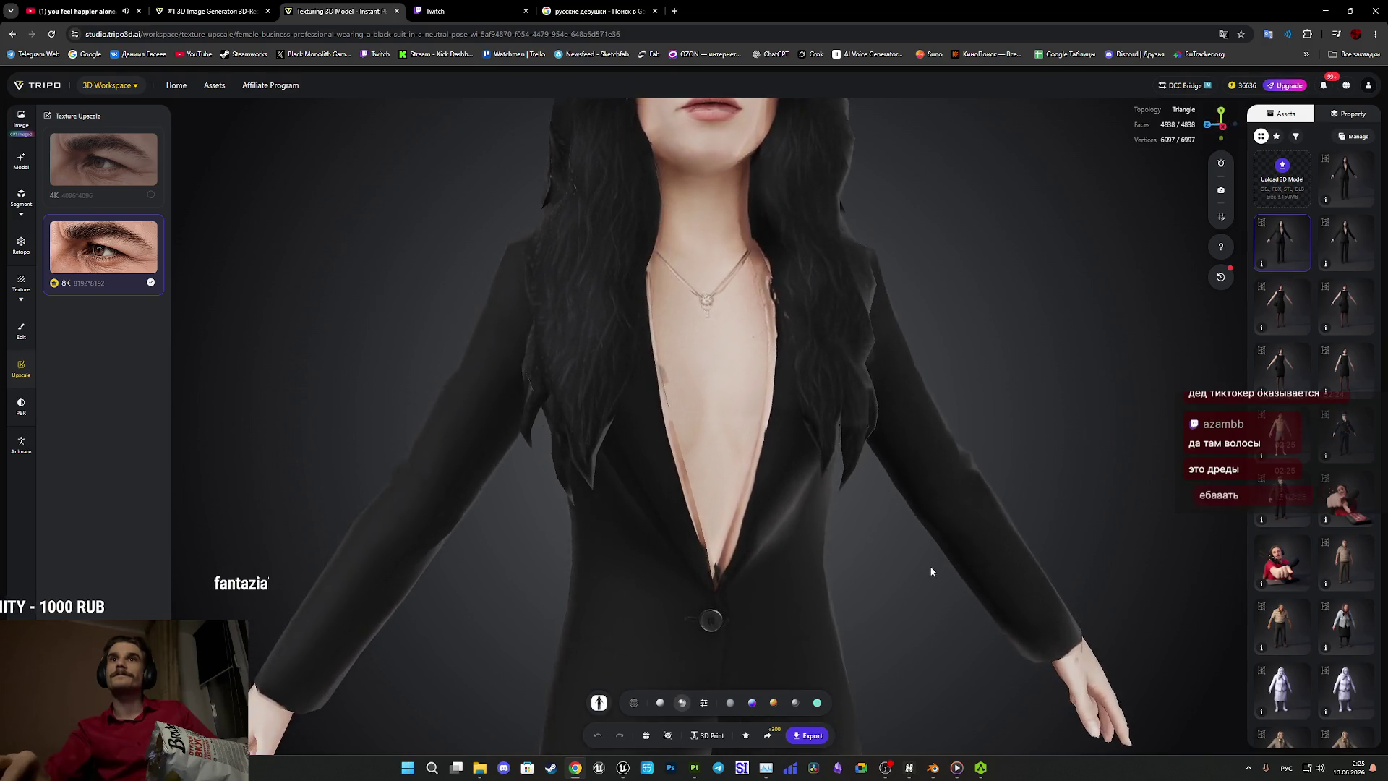
click(1341, 182)
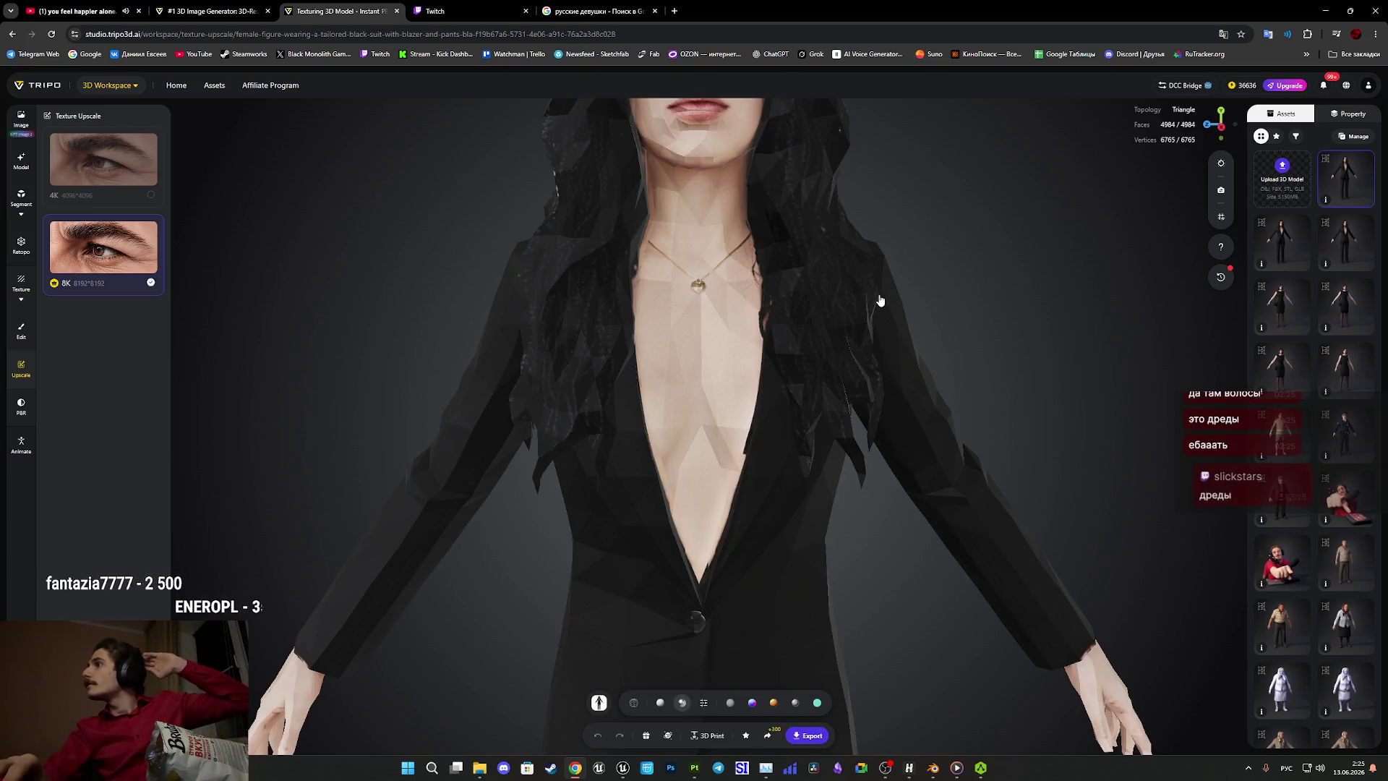
Inspect the black-suit woman's face and side in a different shading mode.
scroll(875, 294, down, 2)
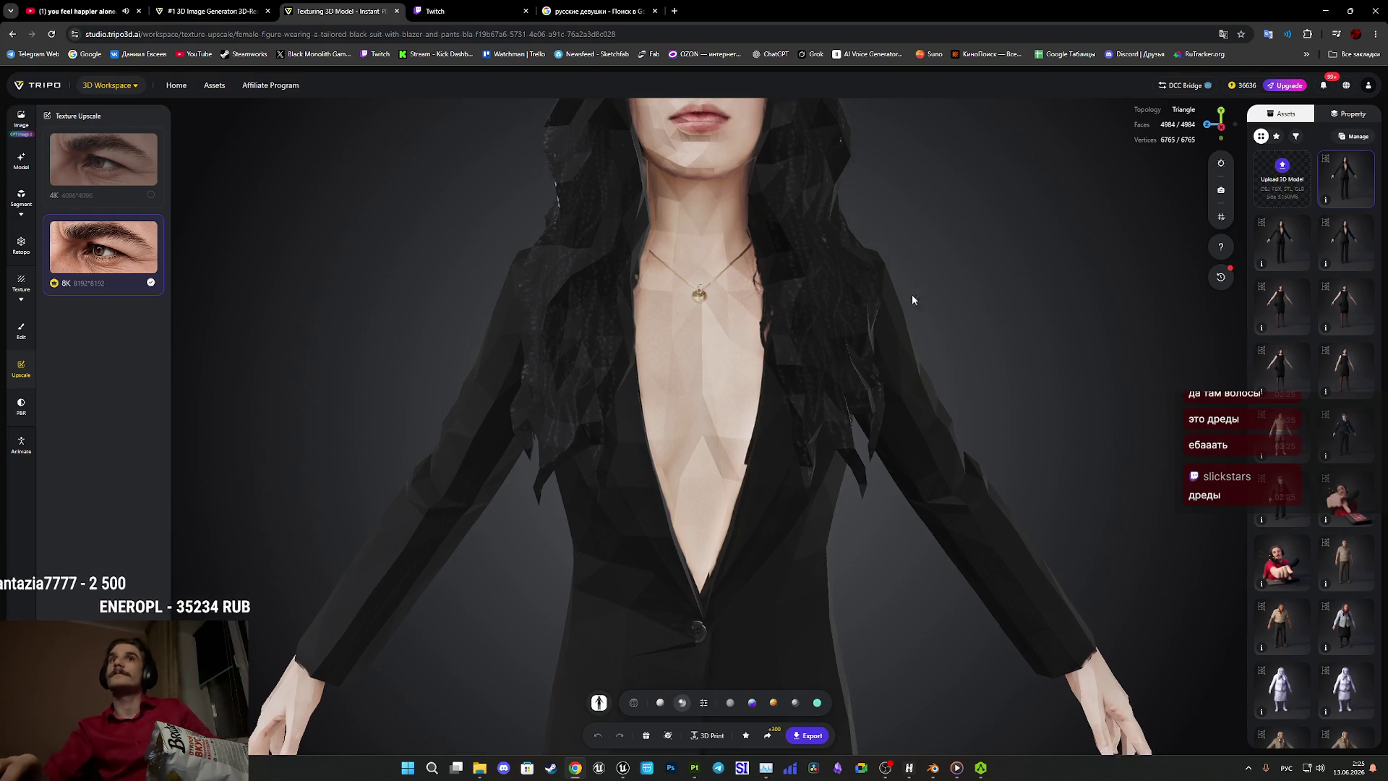
right_drag(912, 294, 853, 487)
mouse_move(853, 488)
mouse_down()
mouse_move(882, 470)
mouse_move(687, 487)
mouse_move(926, 511)
mouse_move(870, 527)
mouse_move(820, 518)
mouse_move(802, 480)
mouse_move(865, 506)
mouse_move(762, 414)
mouse_move(652, 463)
mouse_move(645, 575)
mouse_up()
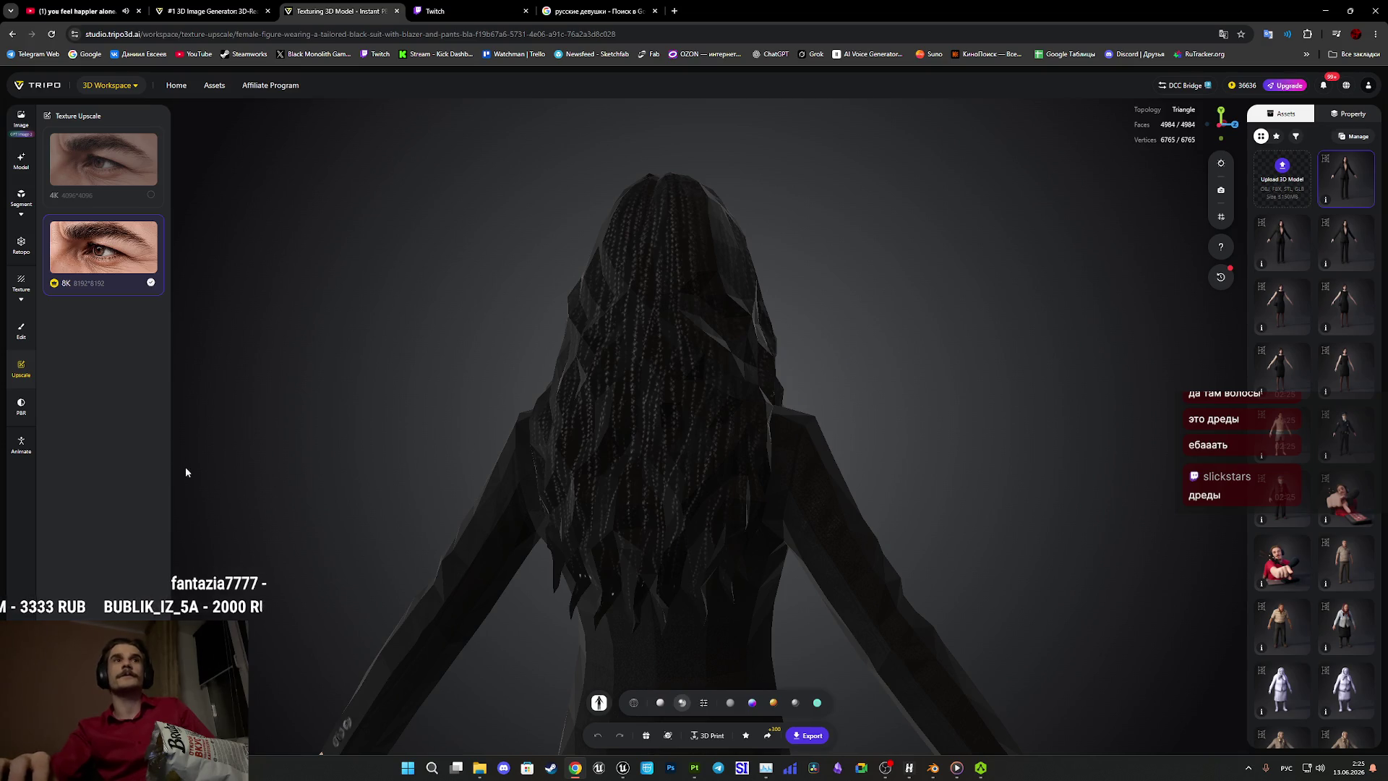
click(730, 702)
mouse_move(889, 486)
mouse_down()
mouse_move(943, 506)
mouse_move(770, 498)
mouse_move(923, 458)
mouse_move(911, 285)
mouse_move(849, 459)
mouse_move(771, 432)
mouse_move(824, 529)
mouse_move(930, 363)
mouse_up()
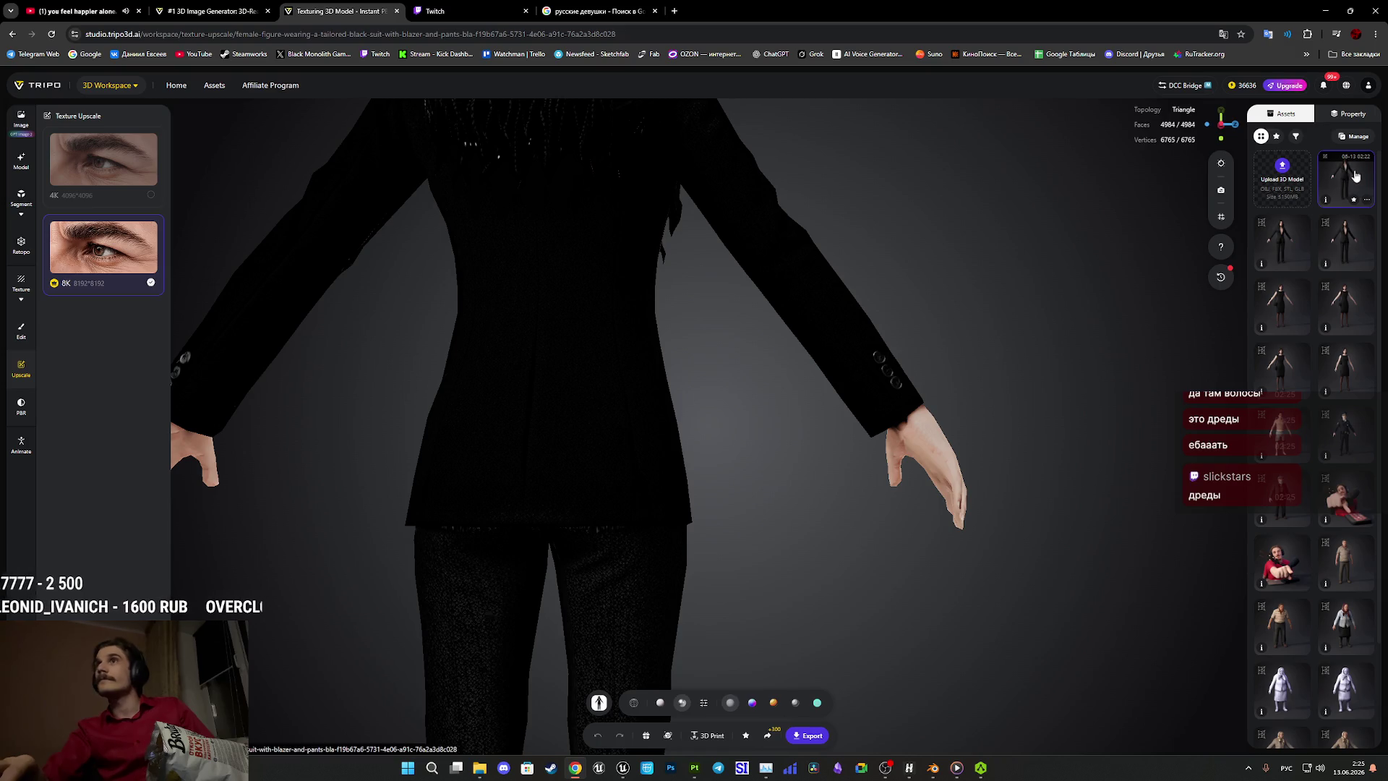
click(1366, 202)
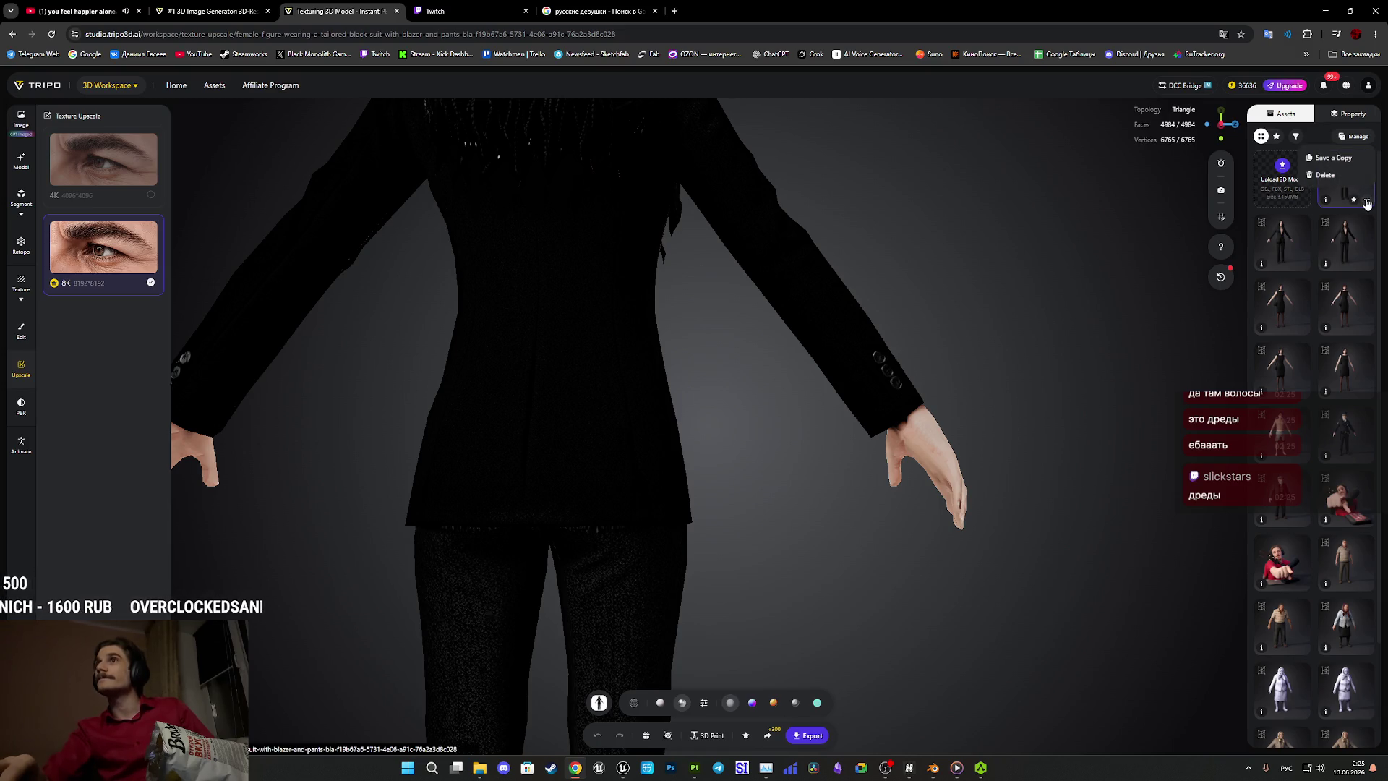
click(1366, 203)
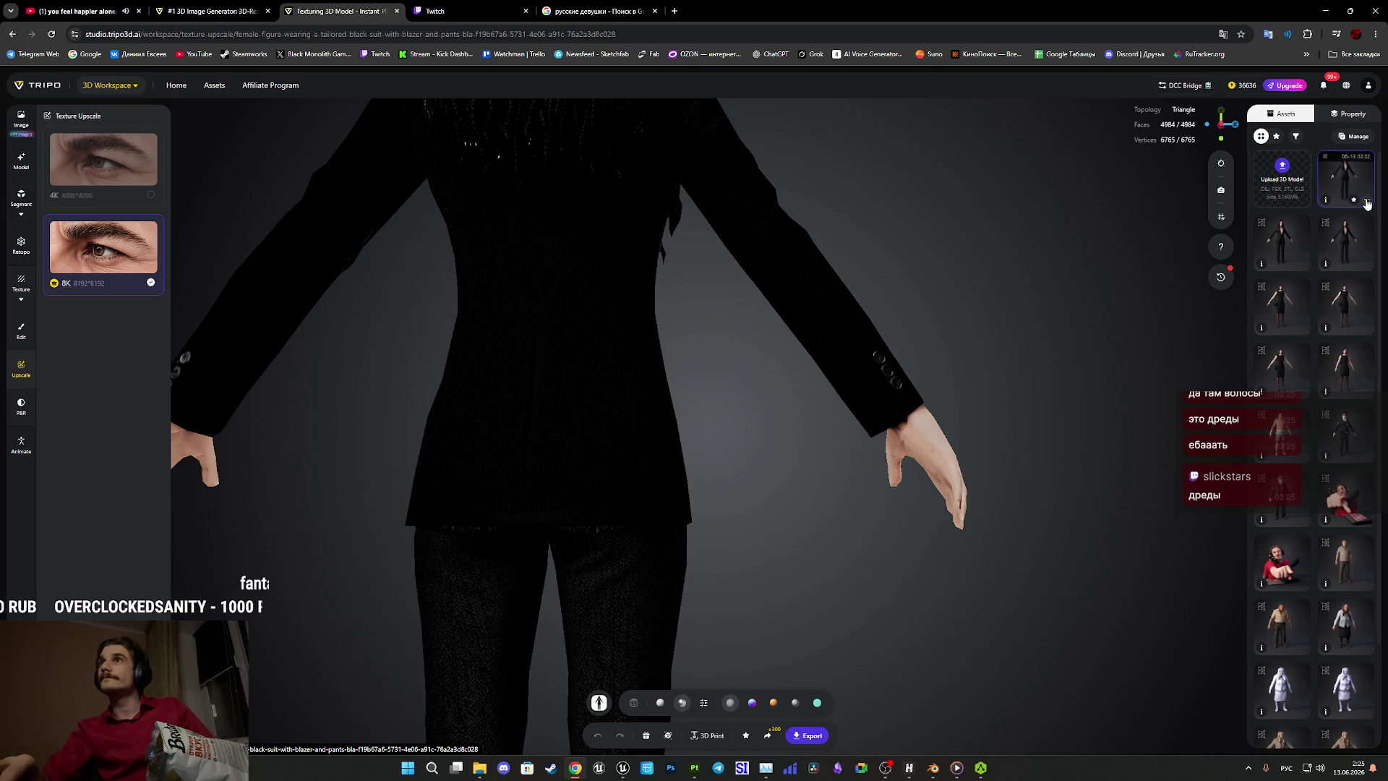
Load an earlier saved version from the model's History panel and view the back of its hair.
click(1222, 279)
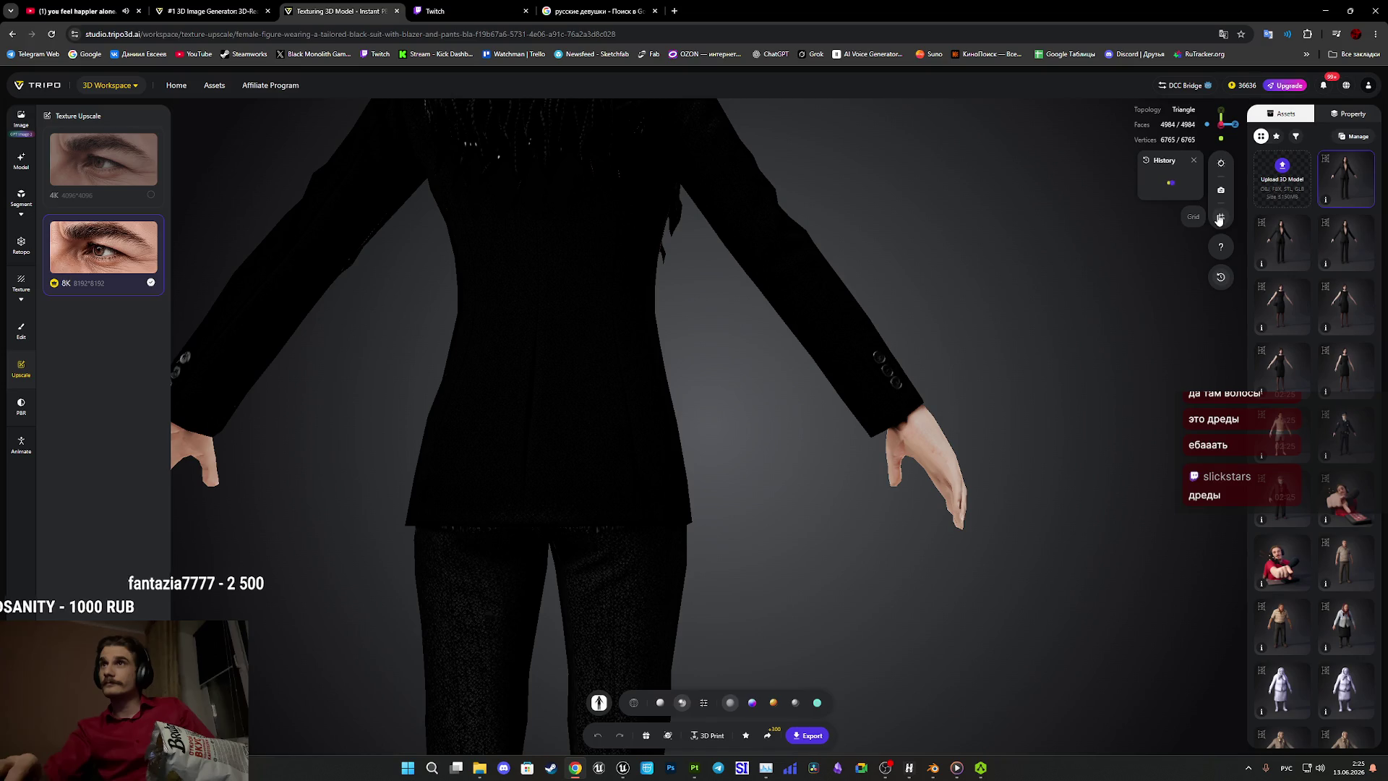
click(1169, 260)
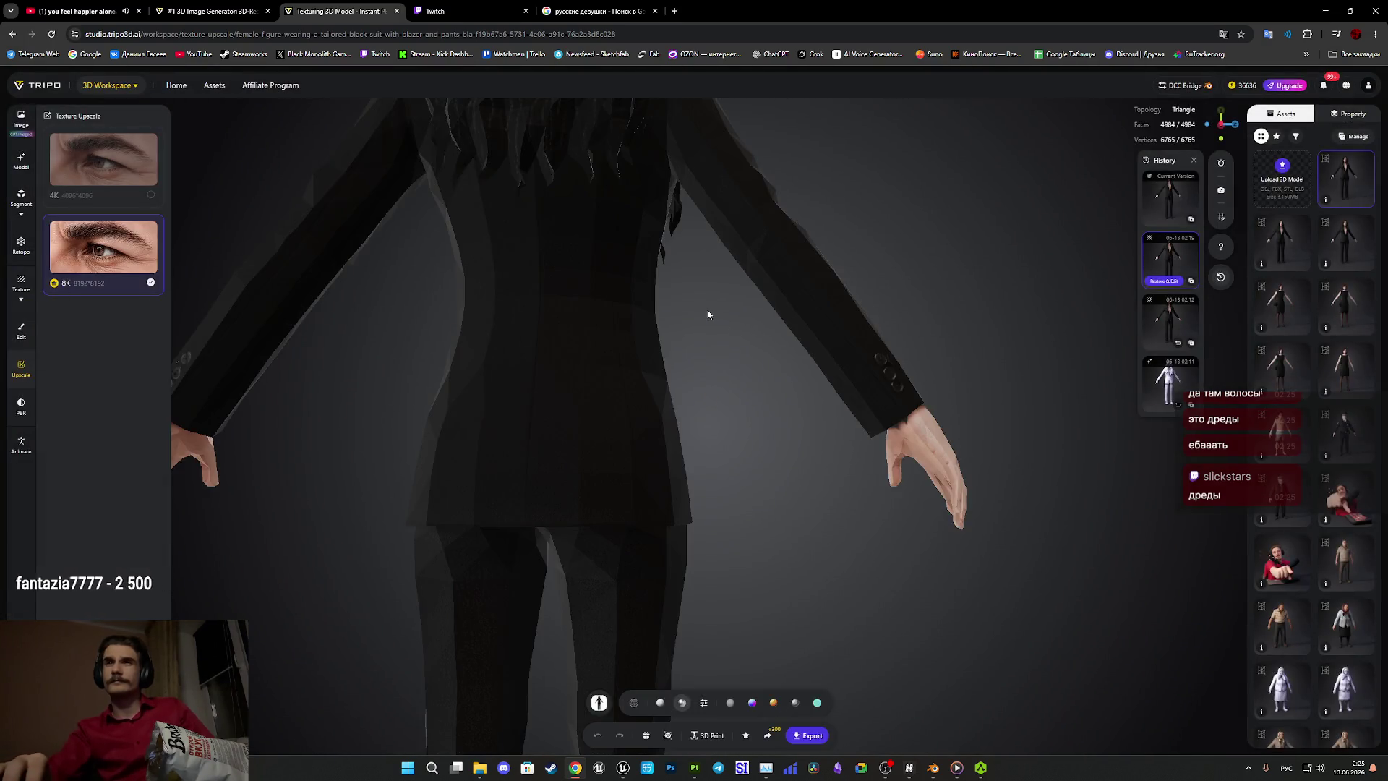
drag(707, 309, 731, 567)
right_click(742, 424)
click(759, 372)
scroll(769, 386, up, 6)
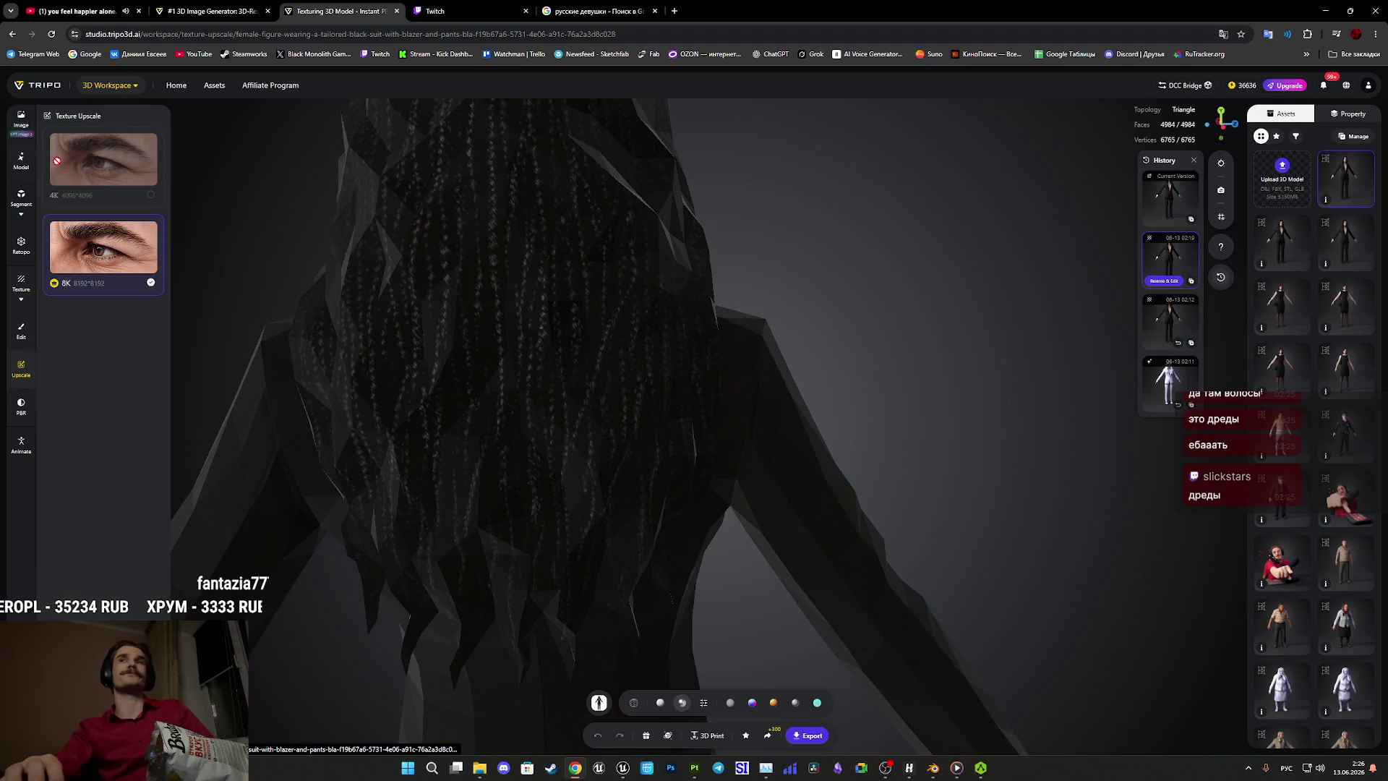
Restore the earlier version as current, view it fully textured from the face, then return to the image generator.
click(1172, 321)
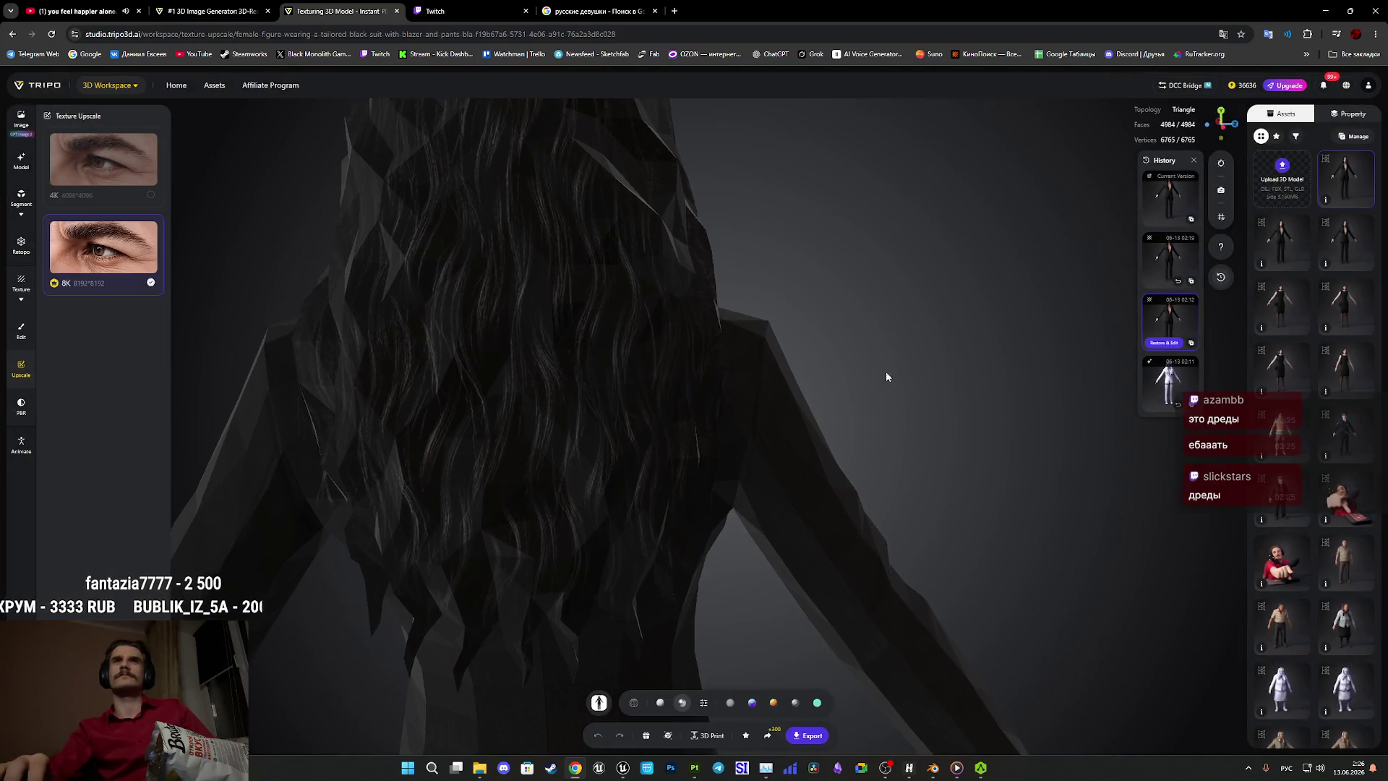
mouse_move(887, 373)
mouse_down()
mouse_move(936, 458)
mouse_move(908, 431)
mouse_move(567, 434)
mouse_move(659, 450)
mouse_move(888, 450)
mouse_up()
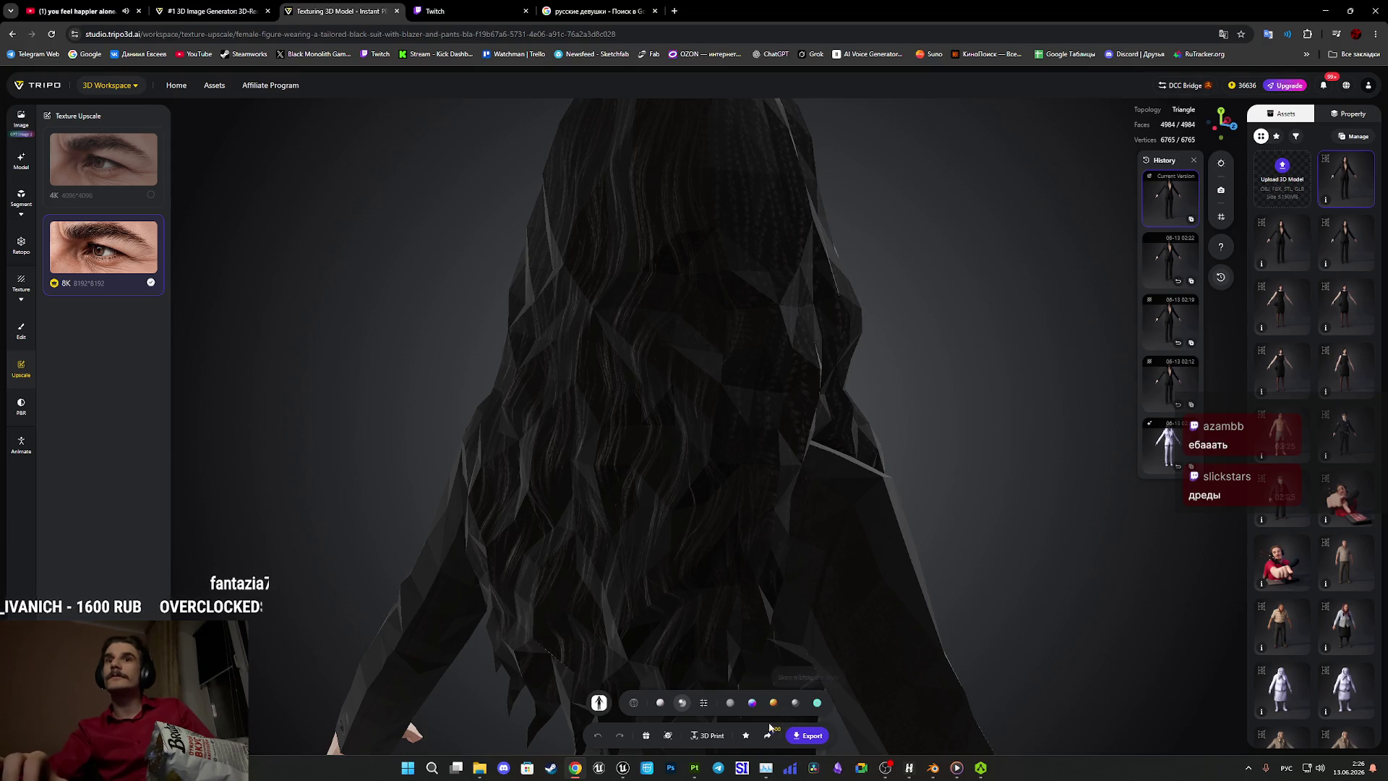
click(730, 703)
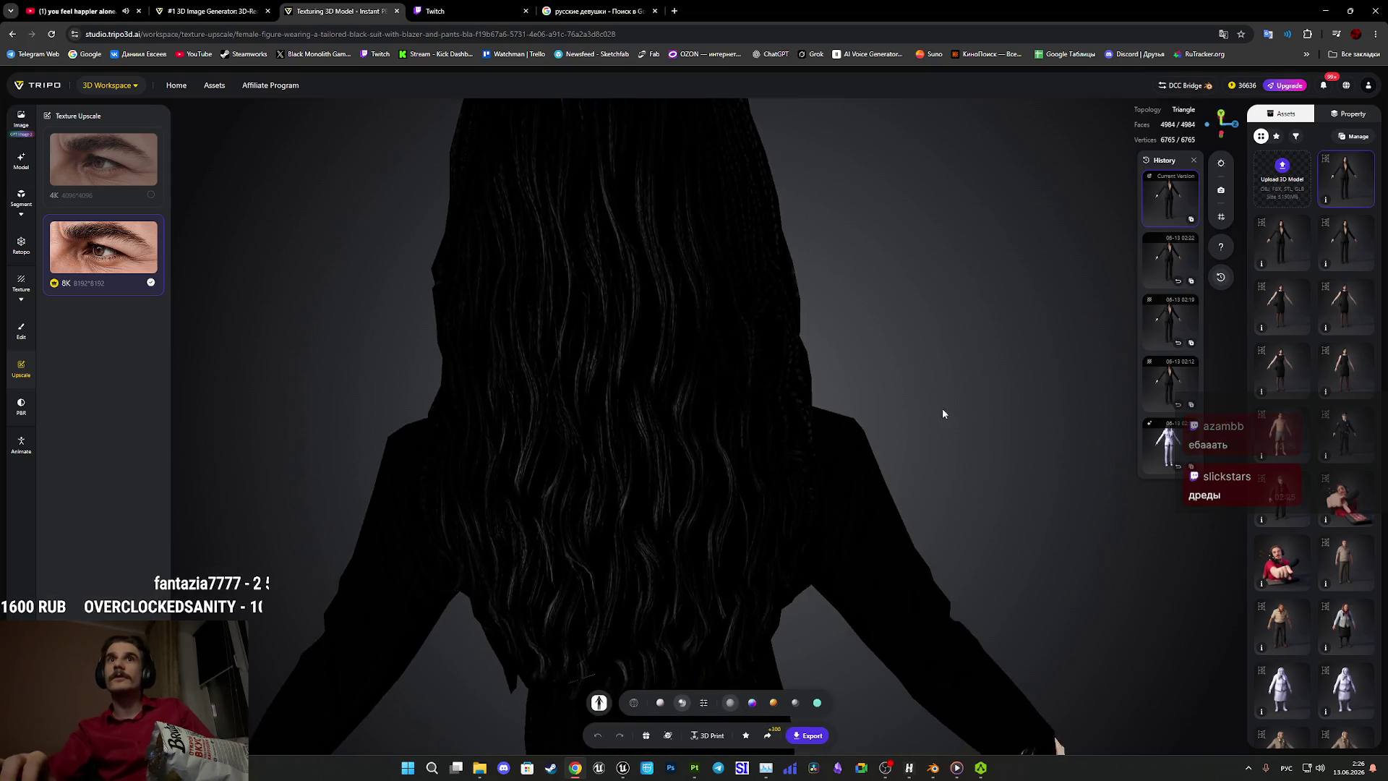
scroll(942, 477, down, 2)
mouse_move(941, 497)
mouse_down()
mouse_move(1060, 436)
mouse_move(1143, 439)
mouse_move(966, 439)
mouse_move(1038, 356)
mouse_move(1122, 344)
mouse_move(1017, 474)
mouse_move(991, 260)
mouse_move(1023, 415)
mouse_move(1103, 409)
mouse_move(1017, 332)
mouse_move(969, 462)
mouse_move(1000, 390)
mouse_up()
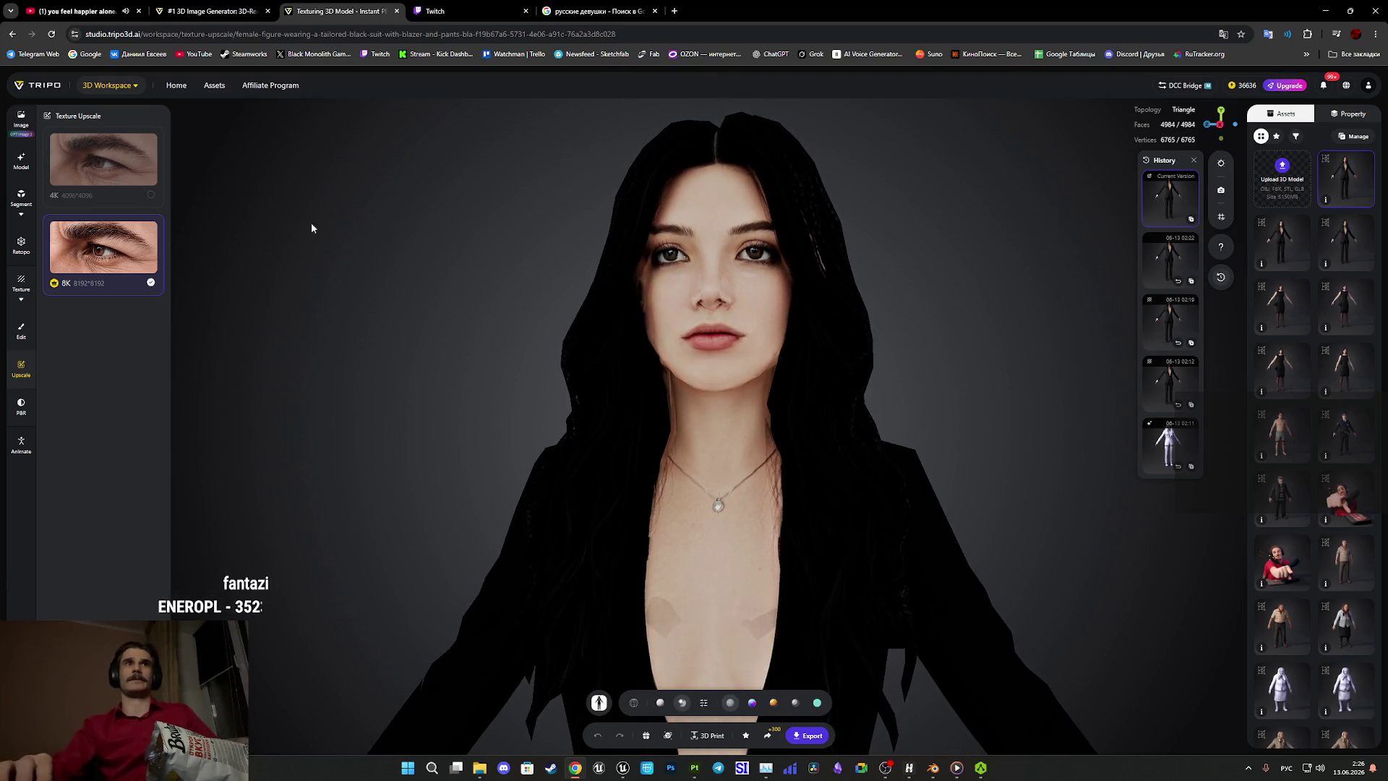
click(241, 20)
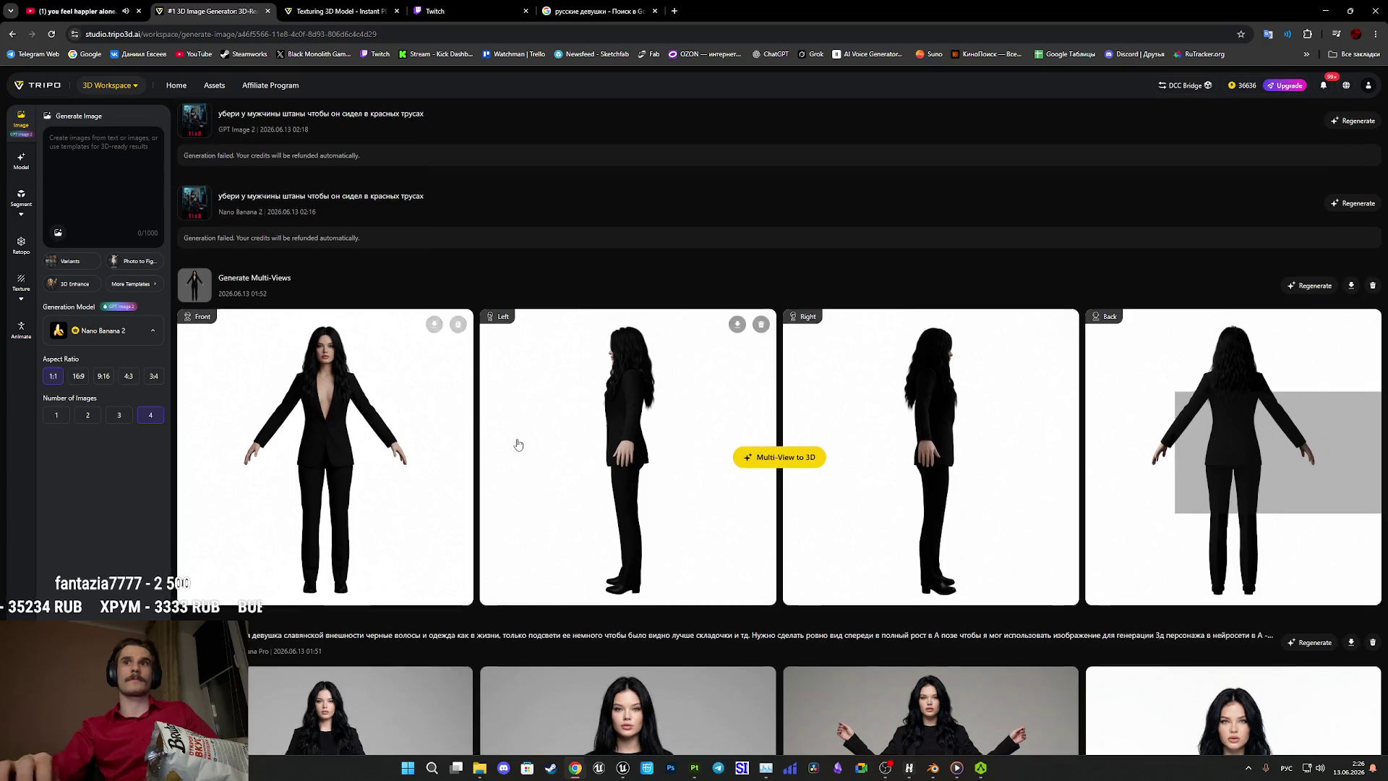
scroll(514, 441, down, 8)
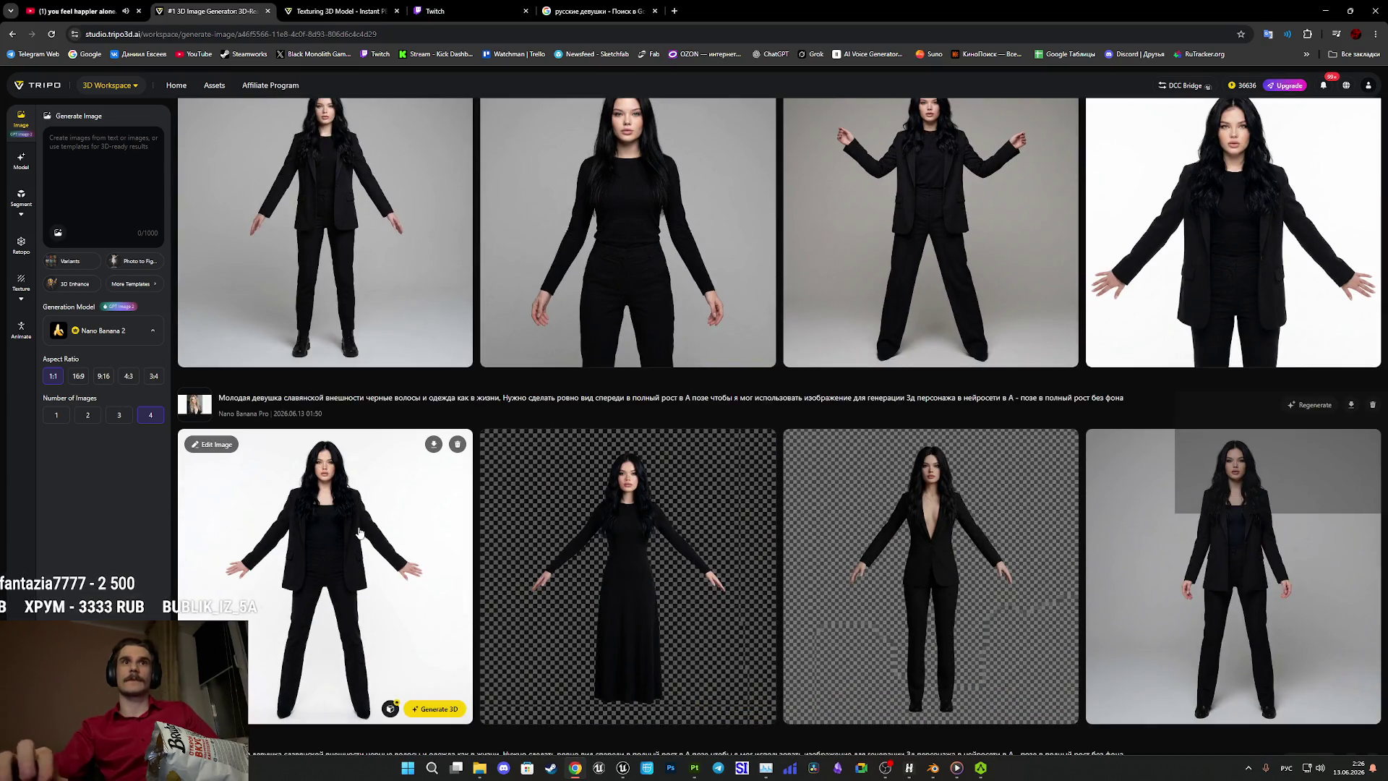
scroll(409, 548, up, 2)
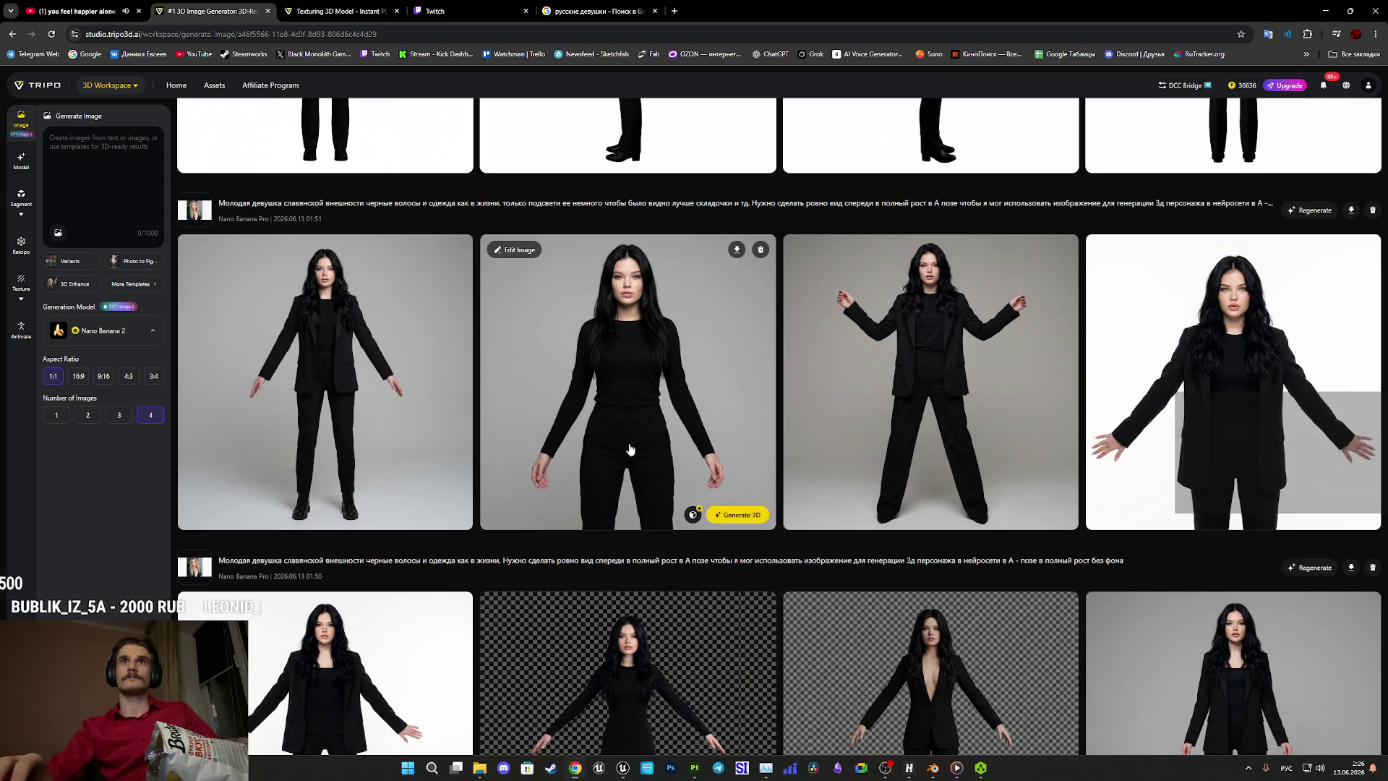
scroll(629, 450, down, 6)
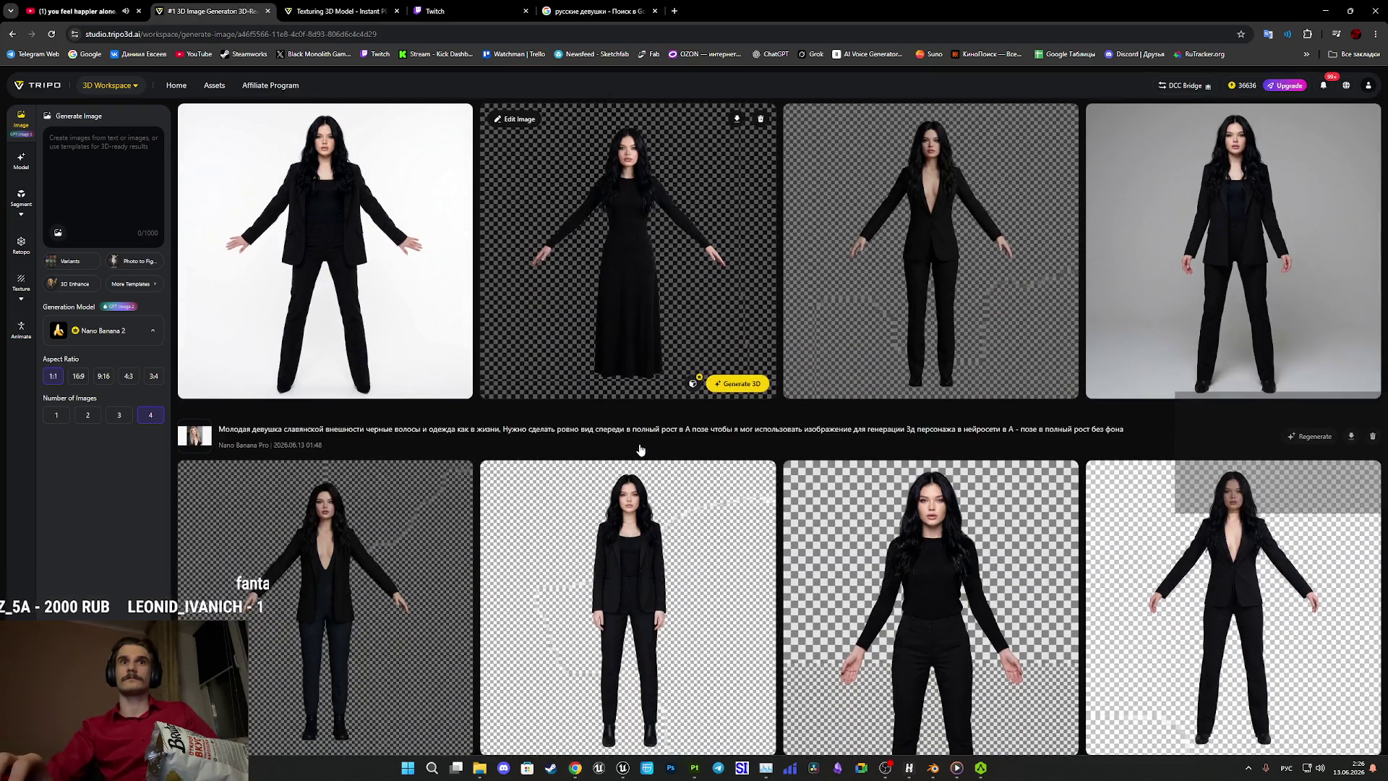
scroll(640, 449, down, 1)
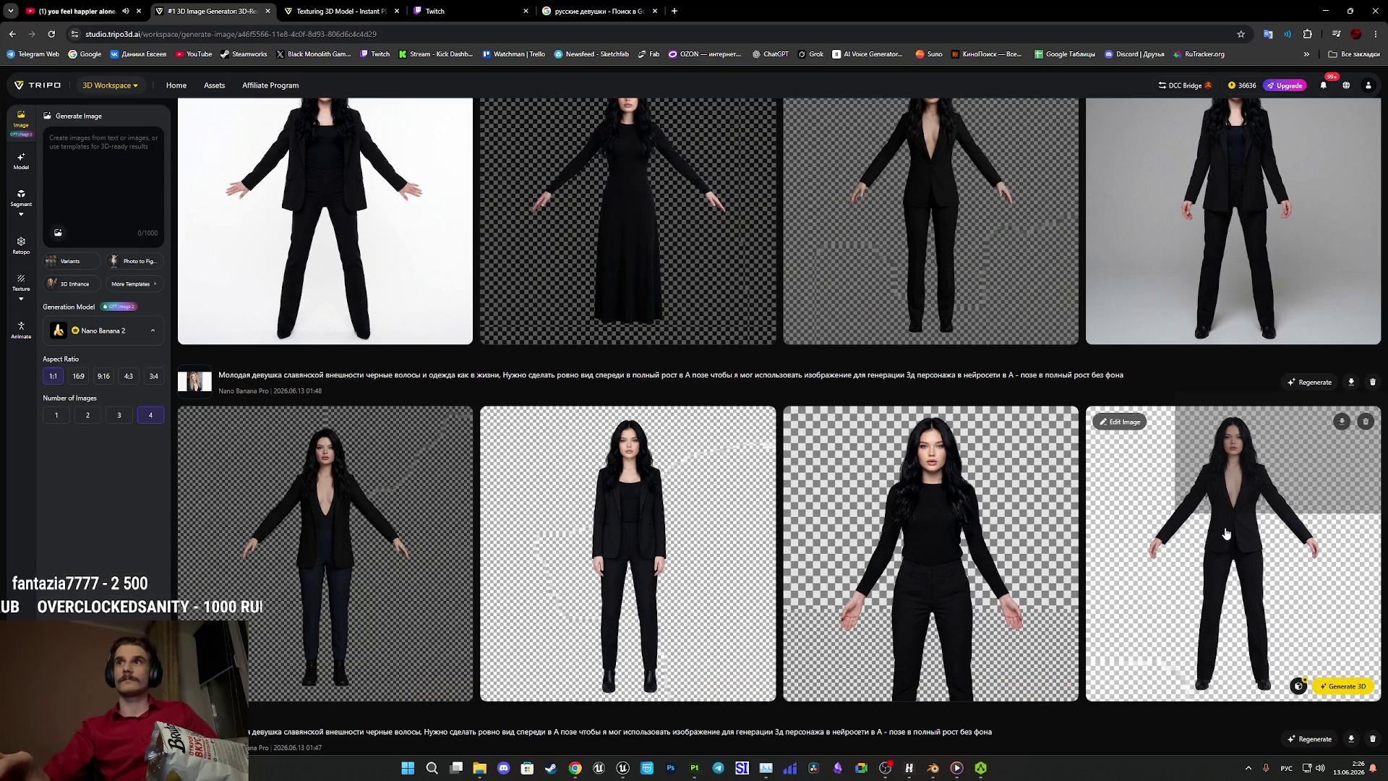
scroll(1220, 532, down, 3)
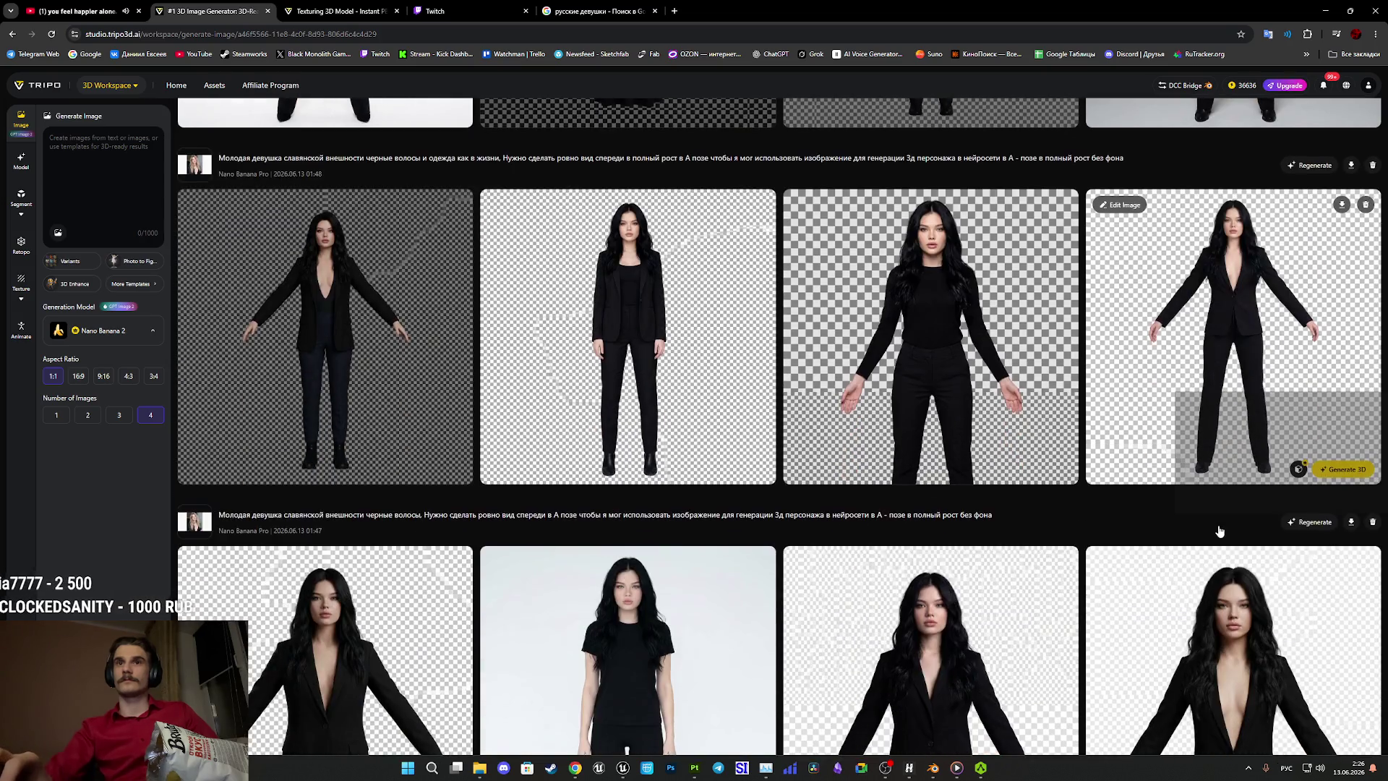
scroll(1218, 526, down, 2)
scroll(1242, 537, up, 4)
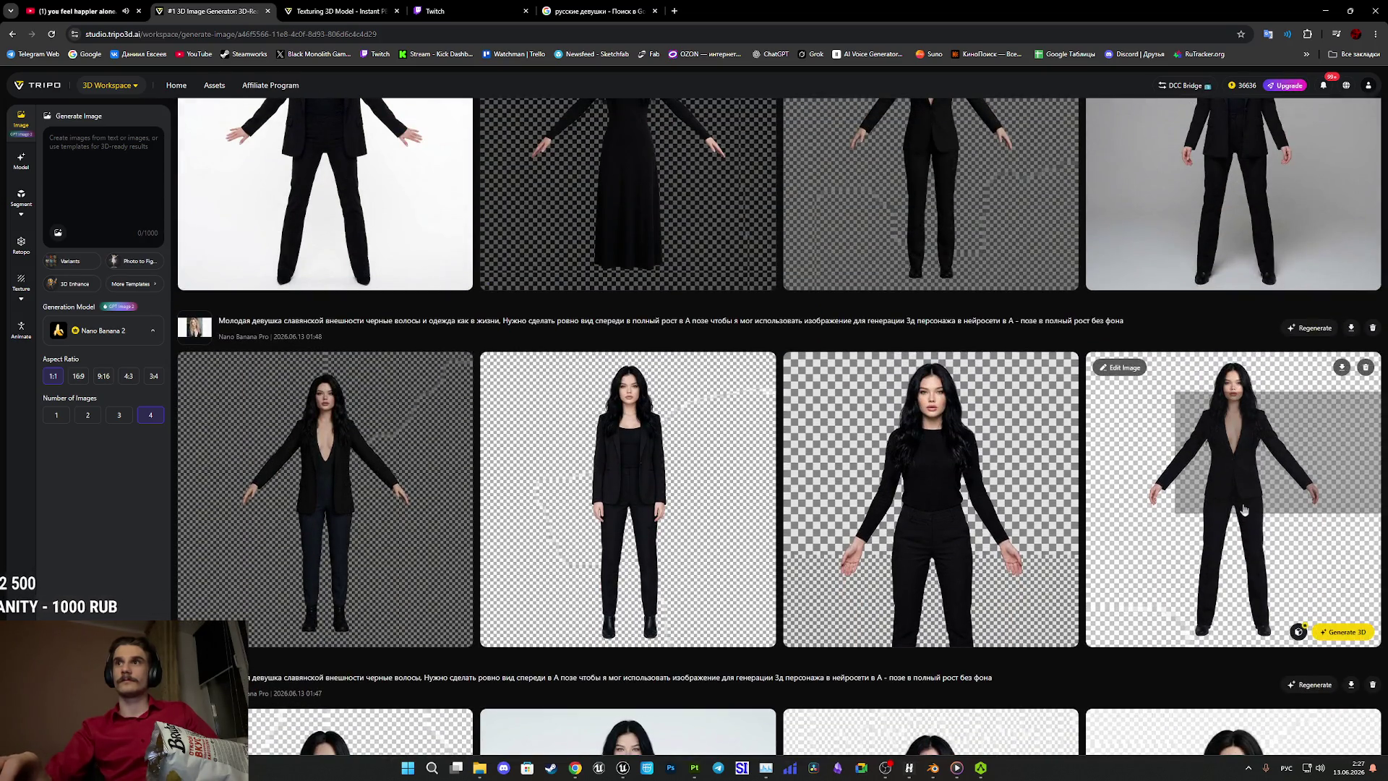
right_click(978, 228)
click(1080, 375)
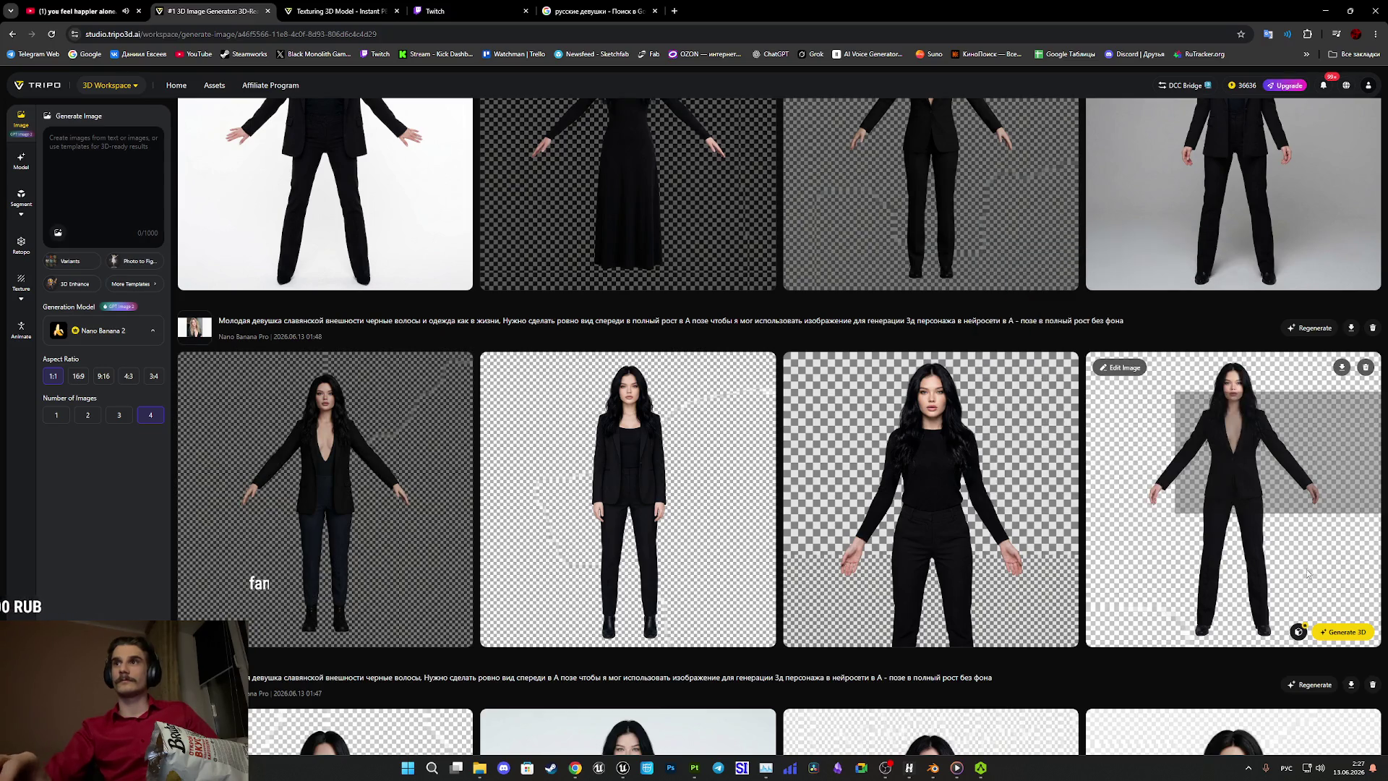
click(1229, 470)
right_click(635, 334)
click(670, 377)
key(Escape)
scroll(721, 391, up, 4)
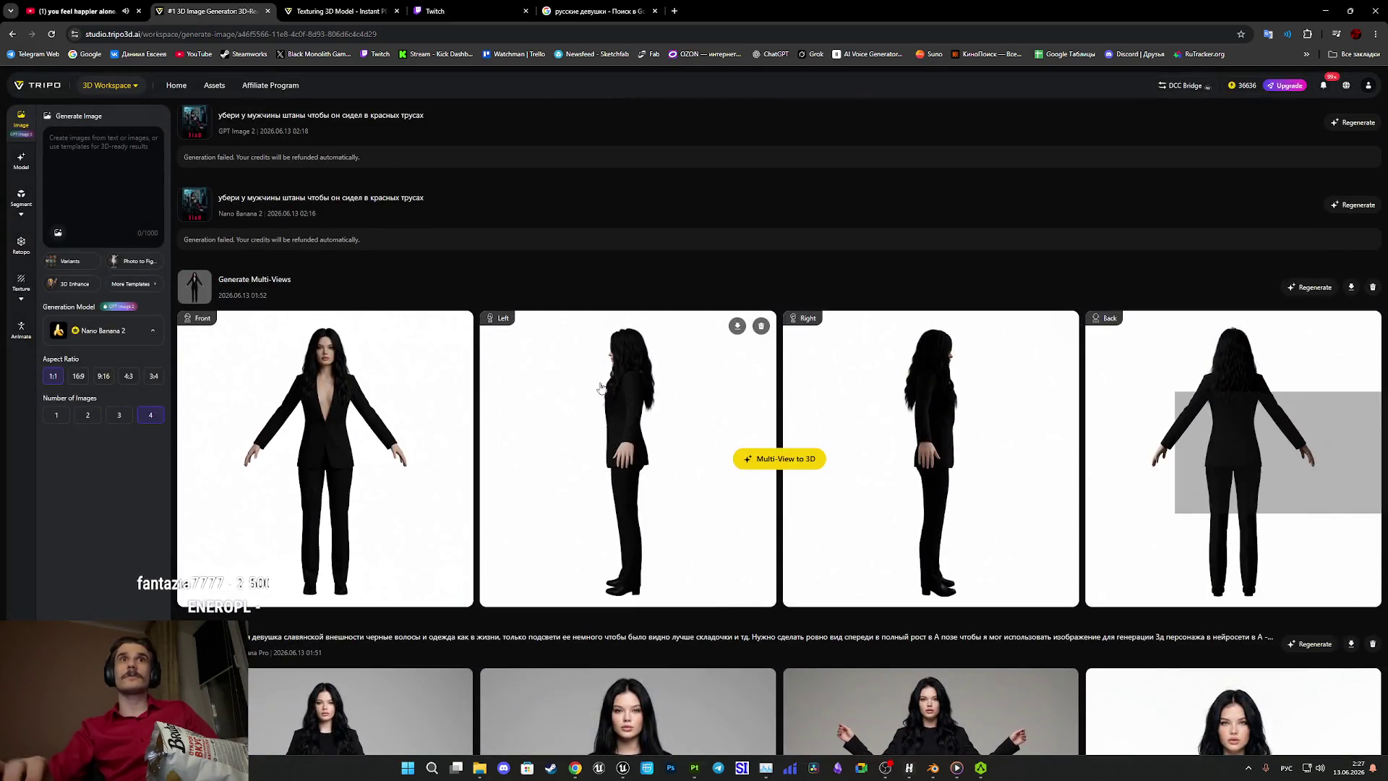
scroll(376, 440, down, 6)
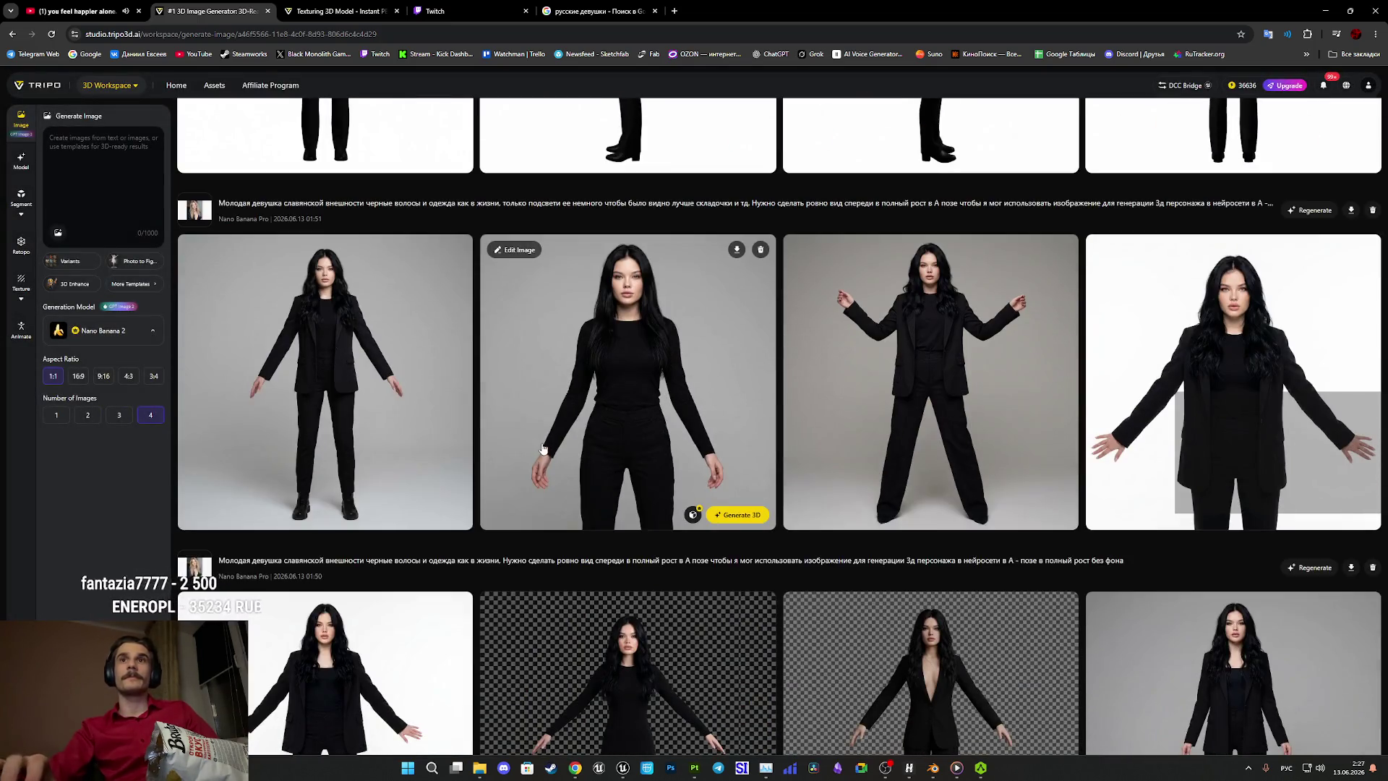
scroll(544, 449, down, 4)
scroll(544, 448, up, 5)
scroll(543, 448, down, 5)
scroll(541, 448, up, 5)
scroll(539, 447, down, 5)
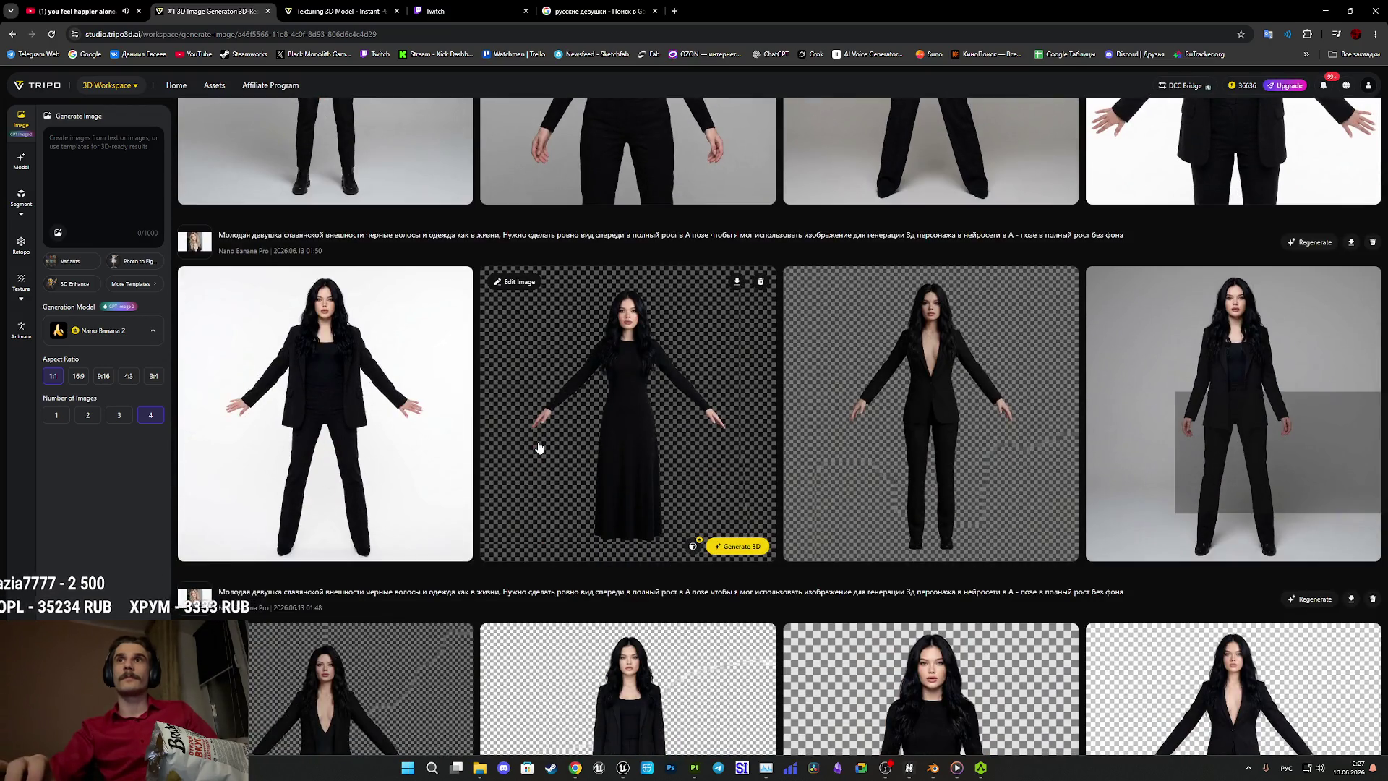
click(930, 410)
Copy the A-pose black-suited woman image and paste it into the Generate Image prompt as reference.
right_click(629, 399)
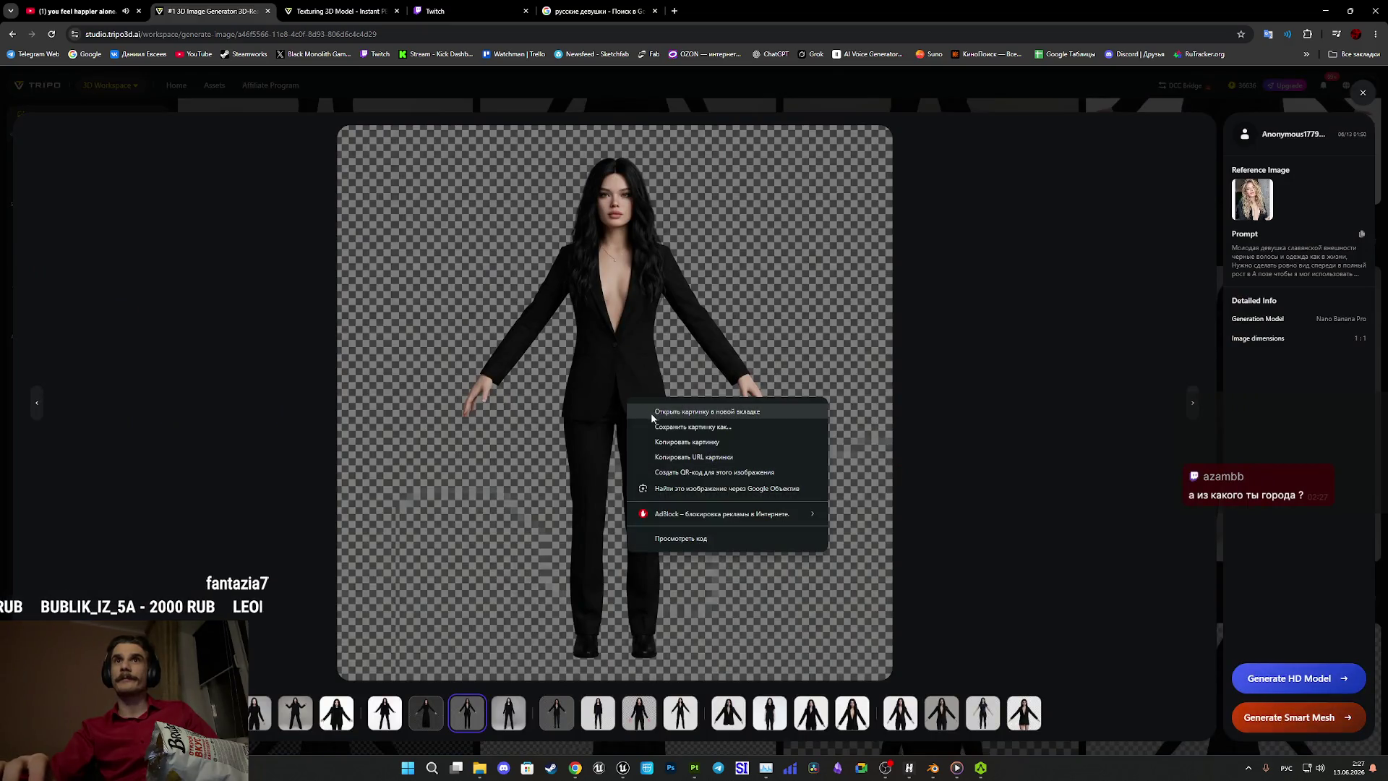
click(687, 441)
click(1362, 93)
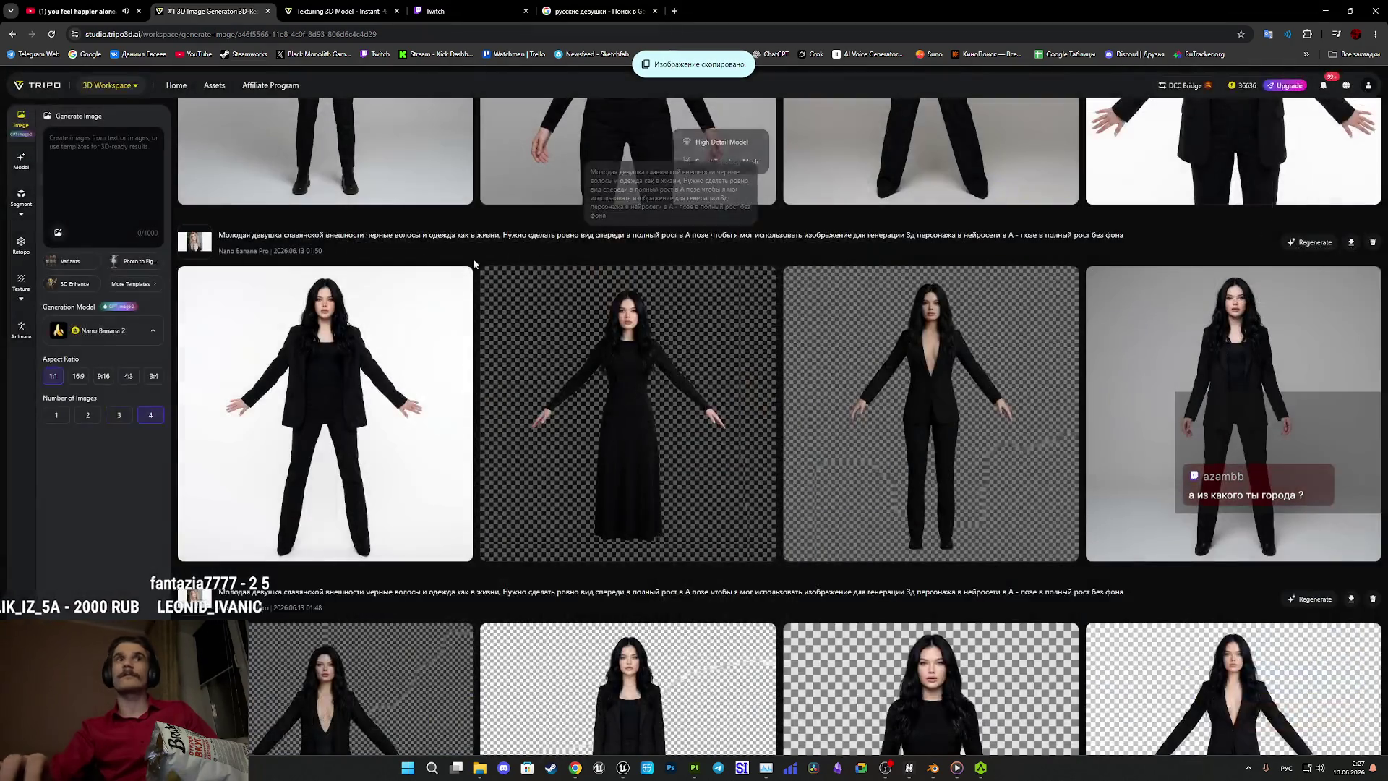
key(ctrl+v)
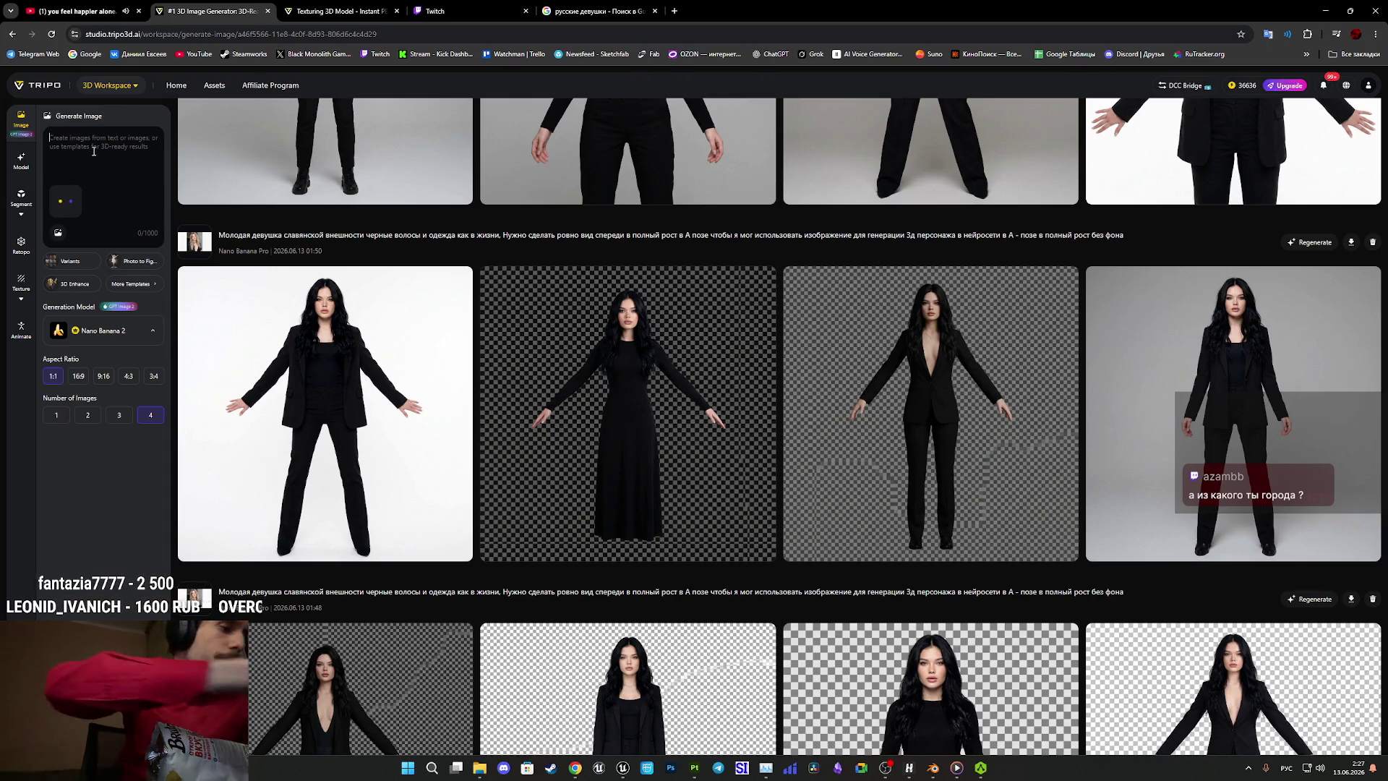
Enter the prompt 'сделай волосы красно рыжие' beside the reference image, correcting the typos.
text(сае)
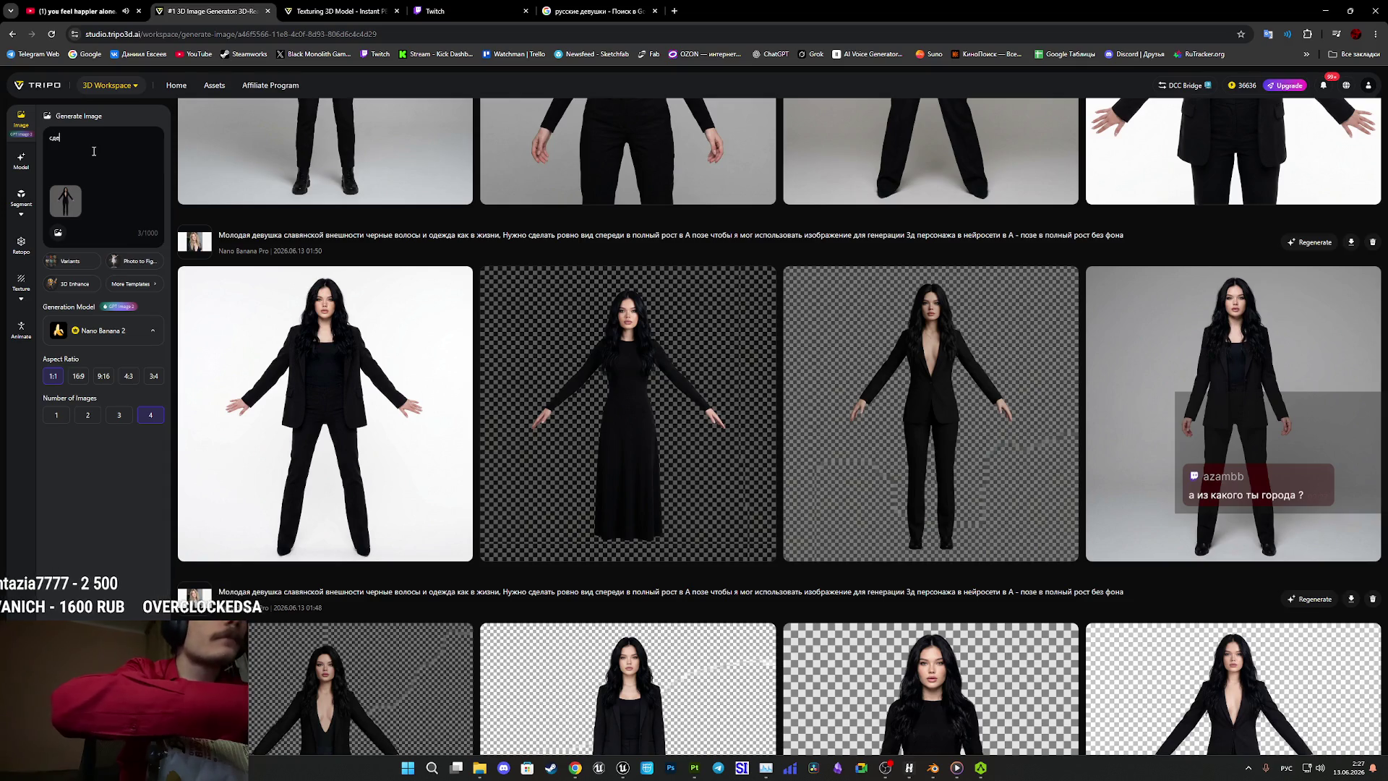
key(BackSpace)
key(BackSpace)
text(делай волосы красно трыжие)
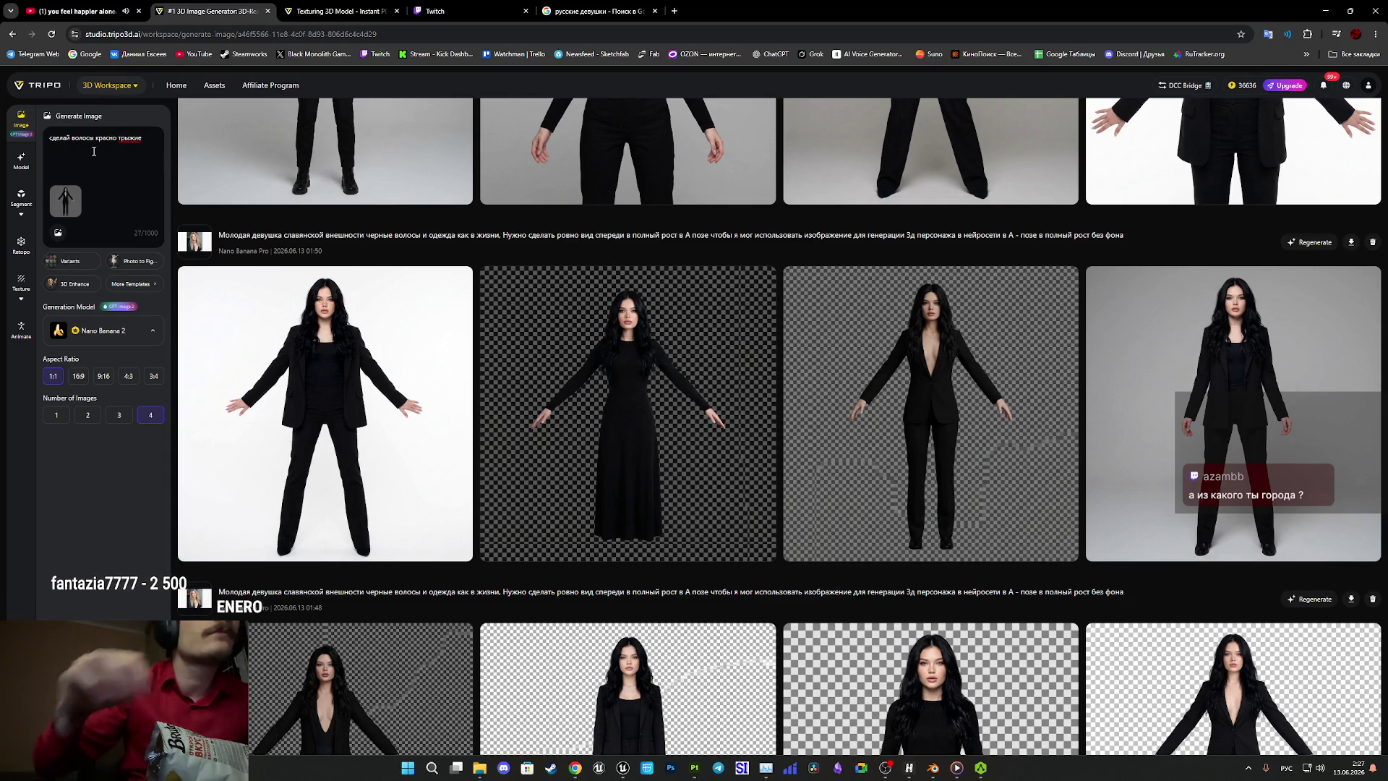
click(120, 138)
key(BackSpace)
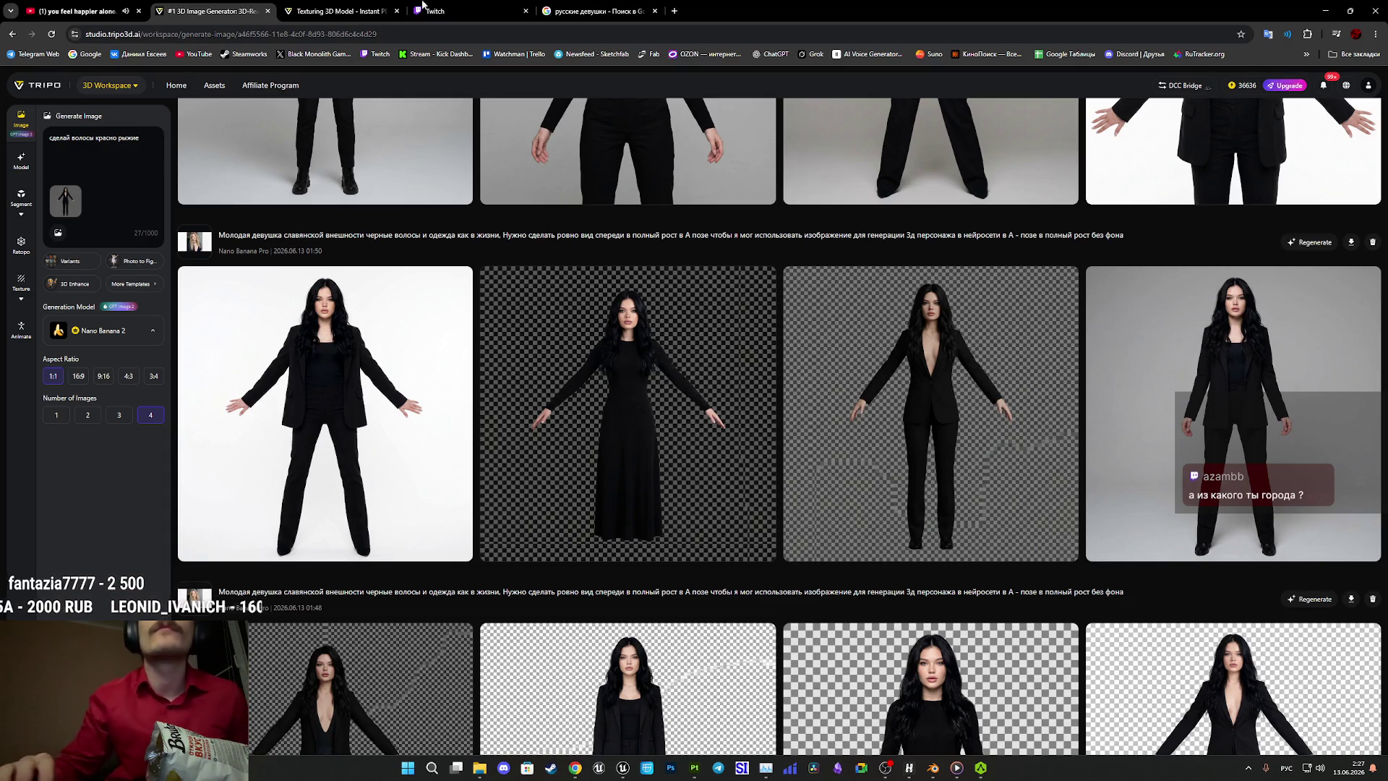
click(628, 11)
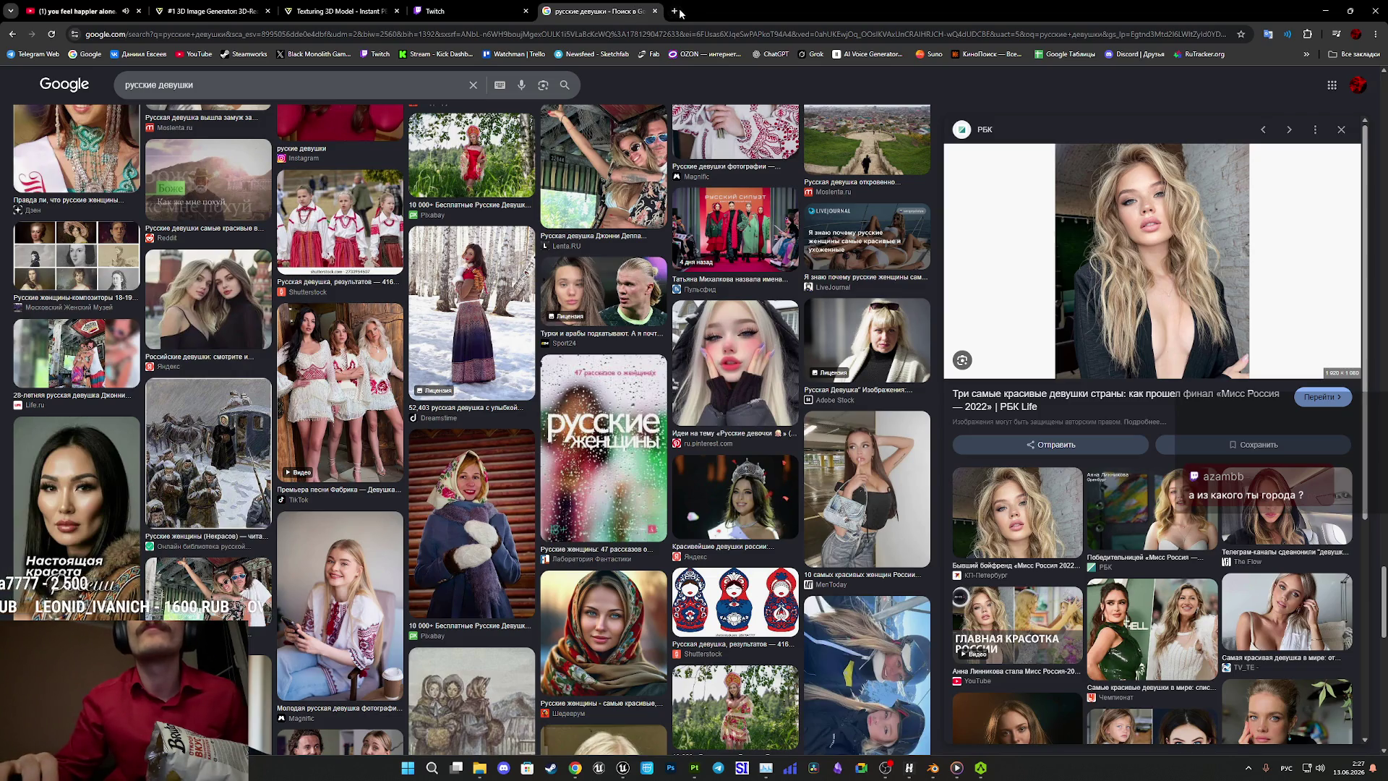
Search Google Images for 'деловые костюмы для женщин' in a new tab.
click(675, 11)
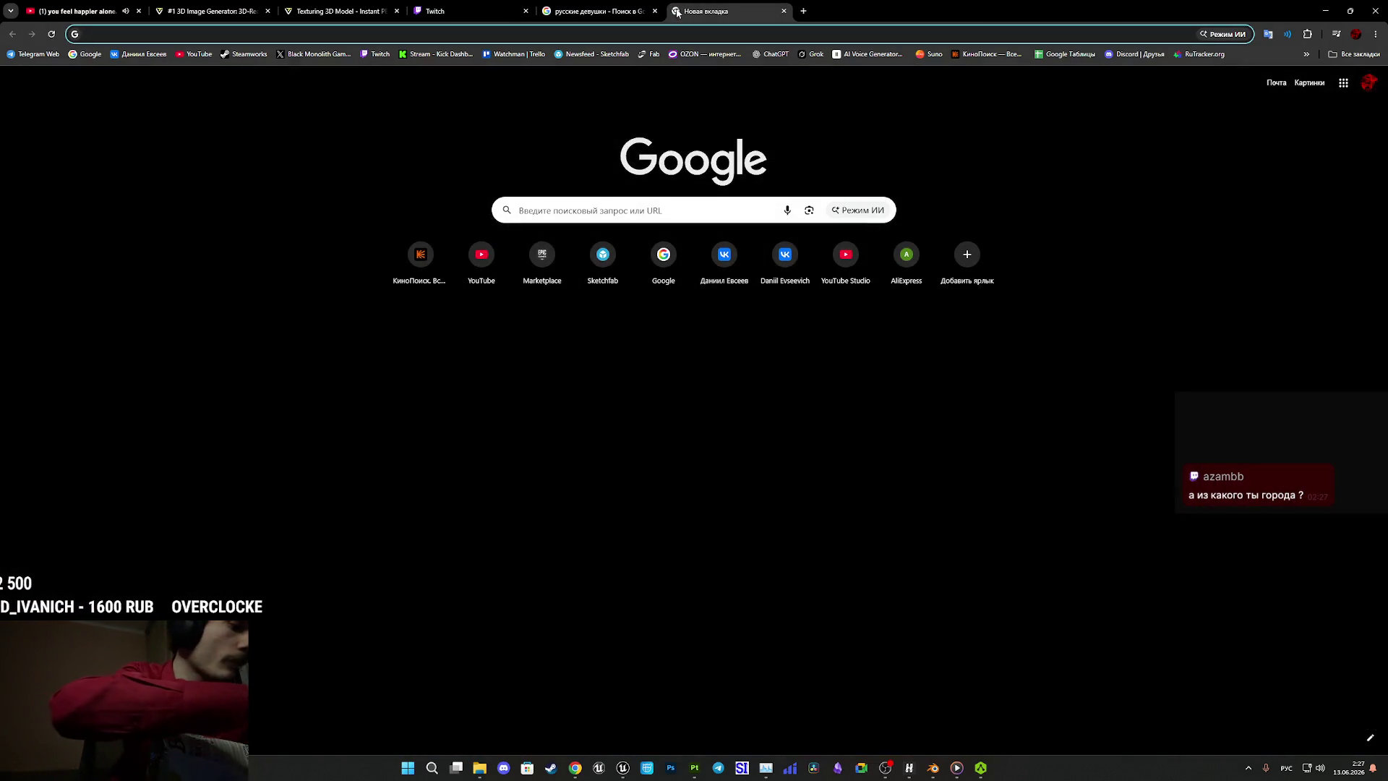
text(дело)
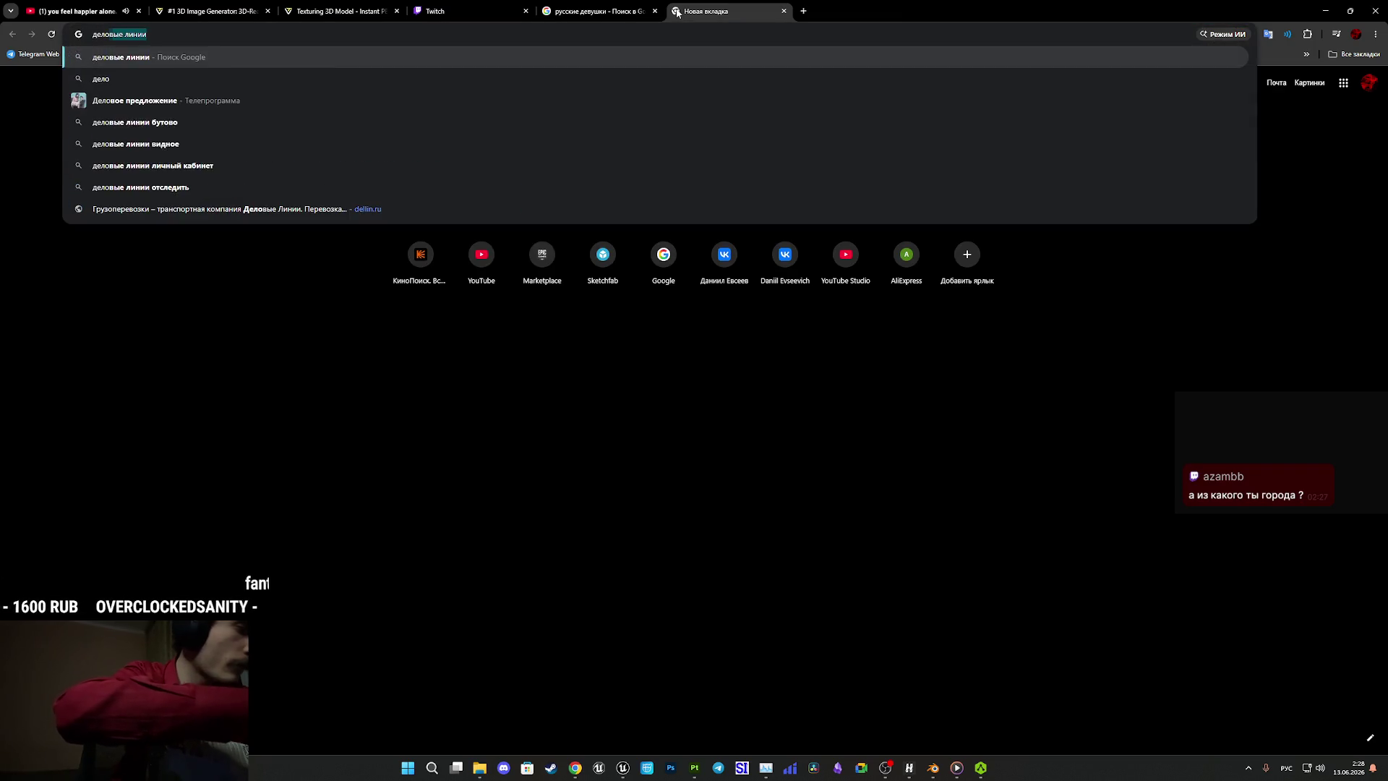
text(вые кост)
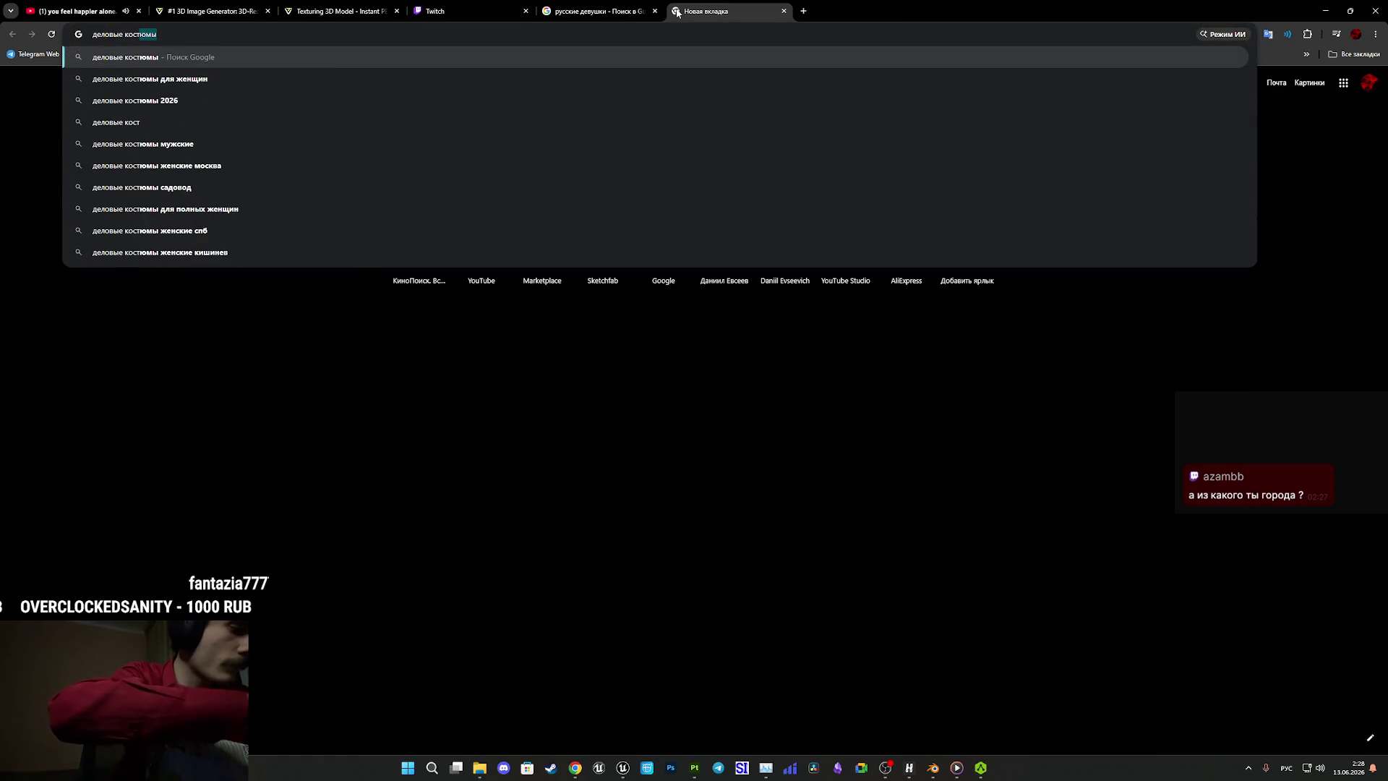
text(юмы для )
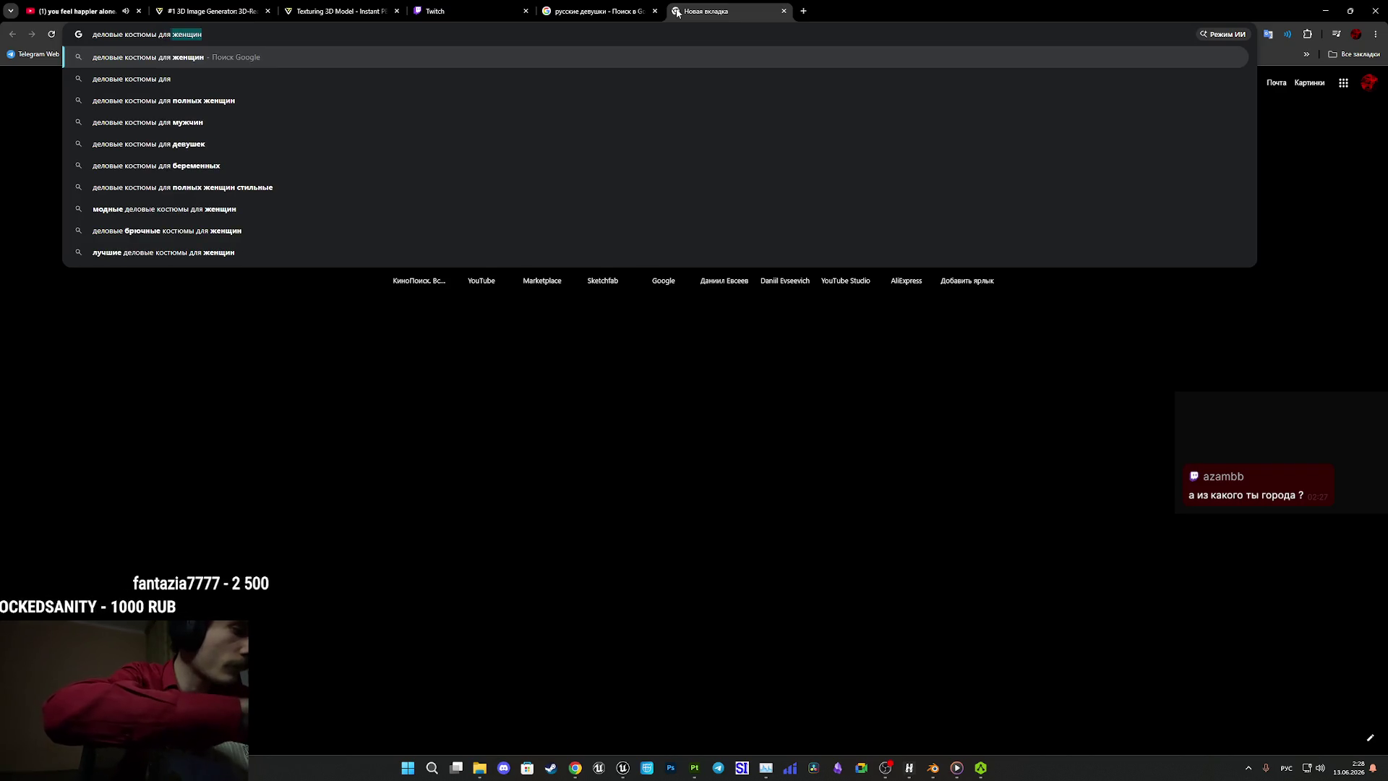
text(женщин)
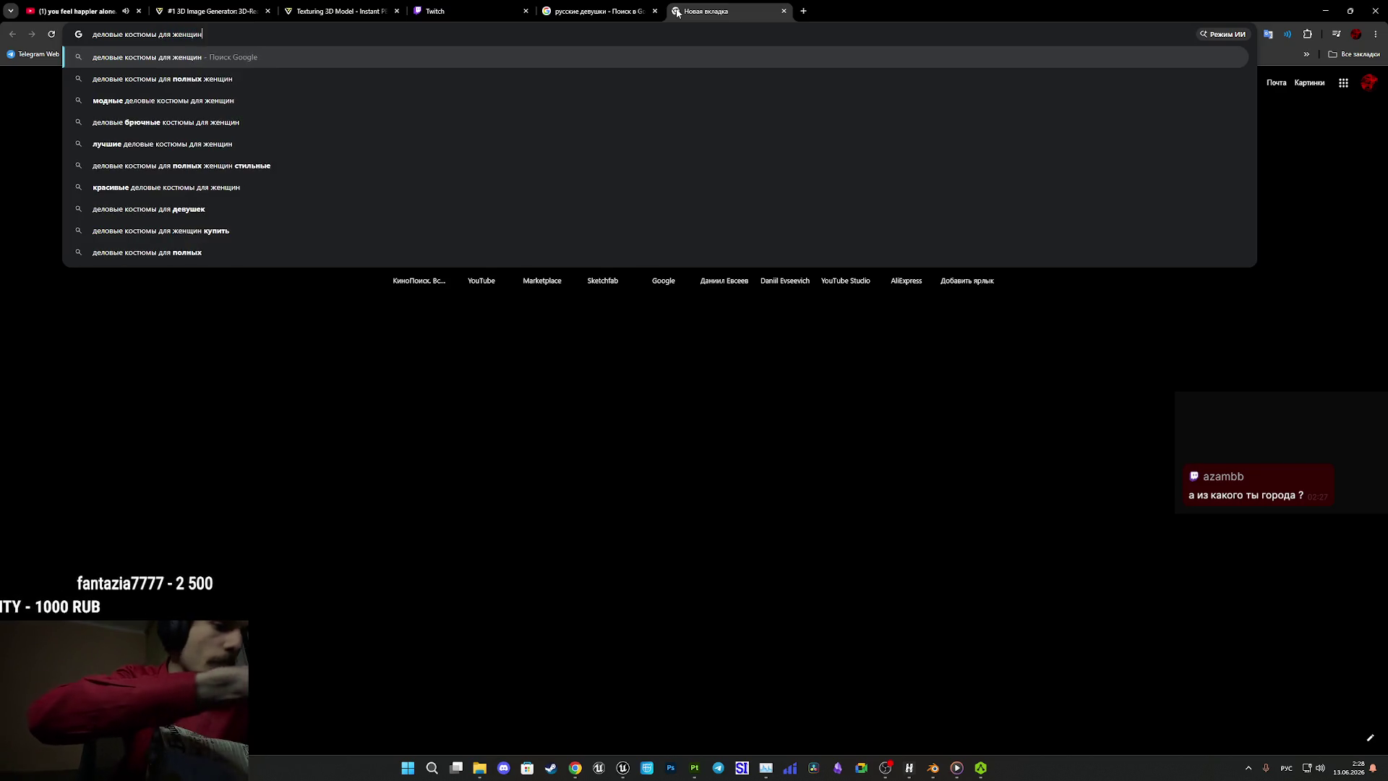
key(Return)
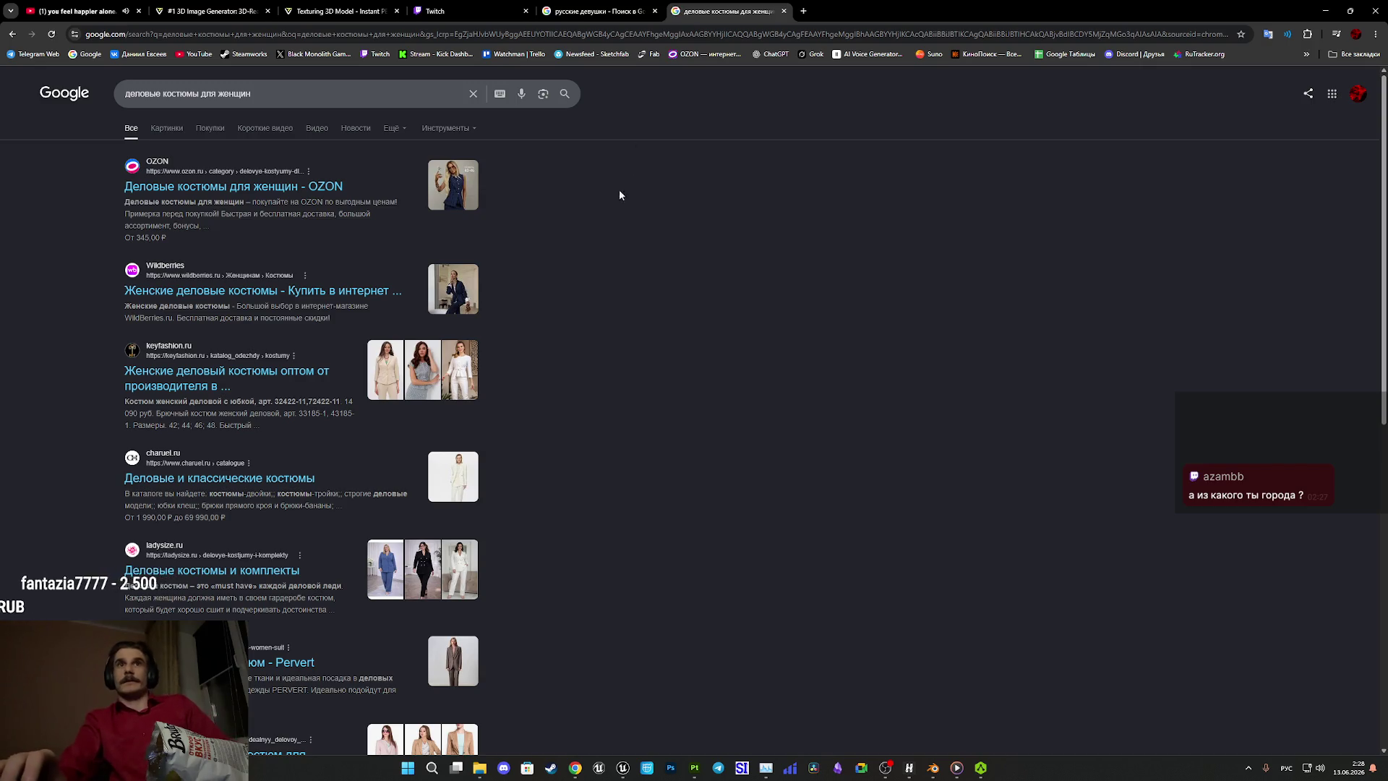
click(169, 130)
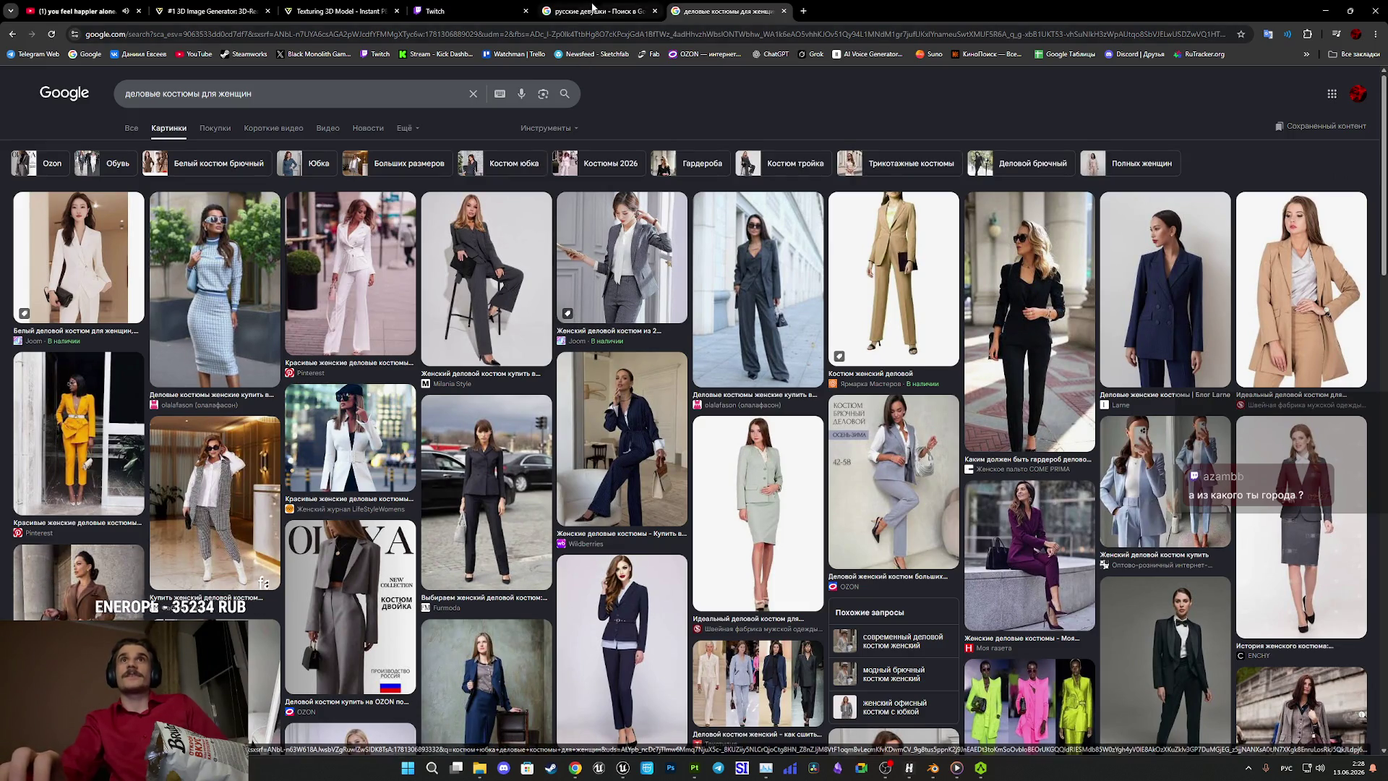
Go back through the browser tabs to the Tripo 3D image generator page.
click(600, 11)
click(470, 11)
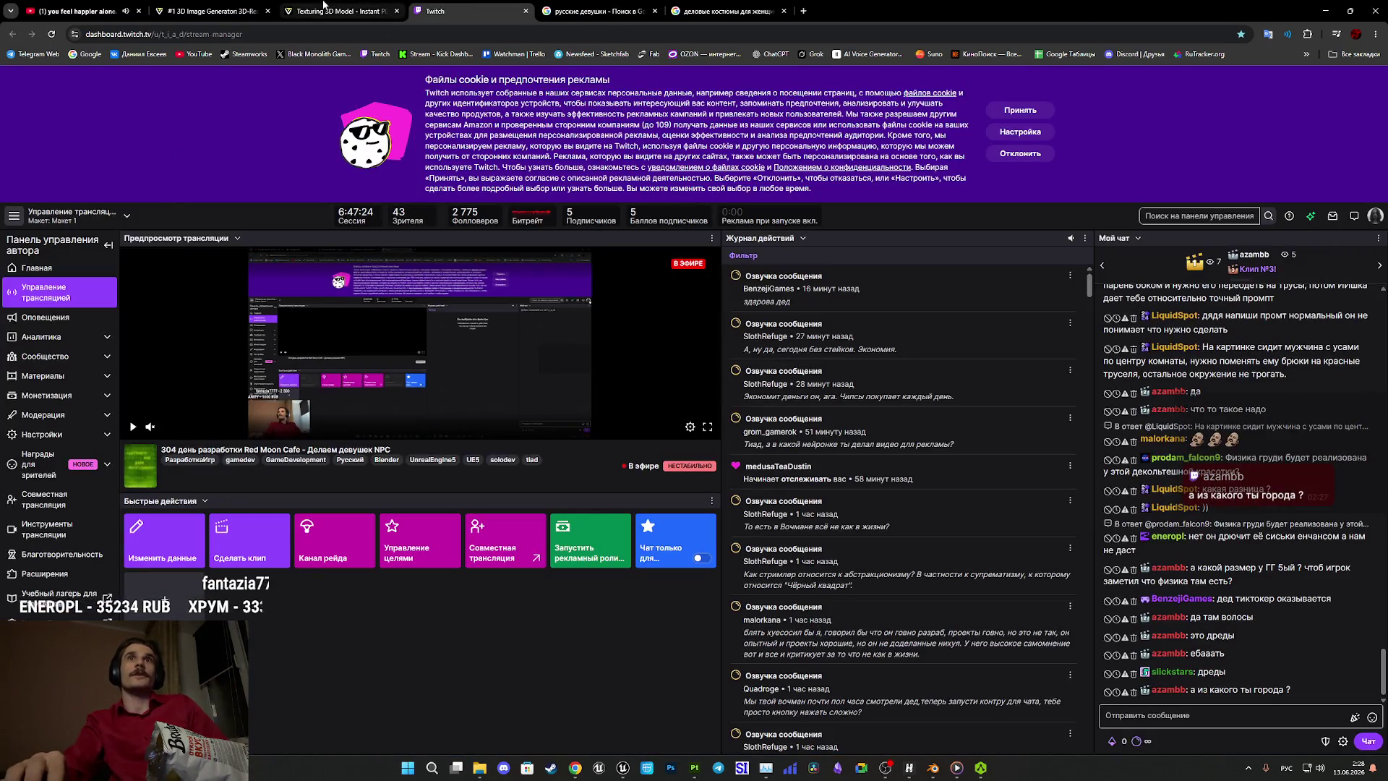
click(323, 6)
click(210, 11)
text(сделай волосы красно рыжие а костюм серого цвета)
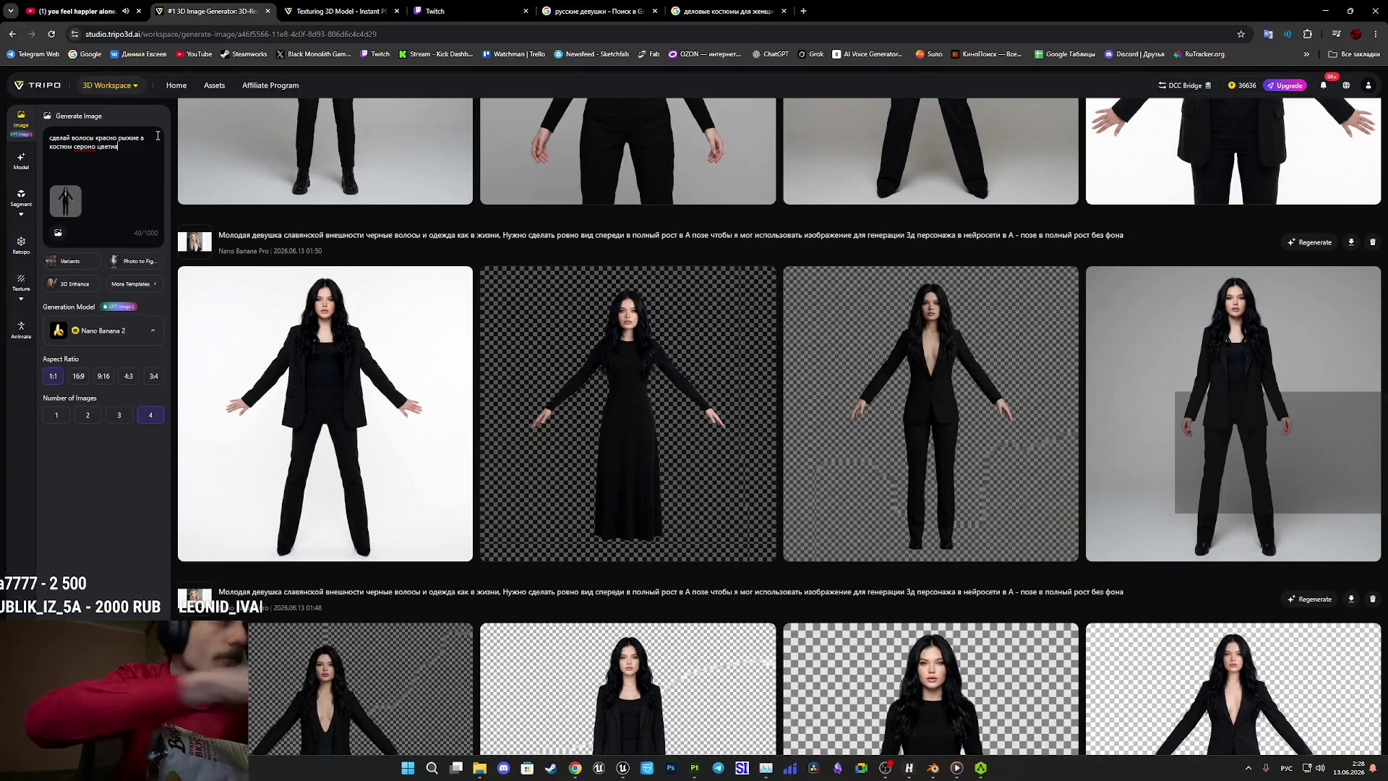
Change the prompt ending to 'а костюм серого цвета'.
key(BackSpace)
key(BackSpace)
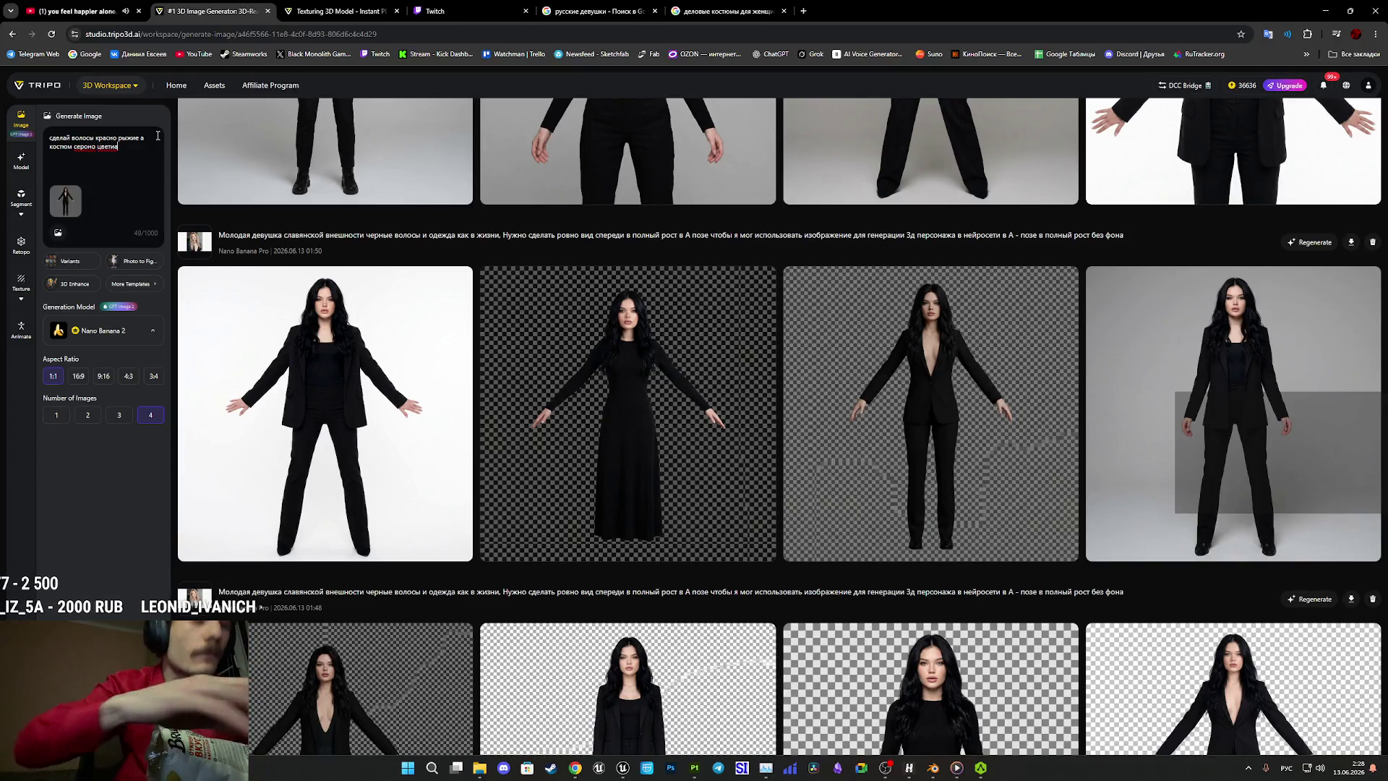
key(BackSpace)
key(BackSpace)
key(BackSpace)
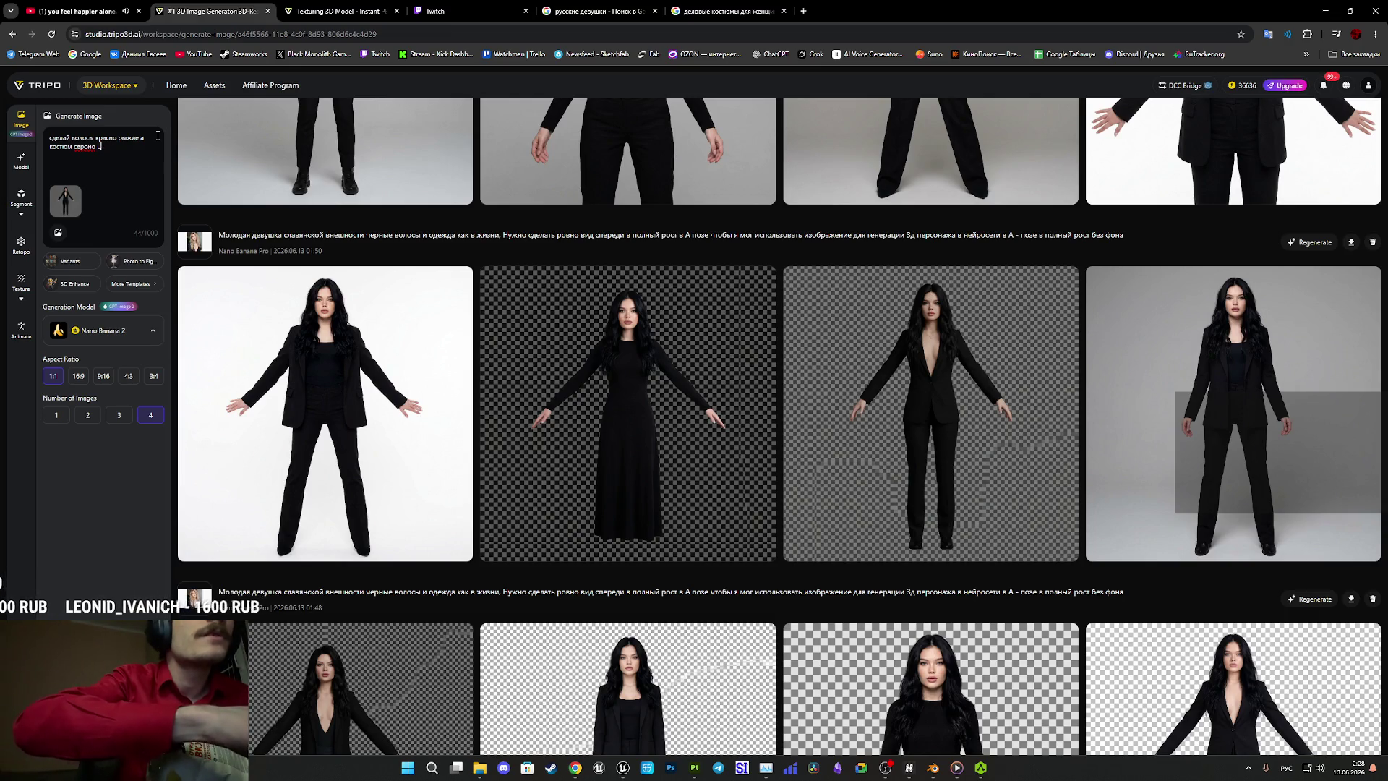
text(г)
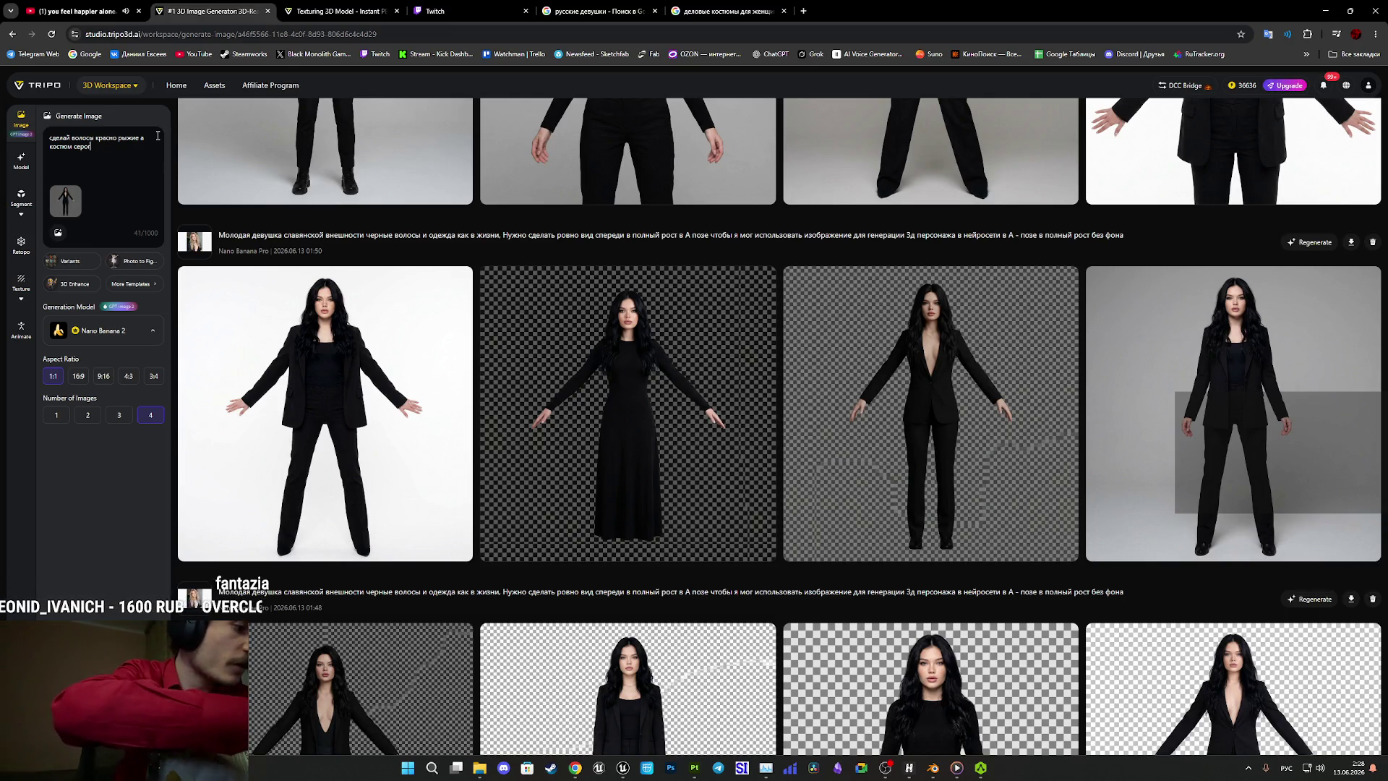
text(о )
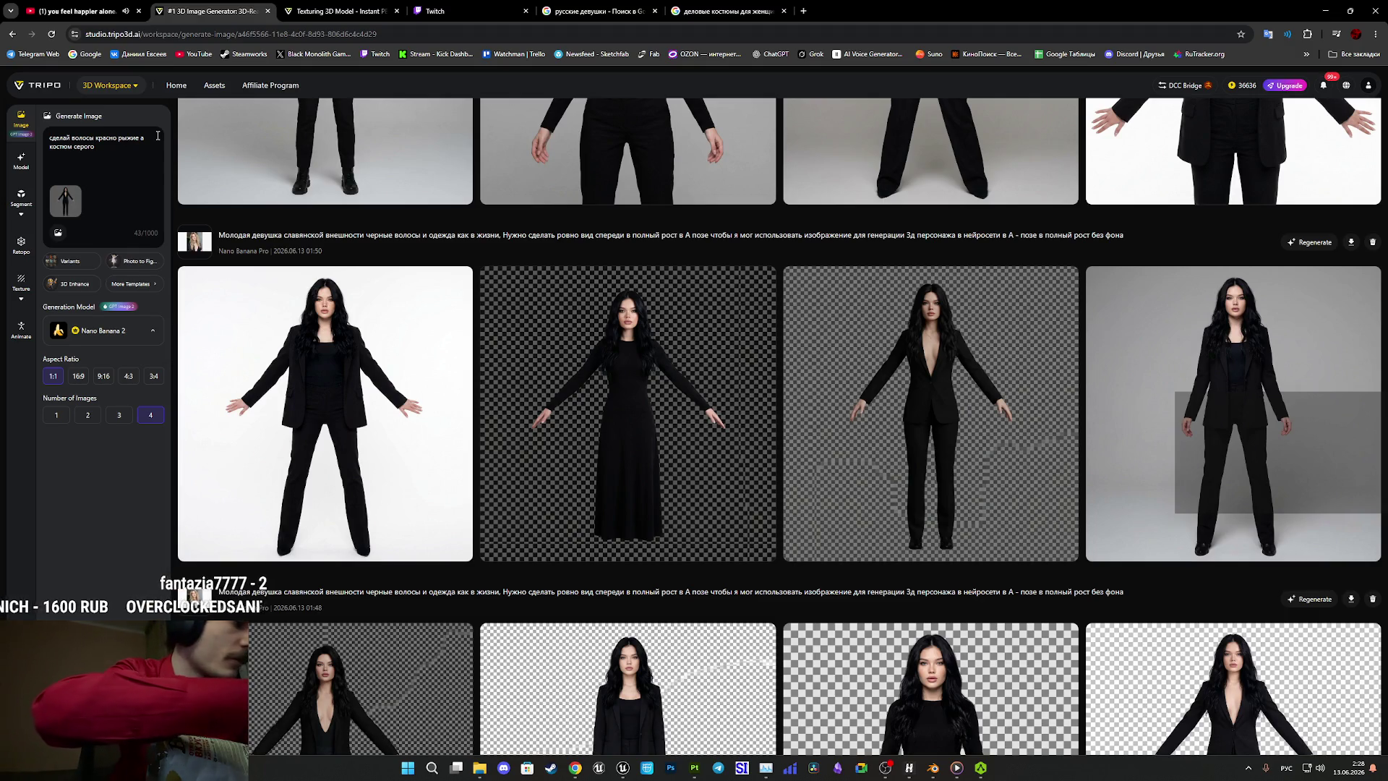
text(цвета)
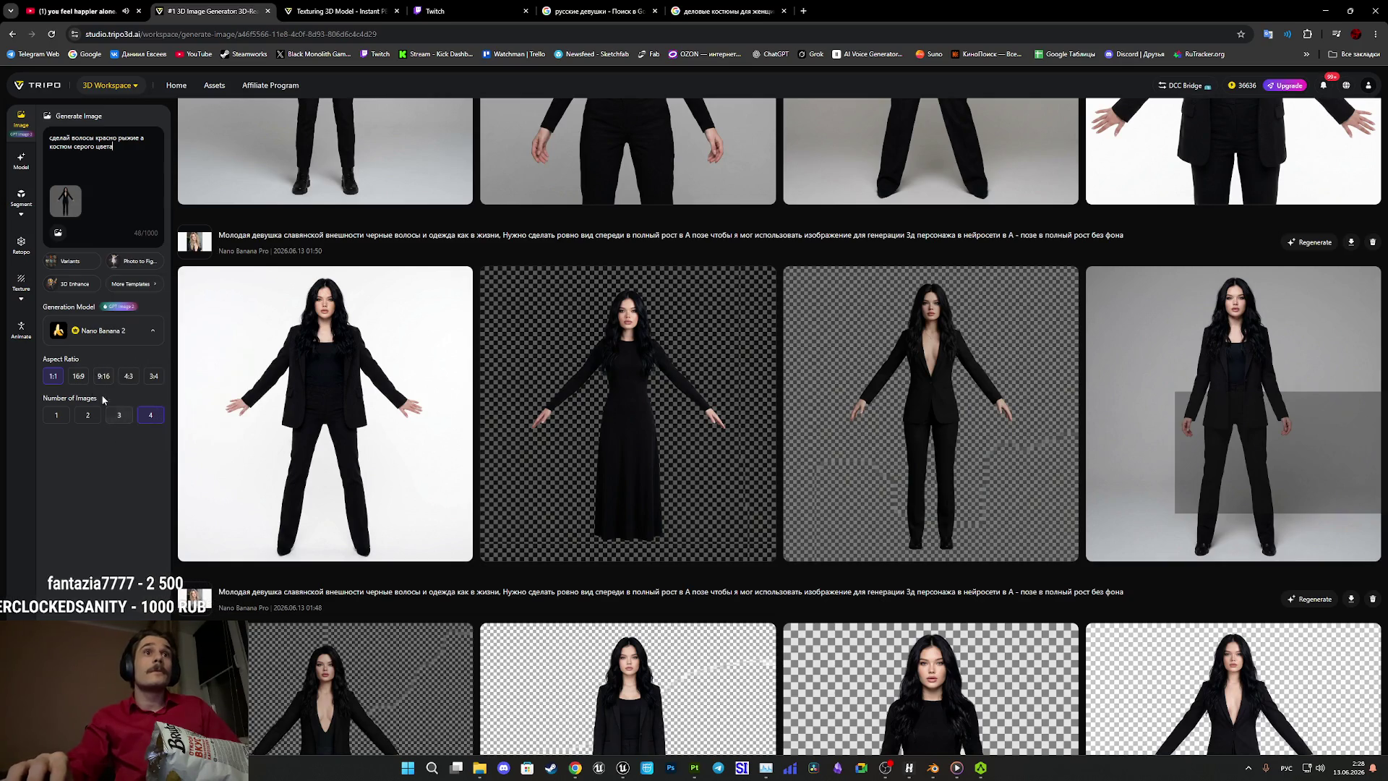
Select Nano Banana Pro as the generation model.
click(104, 334)
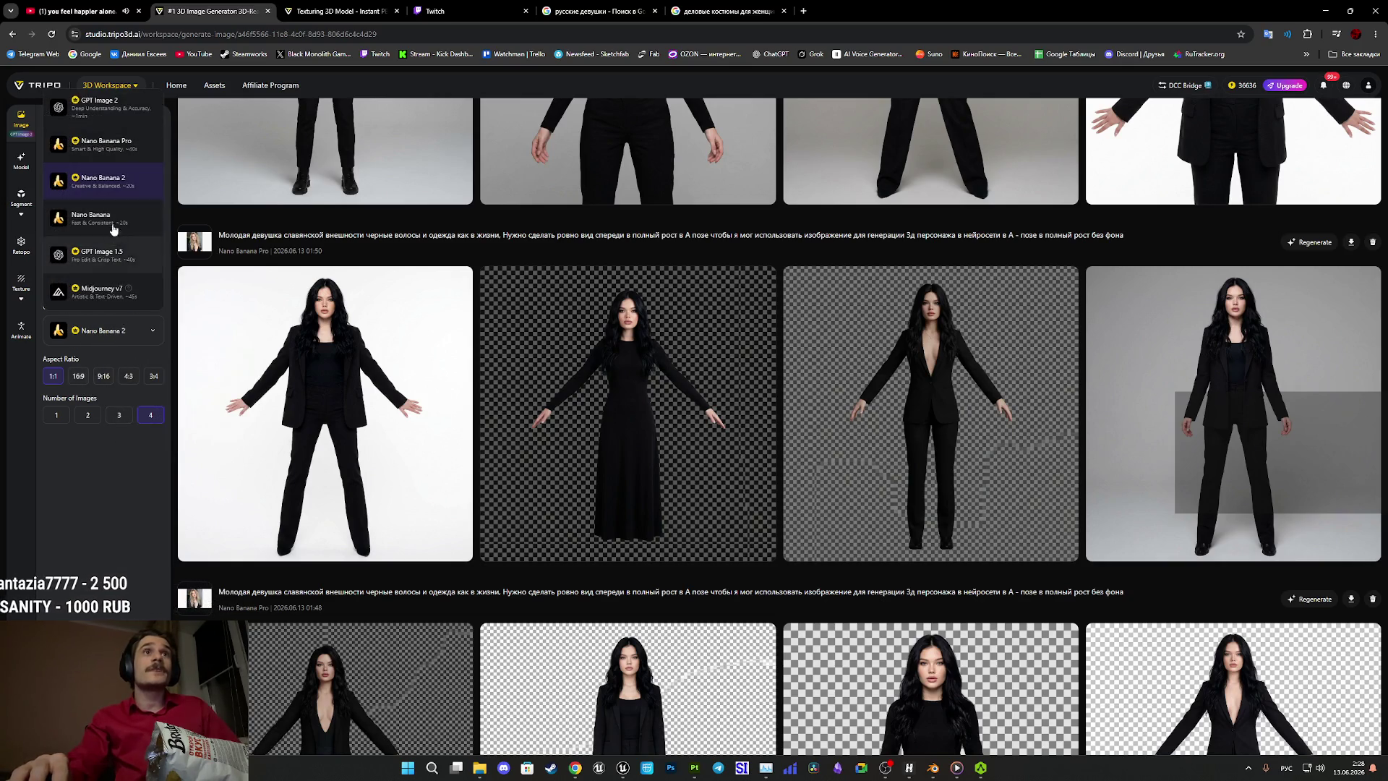
click(94, 144)
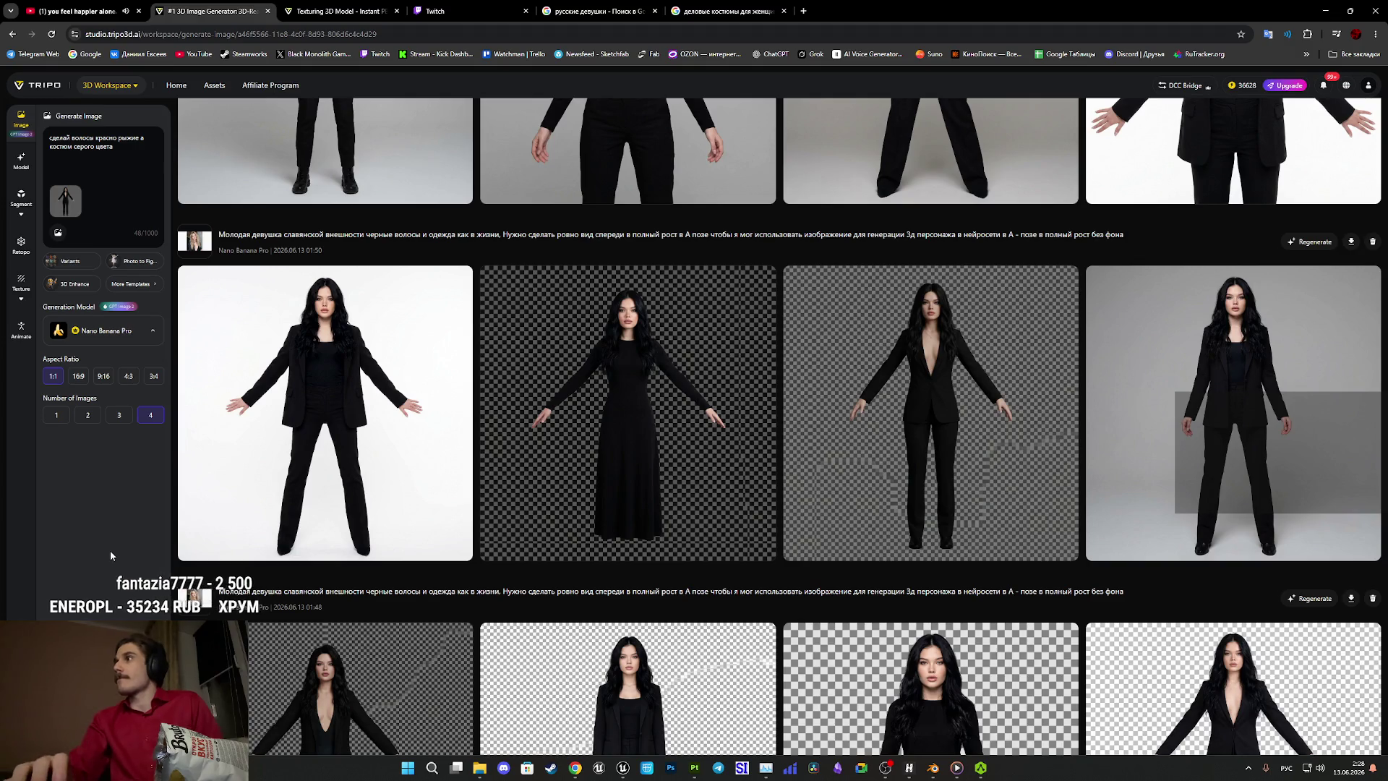
mouse_move(260, 519)
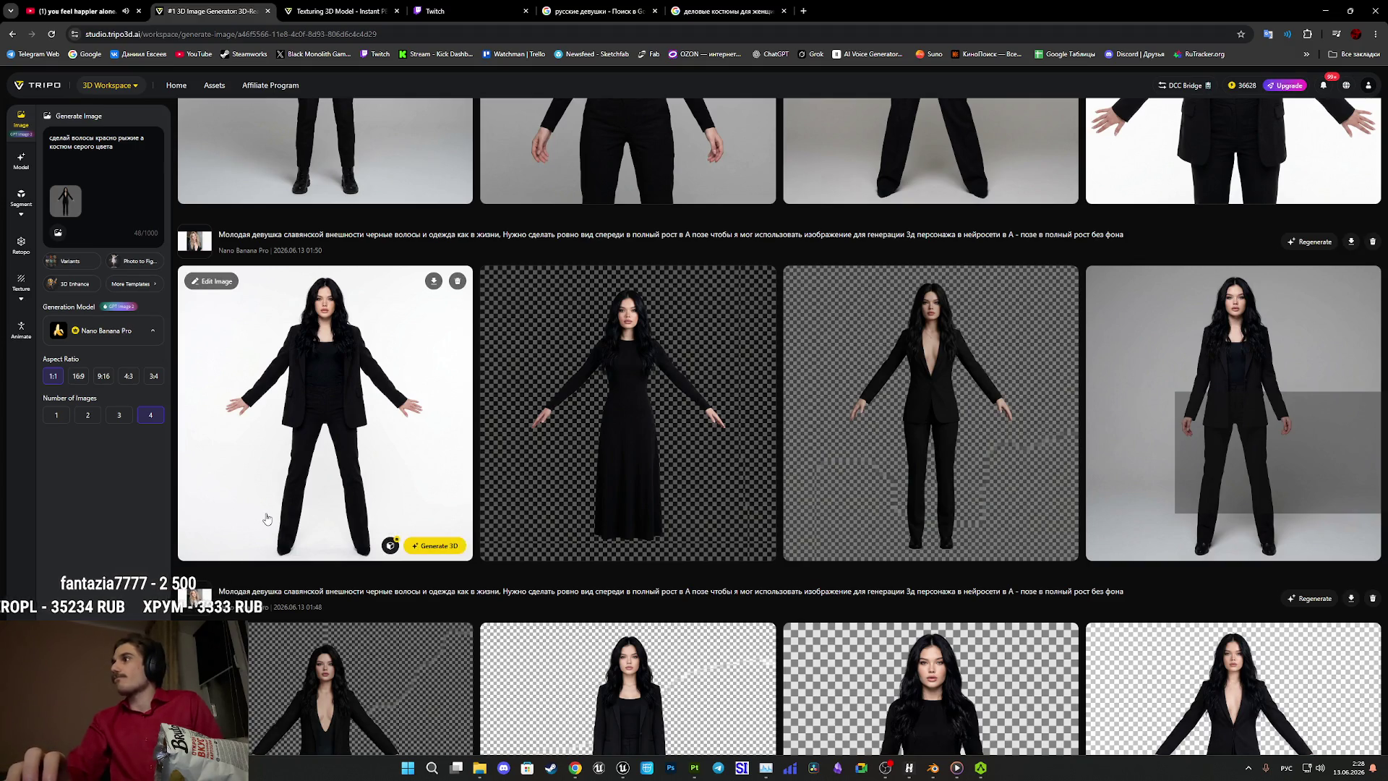
scroll(656, 543, up, 10)
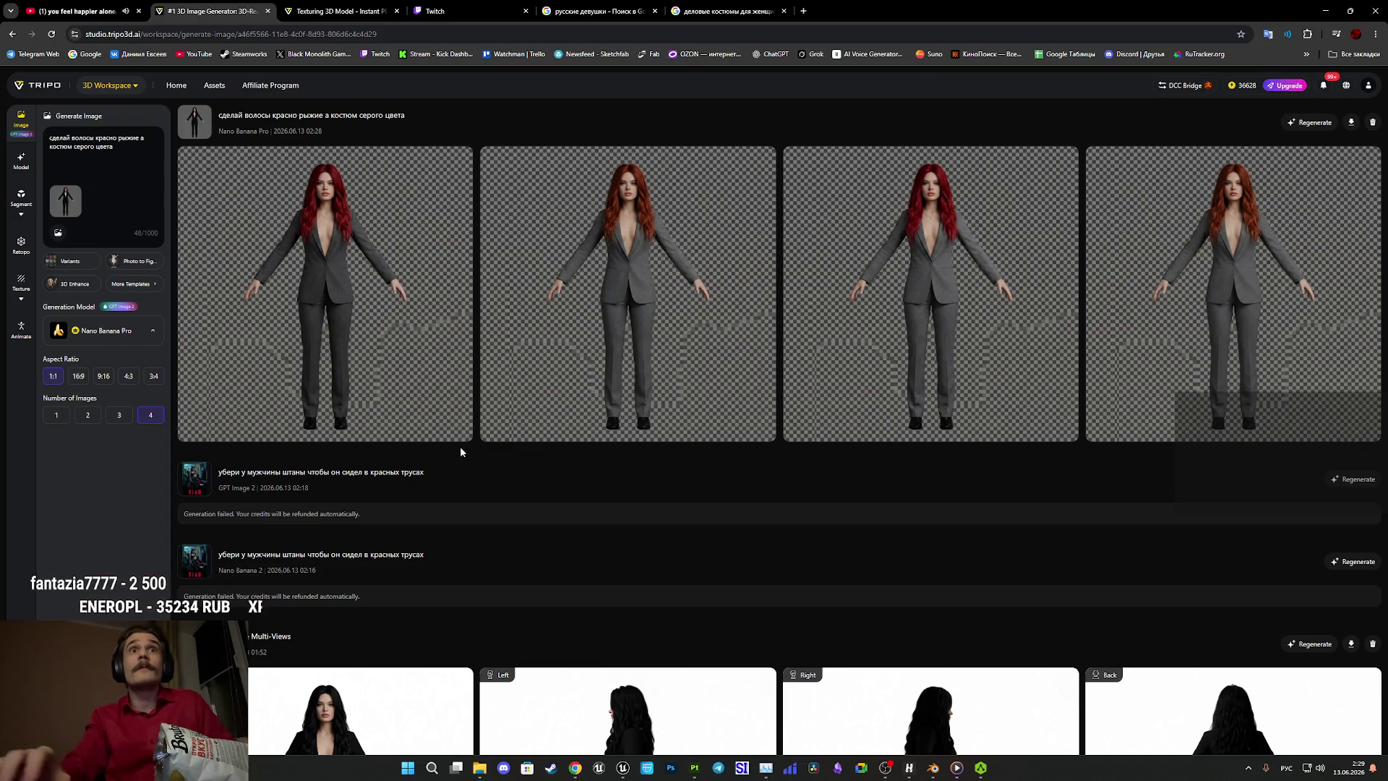
Open the first red-haired, grey-suited image in the full-size viewer.
click(365, 275)
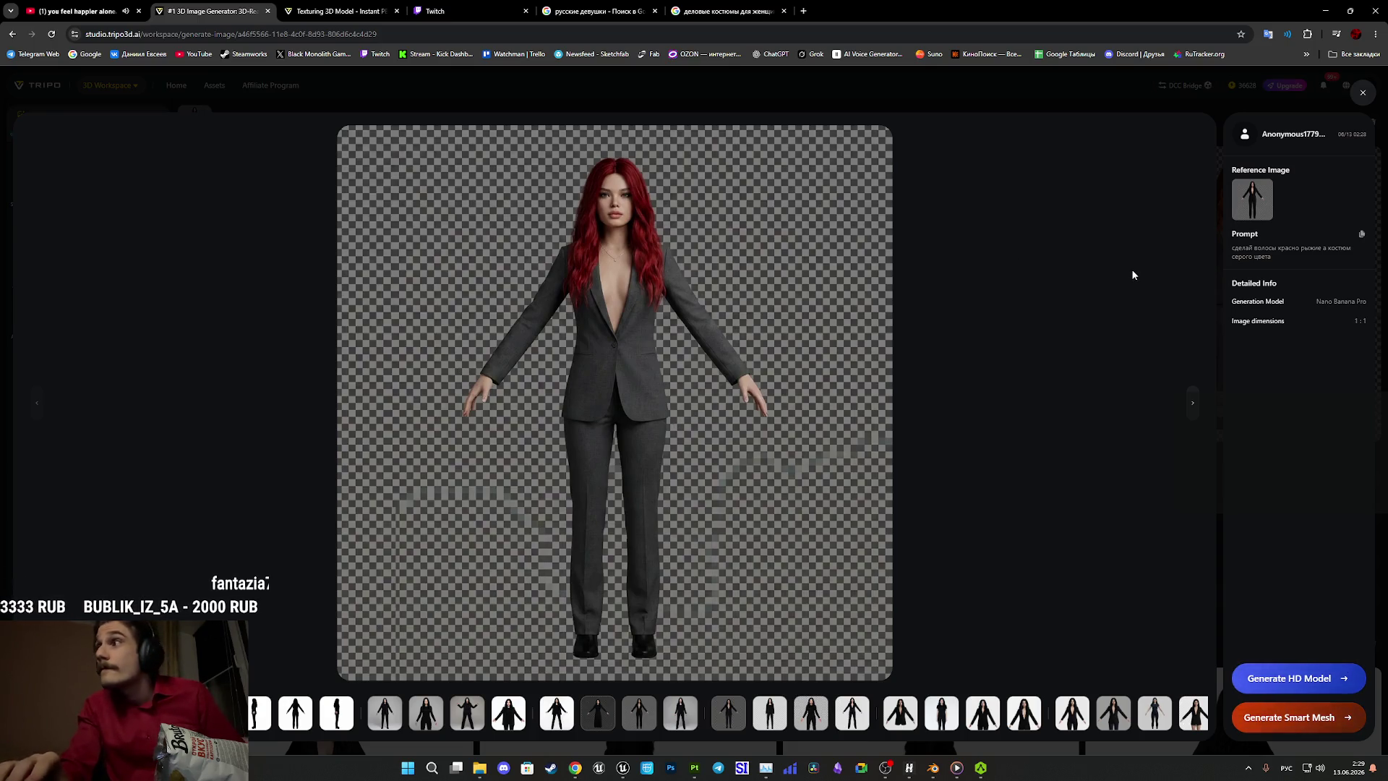
Compare the generated suit images full size, including the lighter grey variant, then close the viewer.
click(1363, 94)
click(878, 240)
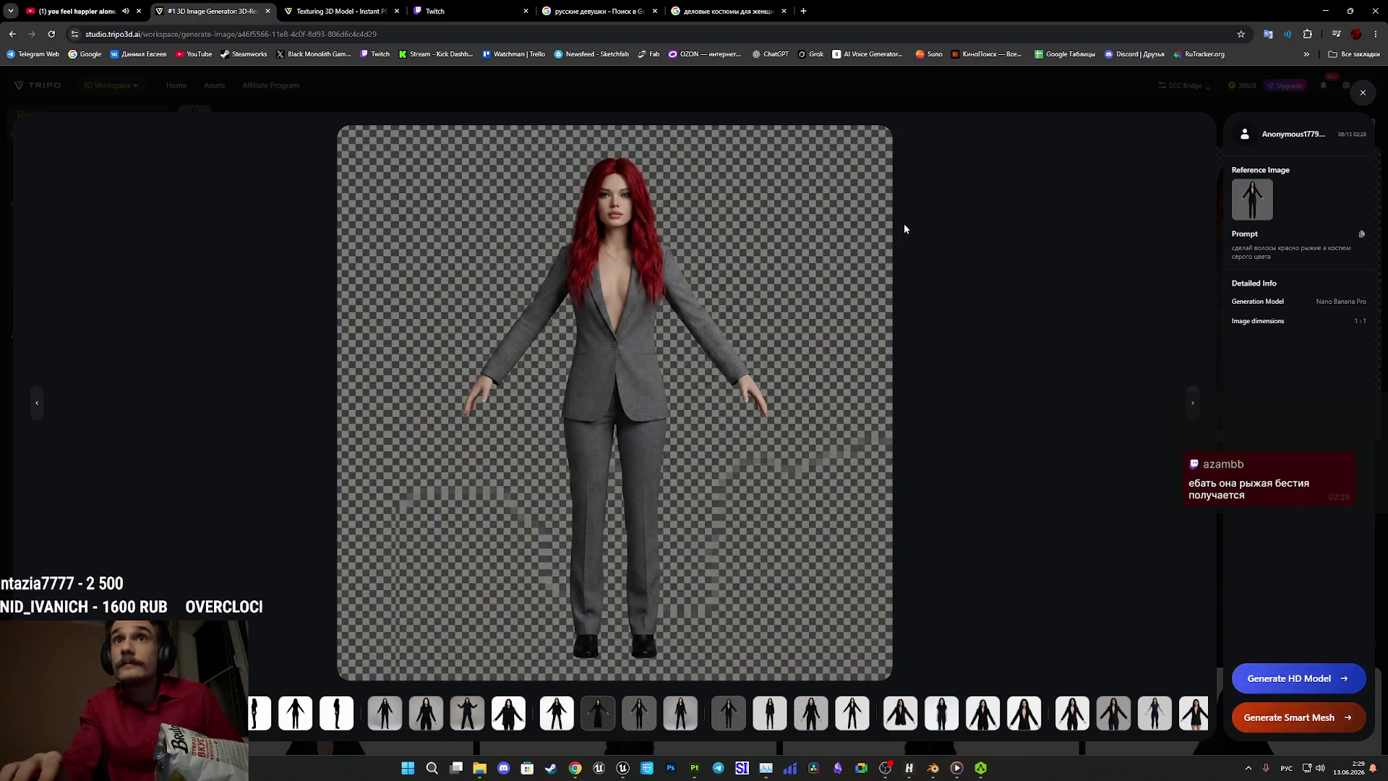
click(1364, 94)
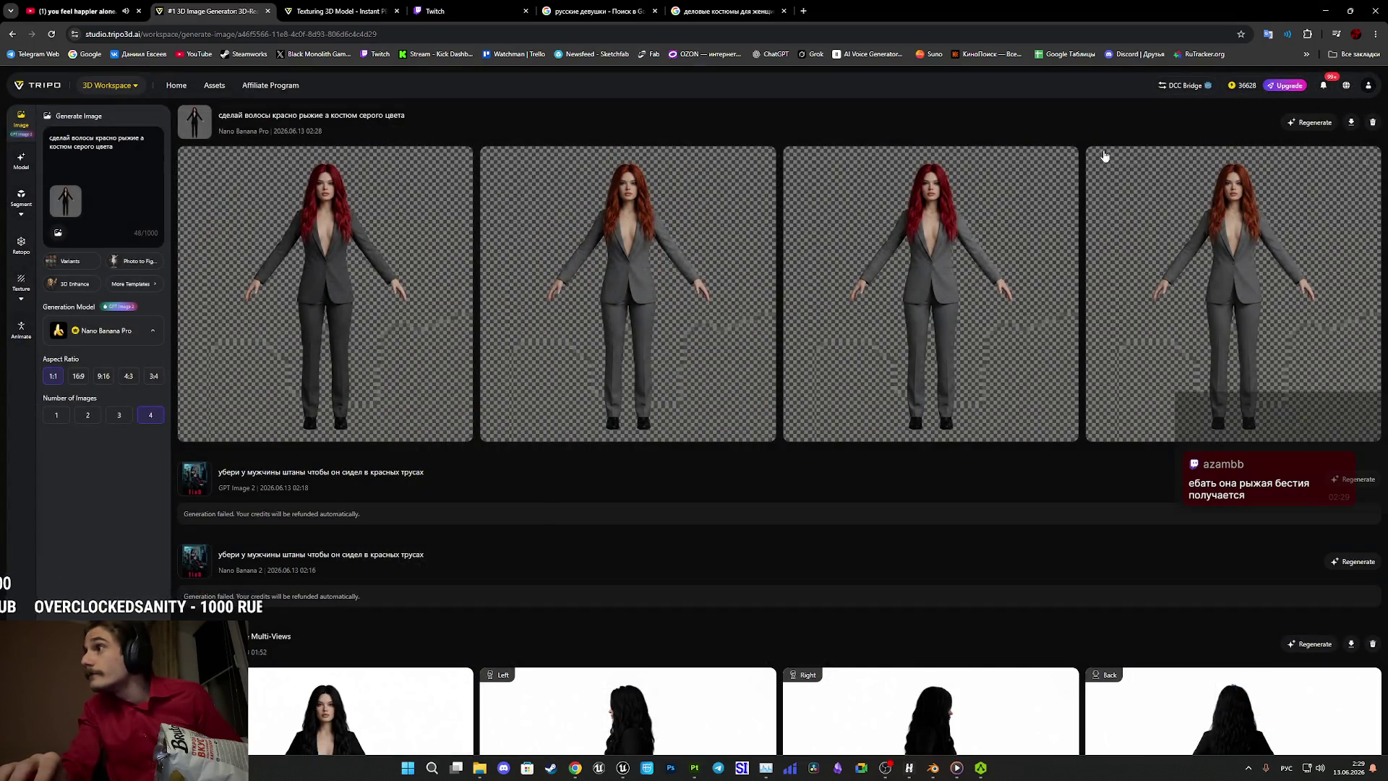
click(383, 405)
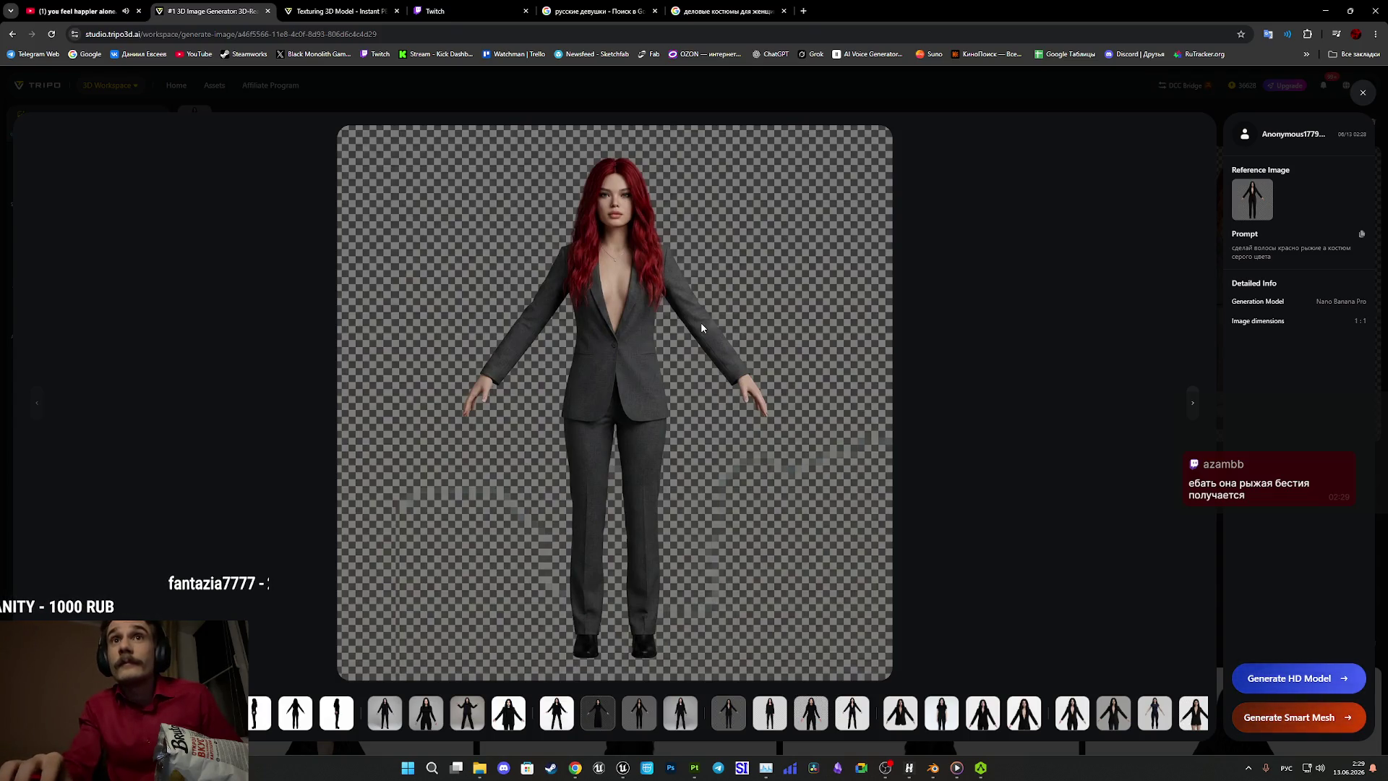
click(1365, 91)
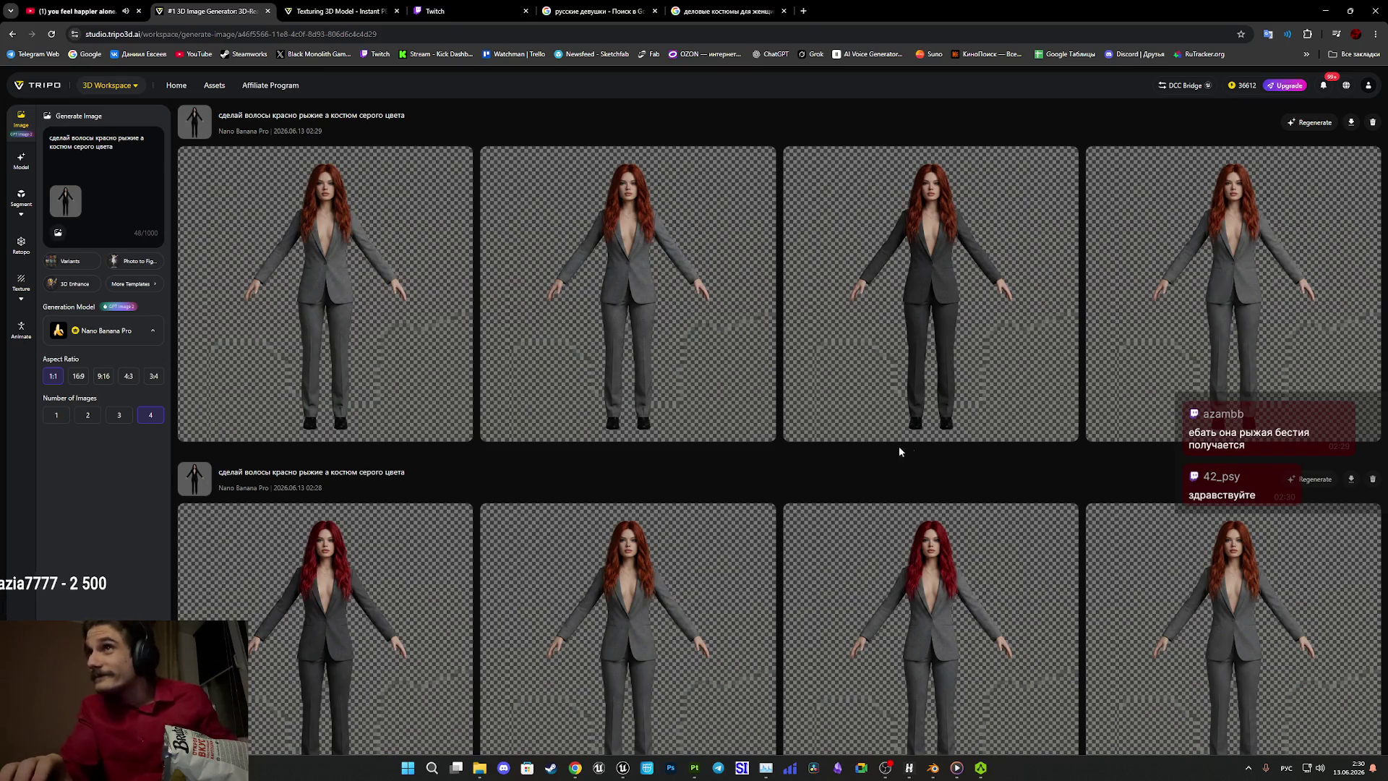
Copy the third red-haired suit image and go to the 3D Model workspace.
click(976, 285)
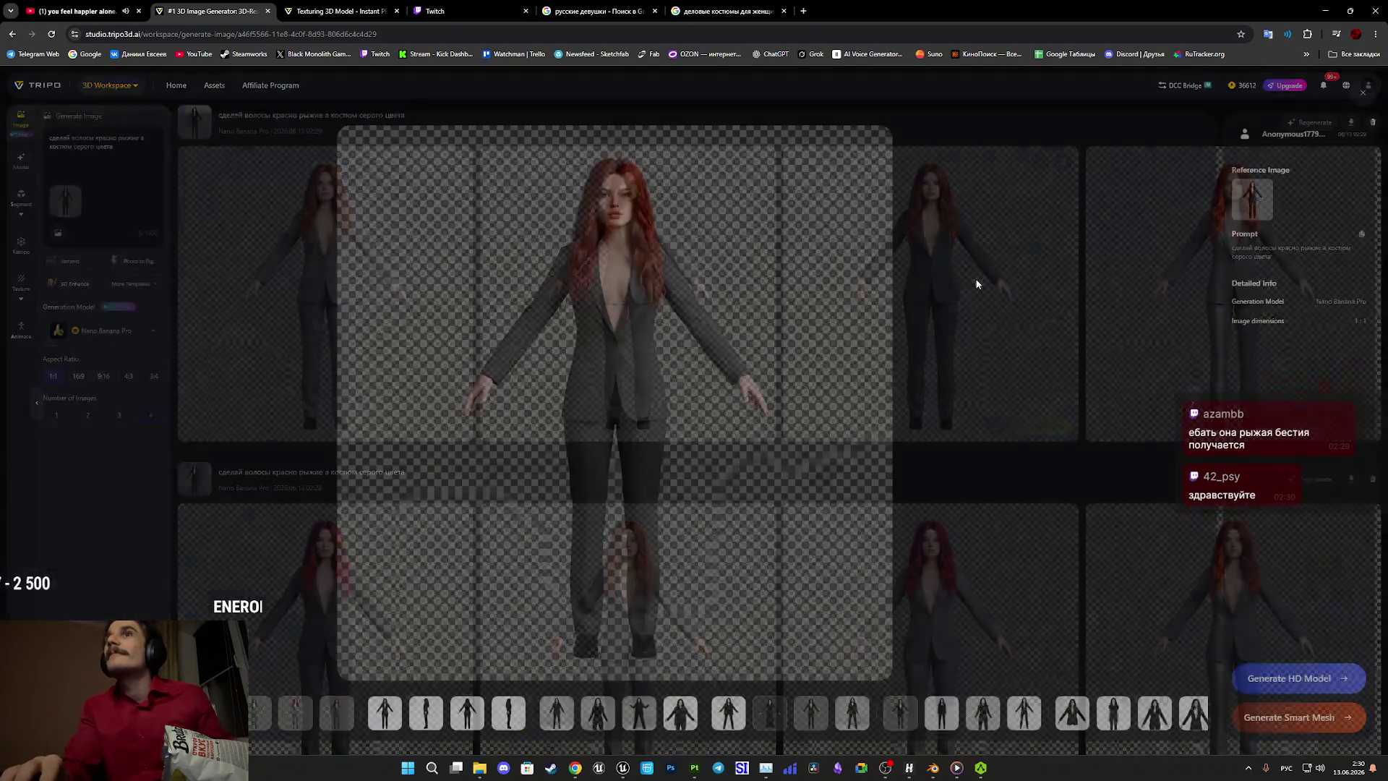
right_click(711, 390)
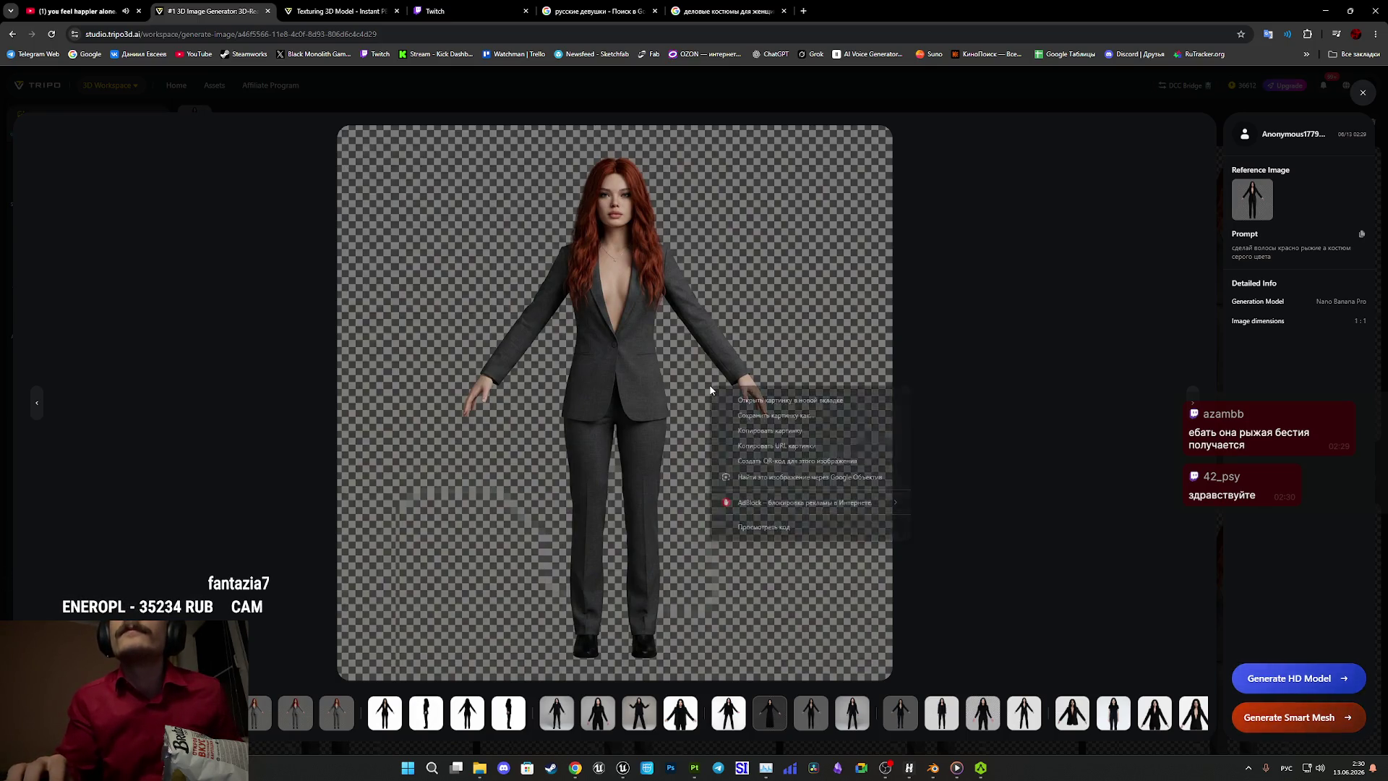
click(1362, 93)
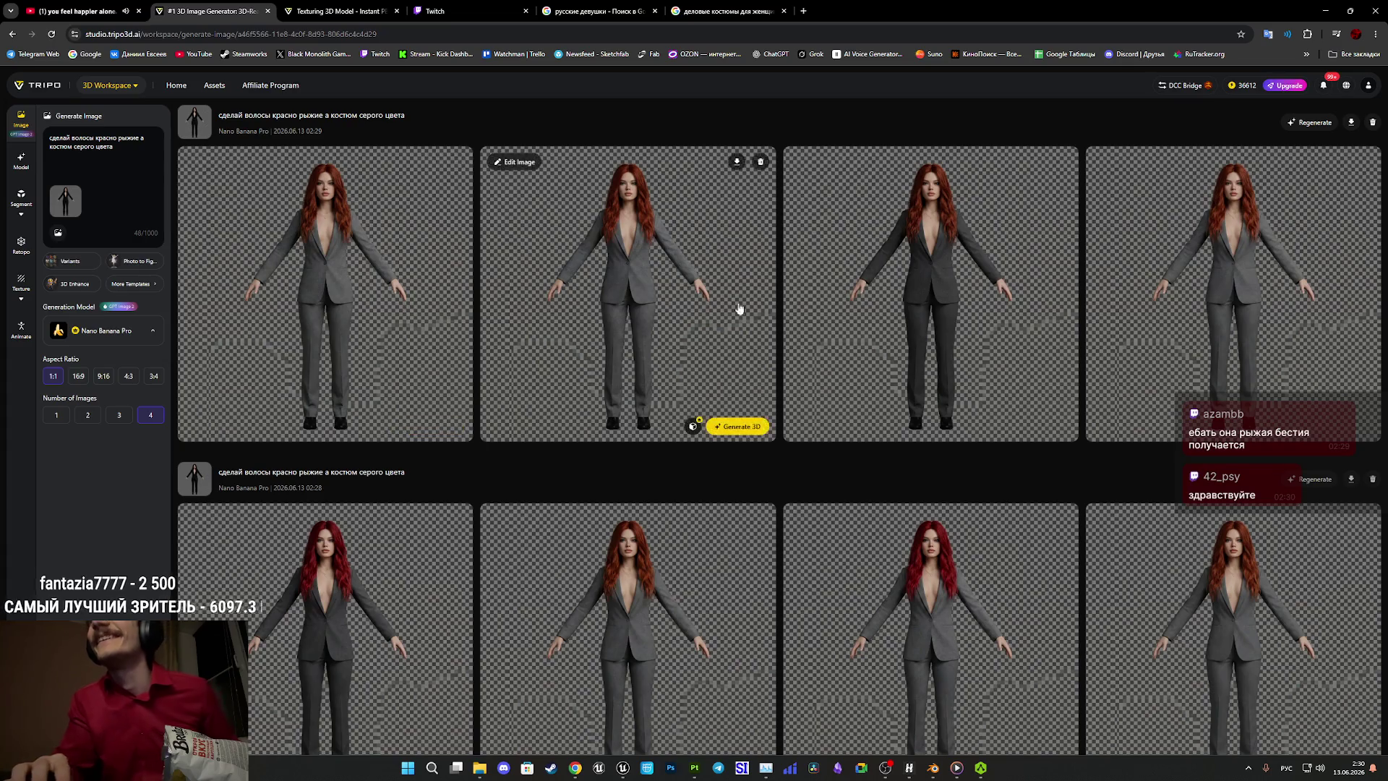
click(919, 294)
right_click(678, 348)
click(723, 394)
click(1363, 92)
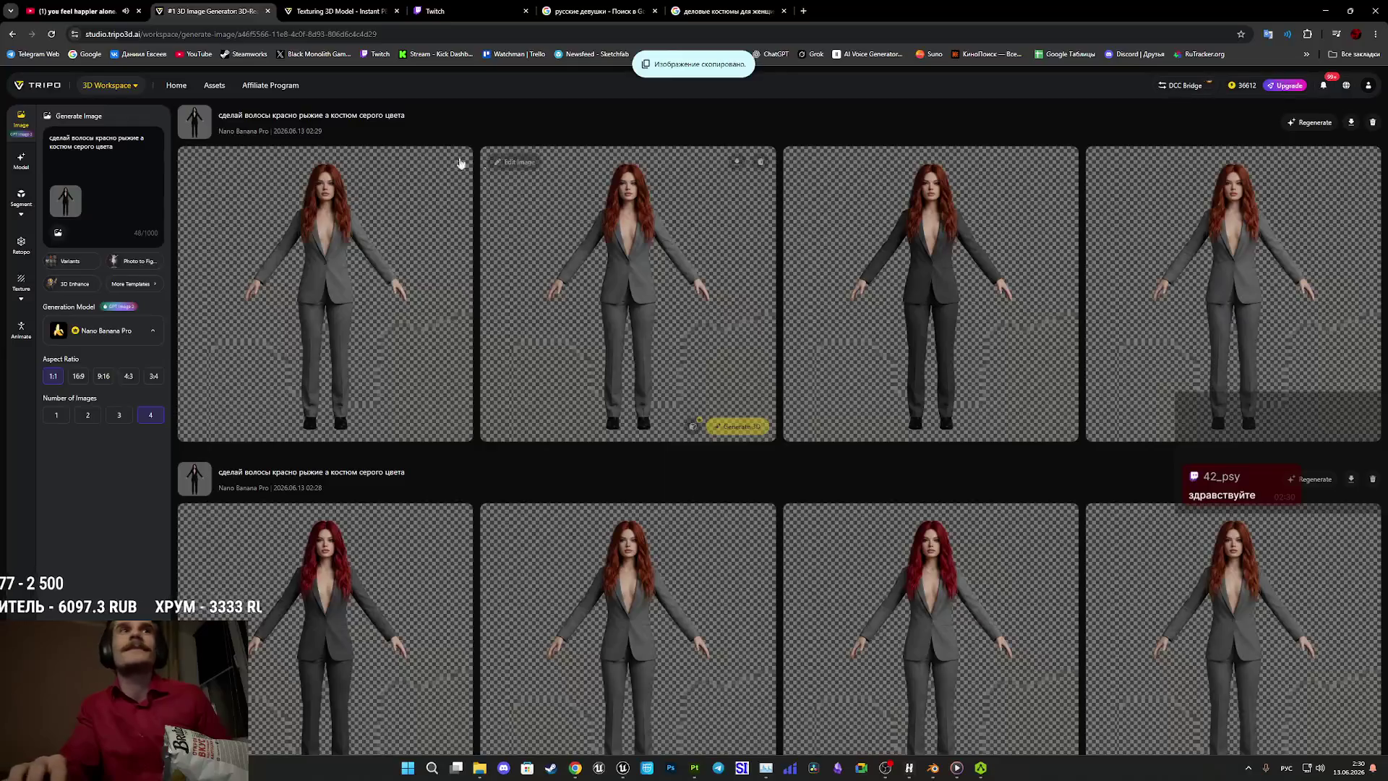
click(20, 168)
click(329, 11)
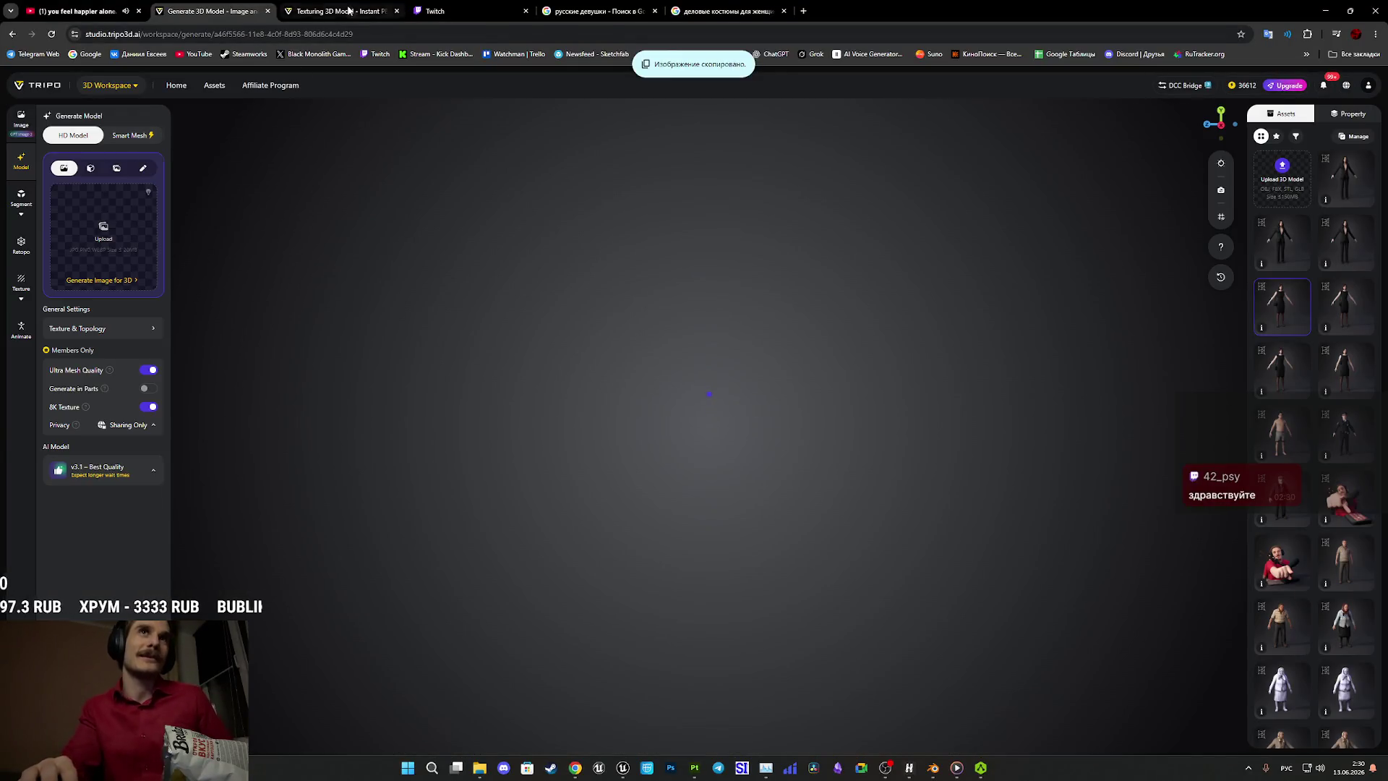
Paste the copied suit image into Smart Mesh mode and generate its multi-view images.
click(396, 11)
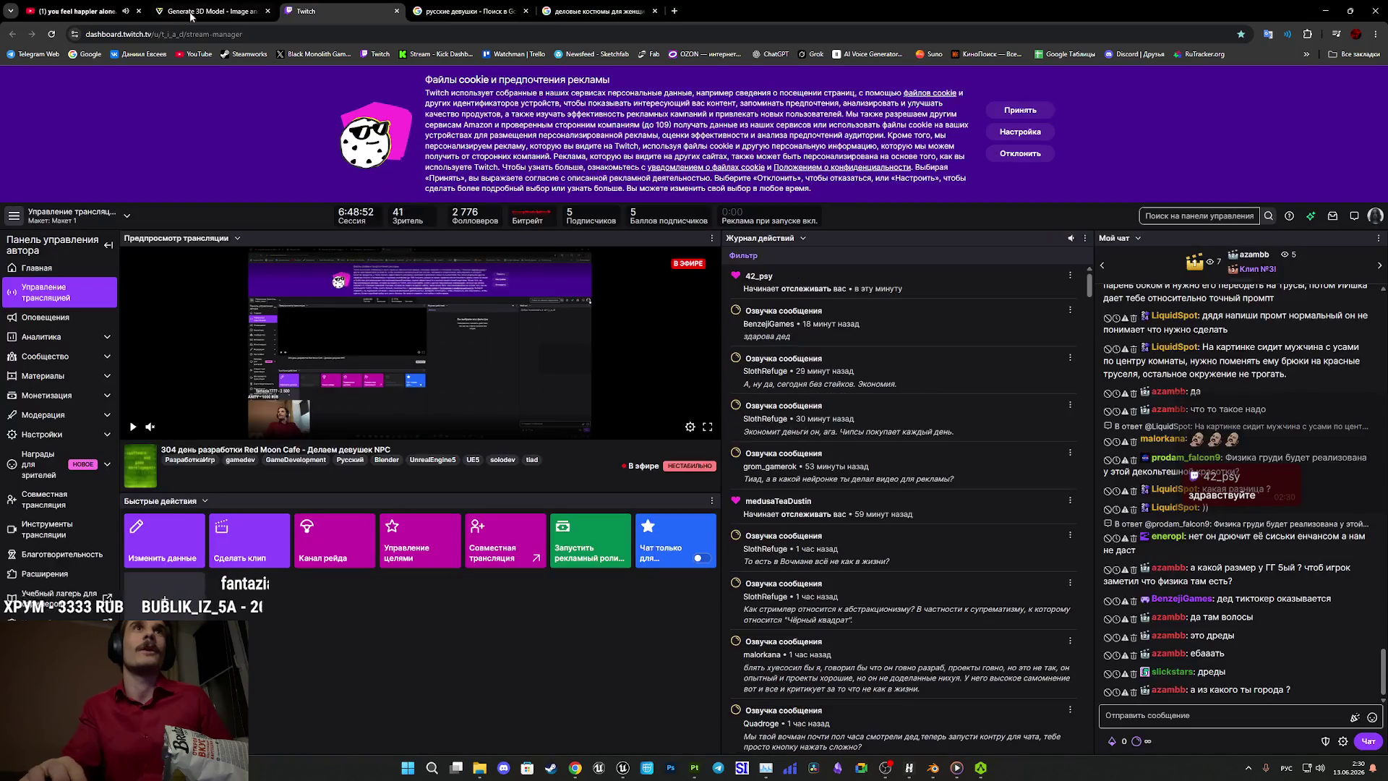
click(210, 11)
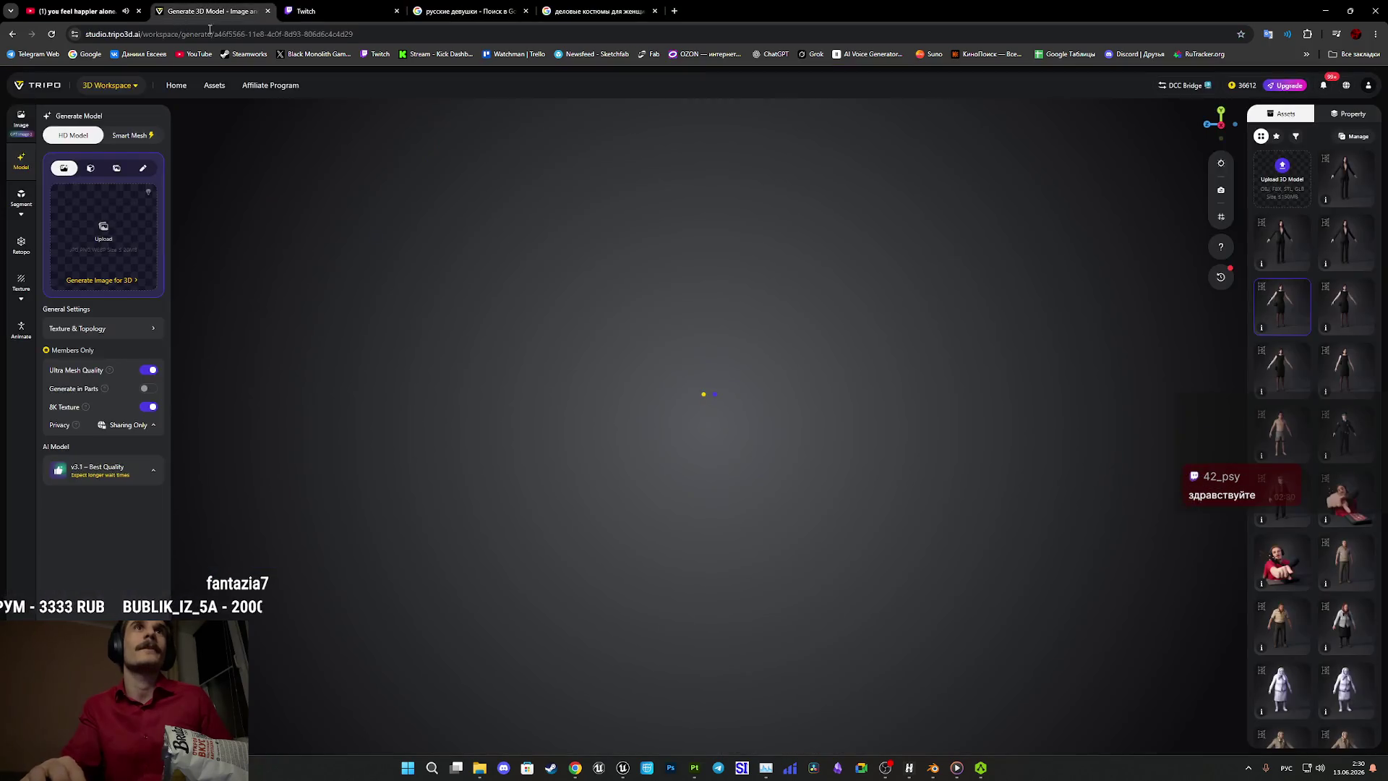
click(129, 135)
key(ctrl+v)
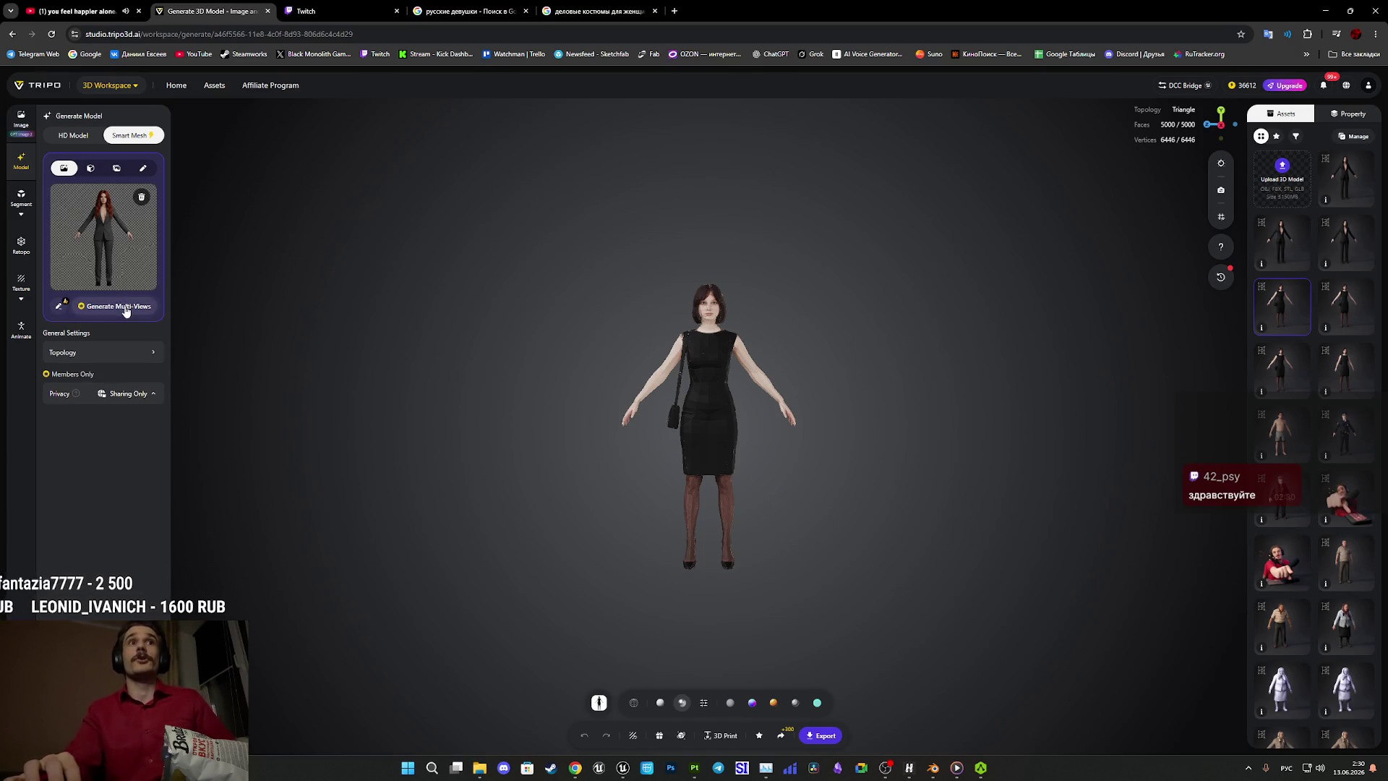
click(129, 306)
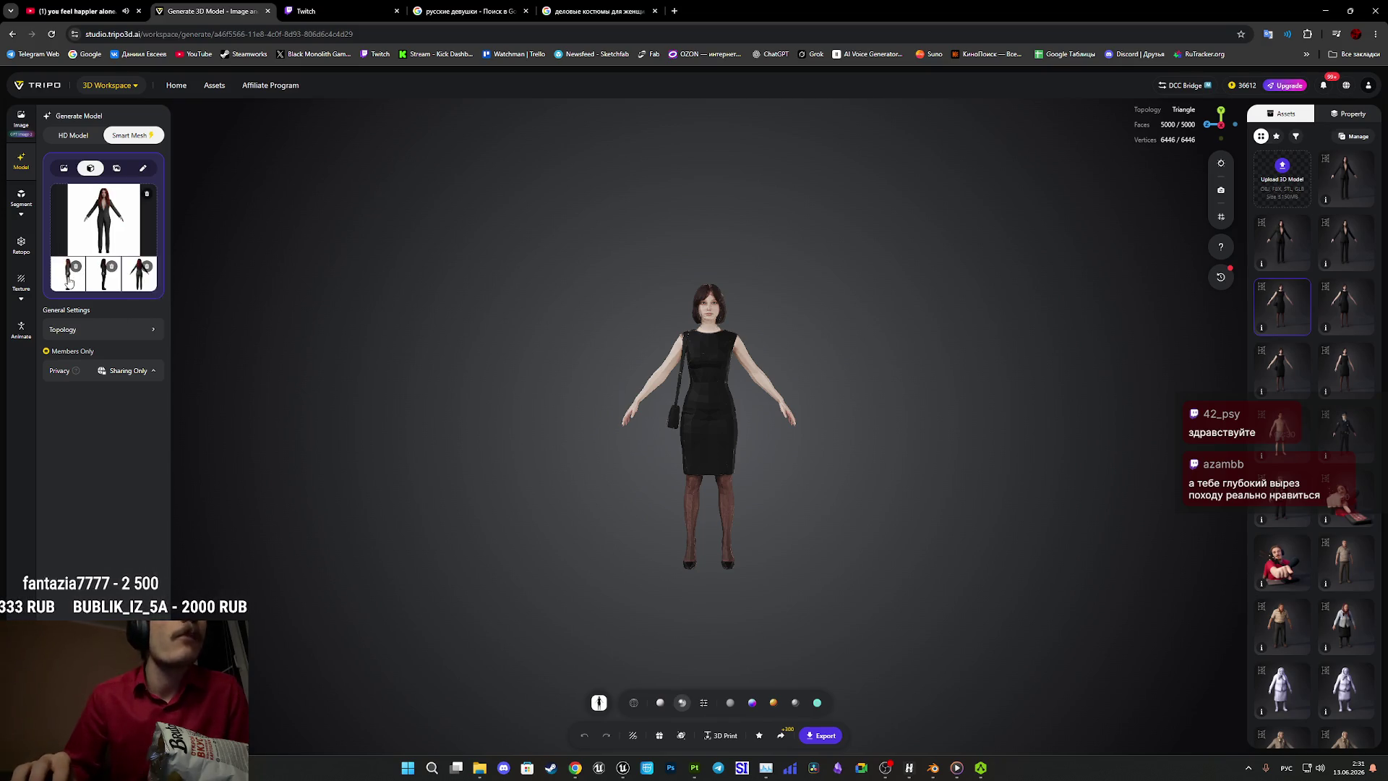
Review the multi-view images and delete the Left view.
click(85, 284)
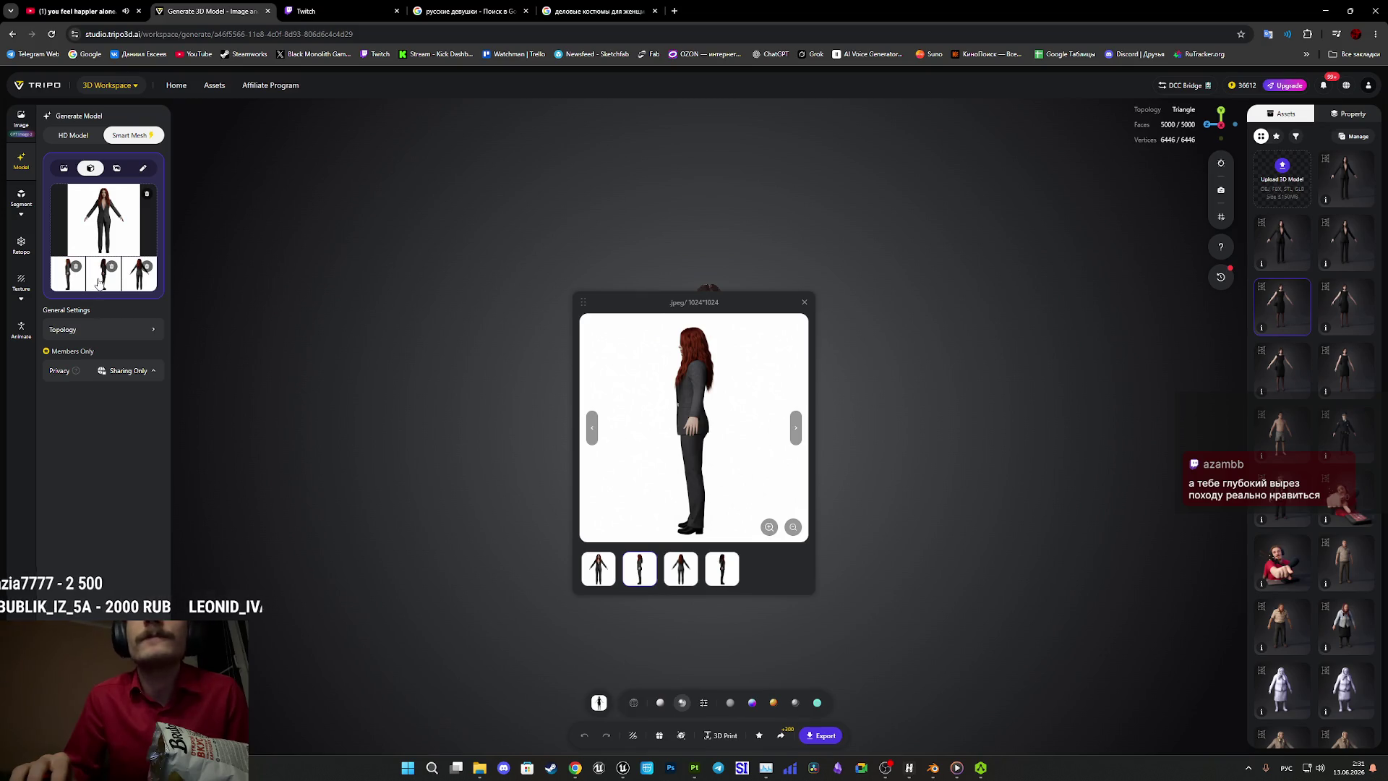
click(99, 282)
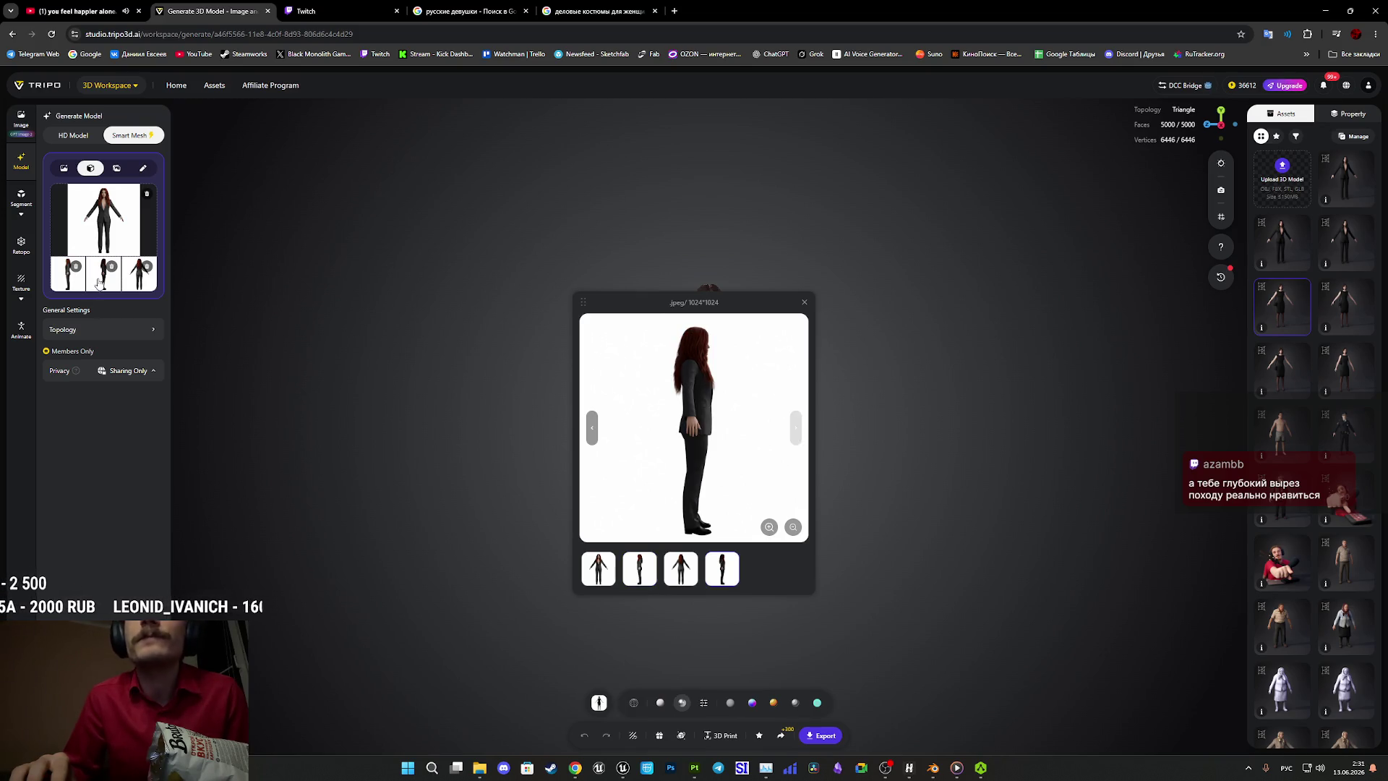
click(75, 266)
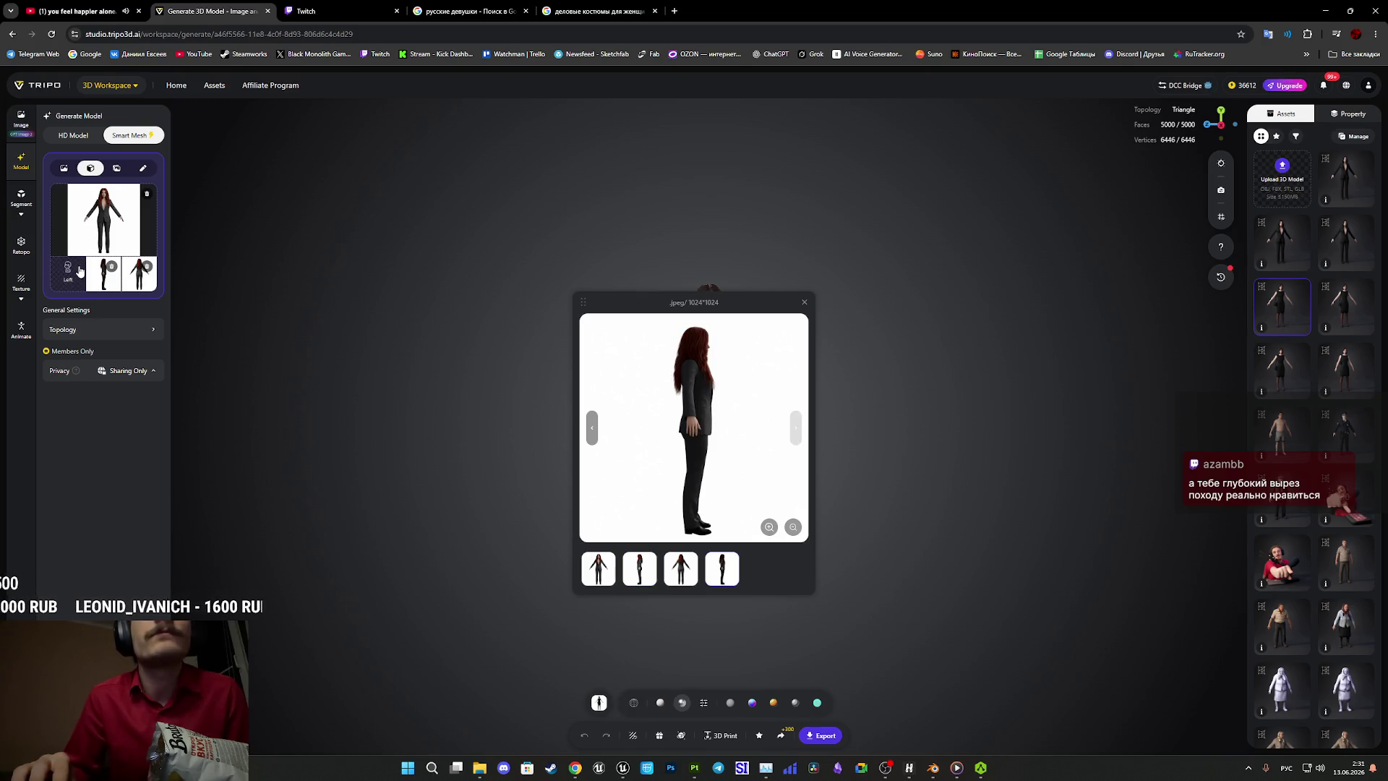
click(141, 286)
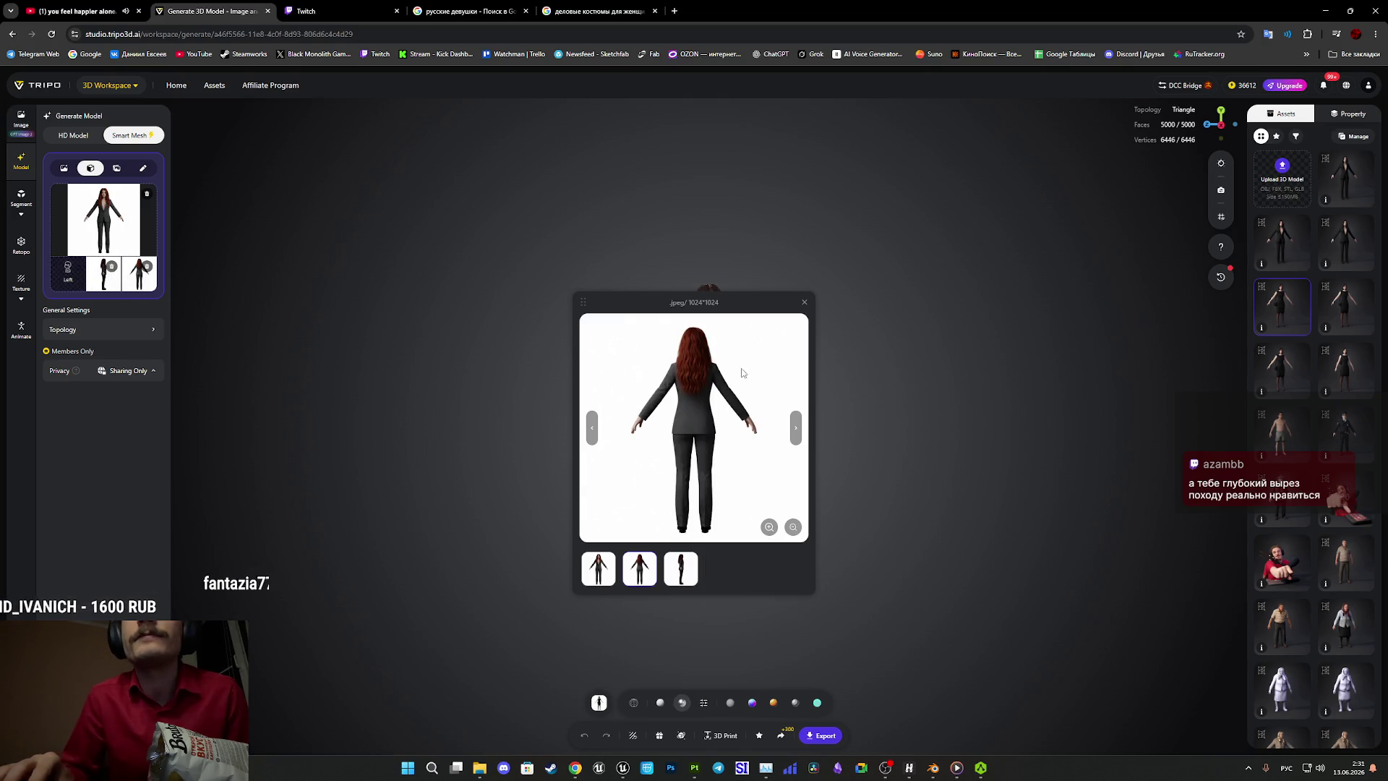
click(804, 303)
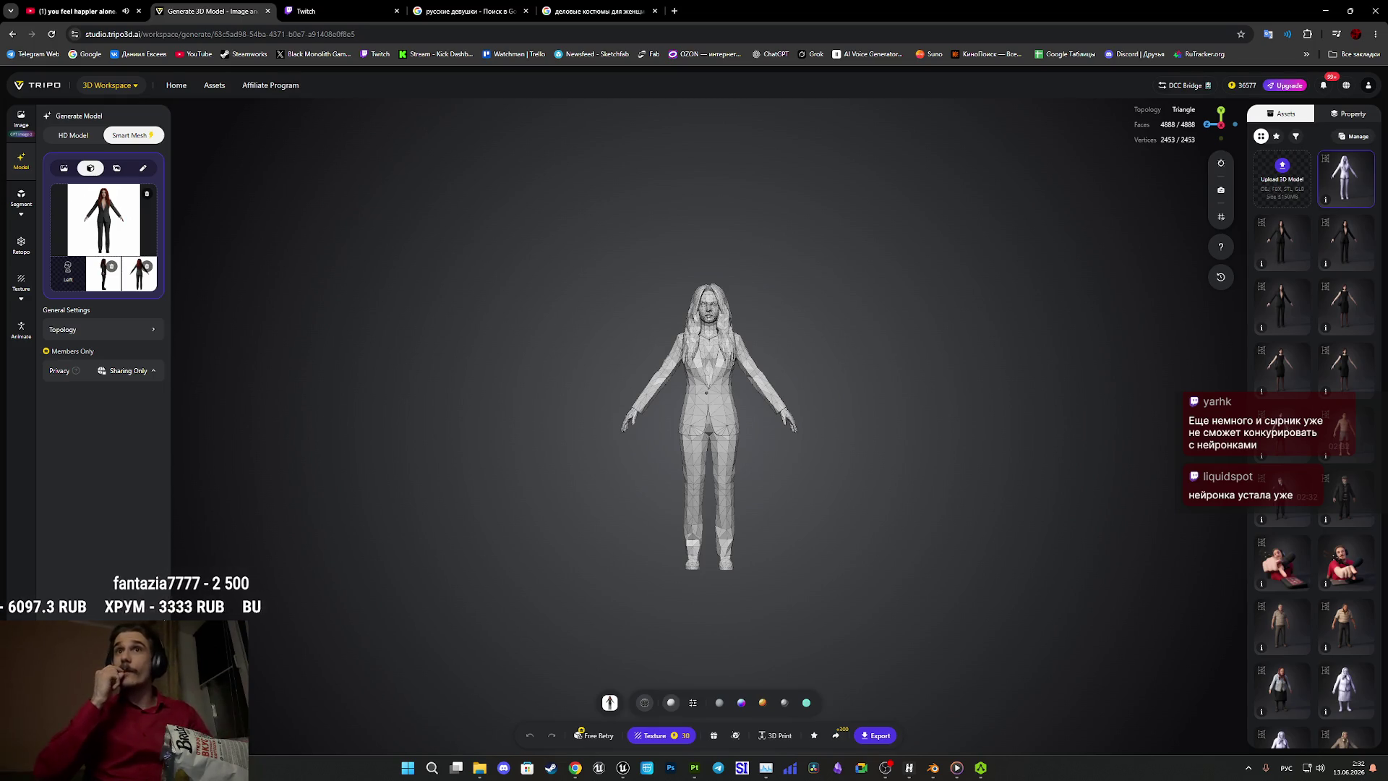
Zoom and orbit around the 4738-face model to inspect its hand up close.
scroll(720, 448, up, 5)
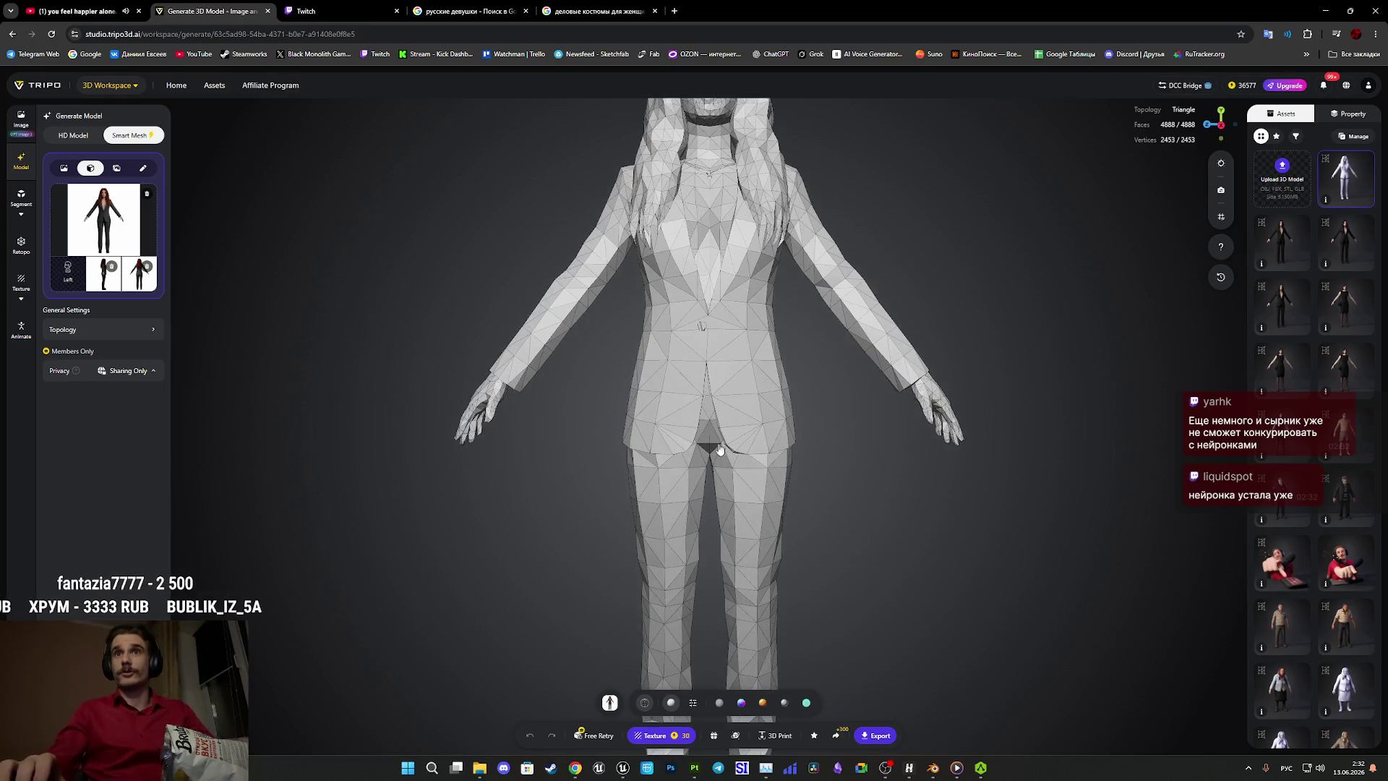
mouse_move(772, 465)
mouse_down()
mouse_move(622, 470)
mouse_move(625, 459)
mouse_move(807, 469)
mouse_move(788, 493)
mouse_move(759, 341)
mouse_move(762, 418)
mouse_move(713, 376)
mouse_move(728, 583)
mouse_move(771, 552)
mouse_move(760, 511)
mouse_move(774, 499)
mouse_move(783, 533)
mouse_move(746, 533)
mouse_move(1007, 524)
mouse_move(752, 462)
mouse_move(713, 372)
mouse_move(675, 480)
mouse_move(499, 485)
mouse_move(662, 533)
mouse_up()
scroll(763, 418, up, 5)
scroll(785, 511, up, 3)
scroll(772, 533, down, 3)
scroll(675, 480, down, 3)
scroll(723, 431, up, 5)
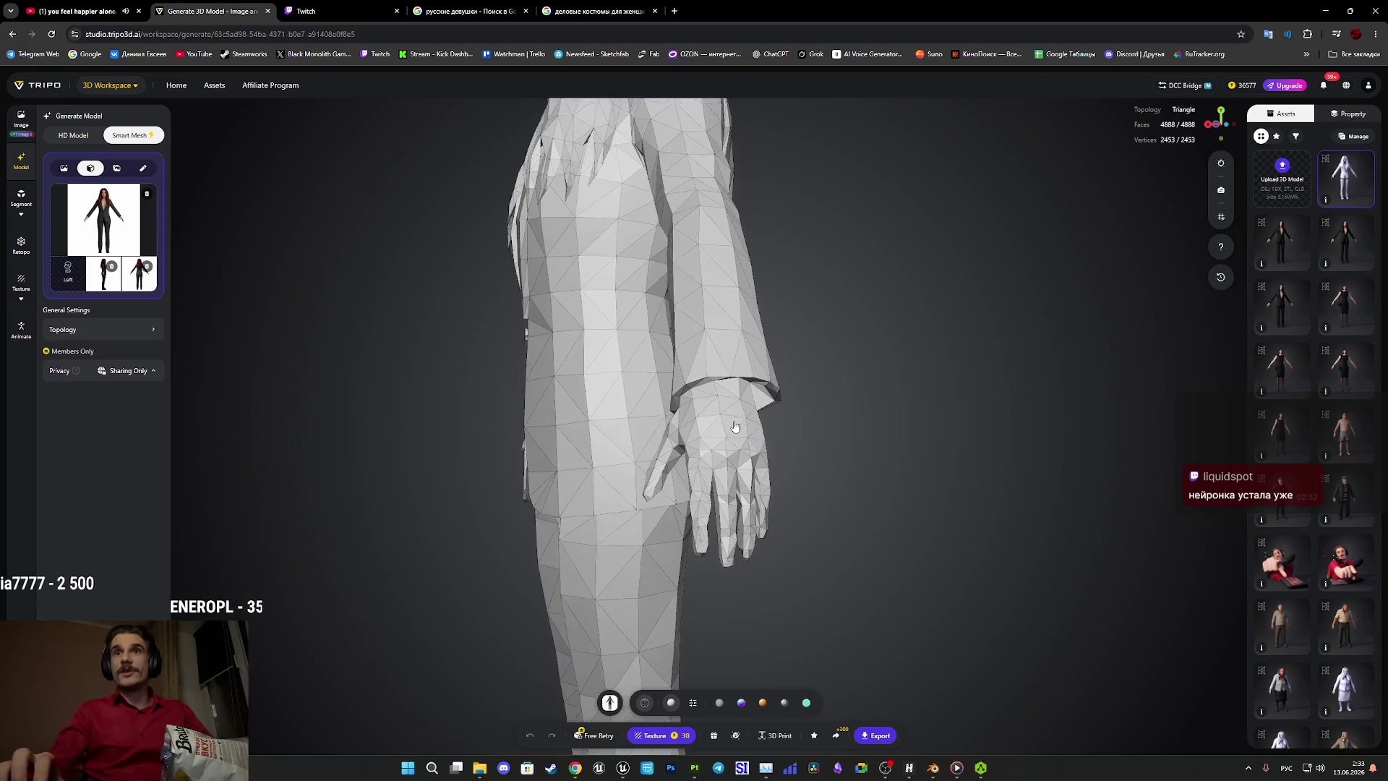
mouse_move(723, 431)
mouse_down()
mouse_move(706, 434)
mouse_move(730, 587)
mouse_up()
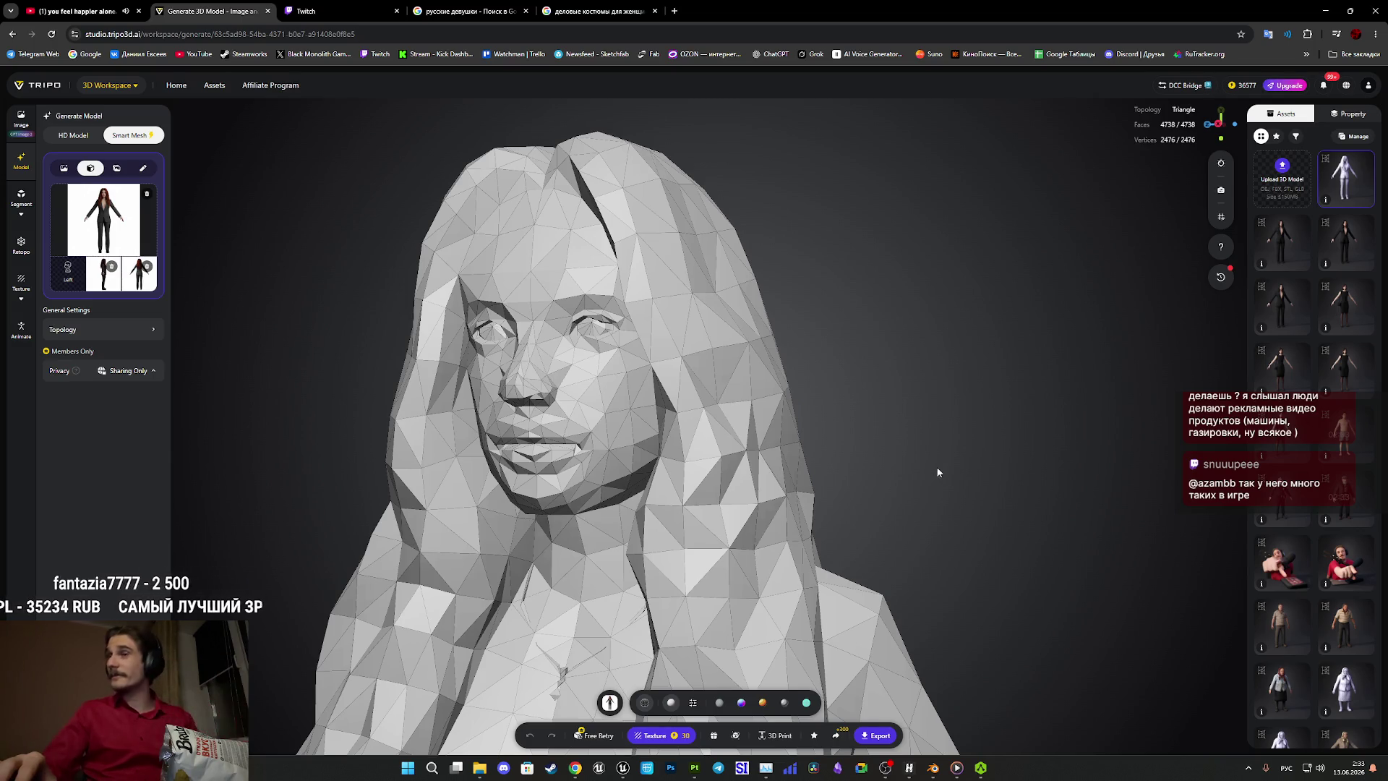
Check the model's legs, torso and arms, then start texture generation for the Smart Mesh.
scroll(870, 450, down, 5)
scroll(830, 432, up, 4)
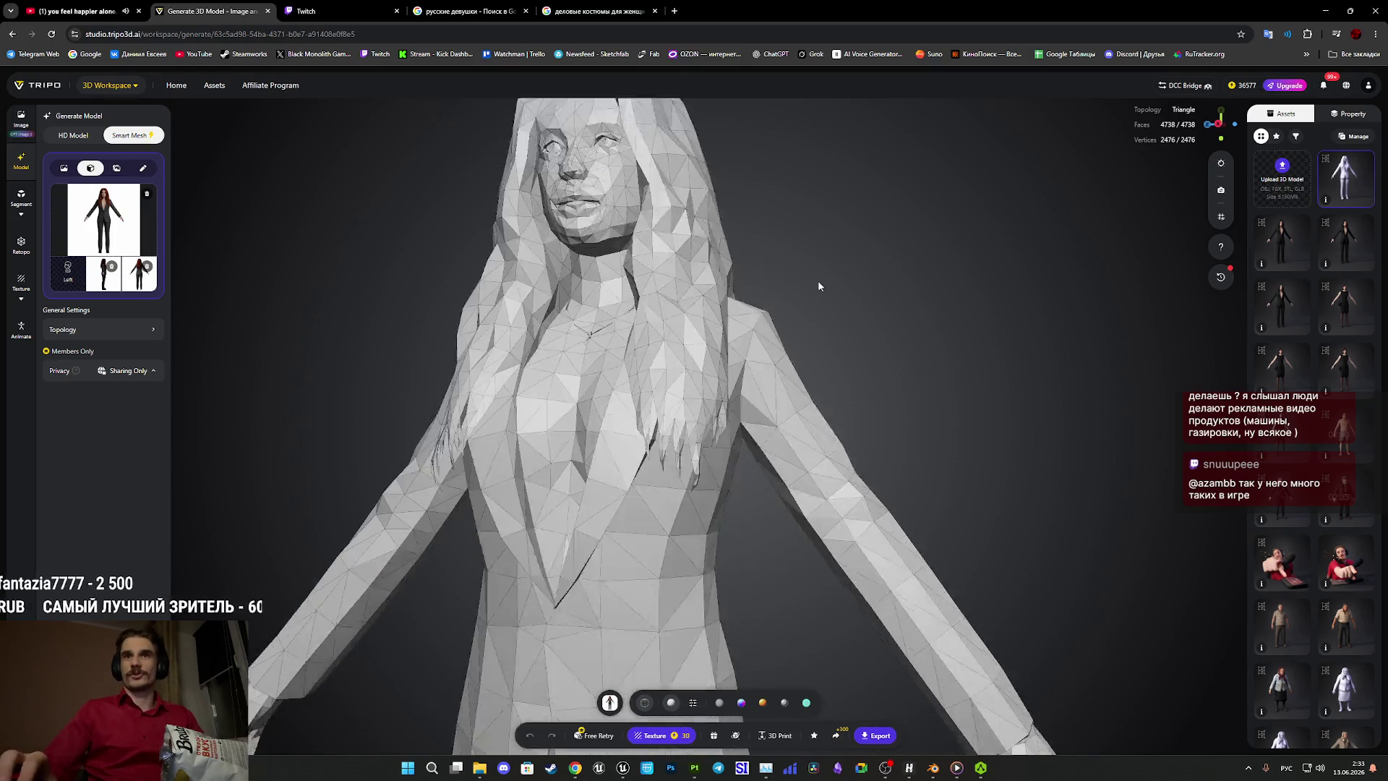
mouse_move(780, 486)
mouse_down()
mouse_move(620, 480)
mouse_move(722, 480)
mouse_move(756, 505)
mouse_move(770, 312)
mouse_up()
scroll(770, 306, down, 5)
mouse_move(817, 424)
mouse_down()
mouse_move(781, 268)
mouse_move(743, 303)
mouse_move(731, 266)
mouse_move(827, 462)
mouse_move(756, 427)
mouse_move(734, 433)
mouse_move(823, 399)
mouse_up()
scroll(951, 454, up, 5)
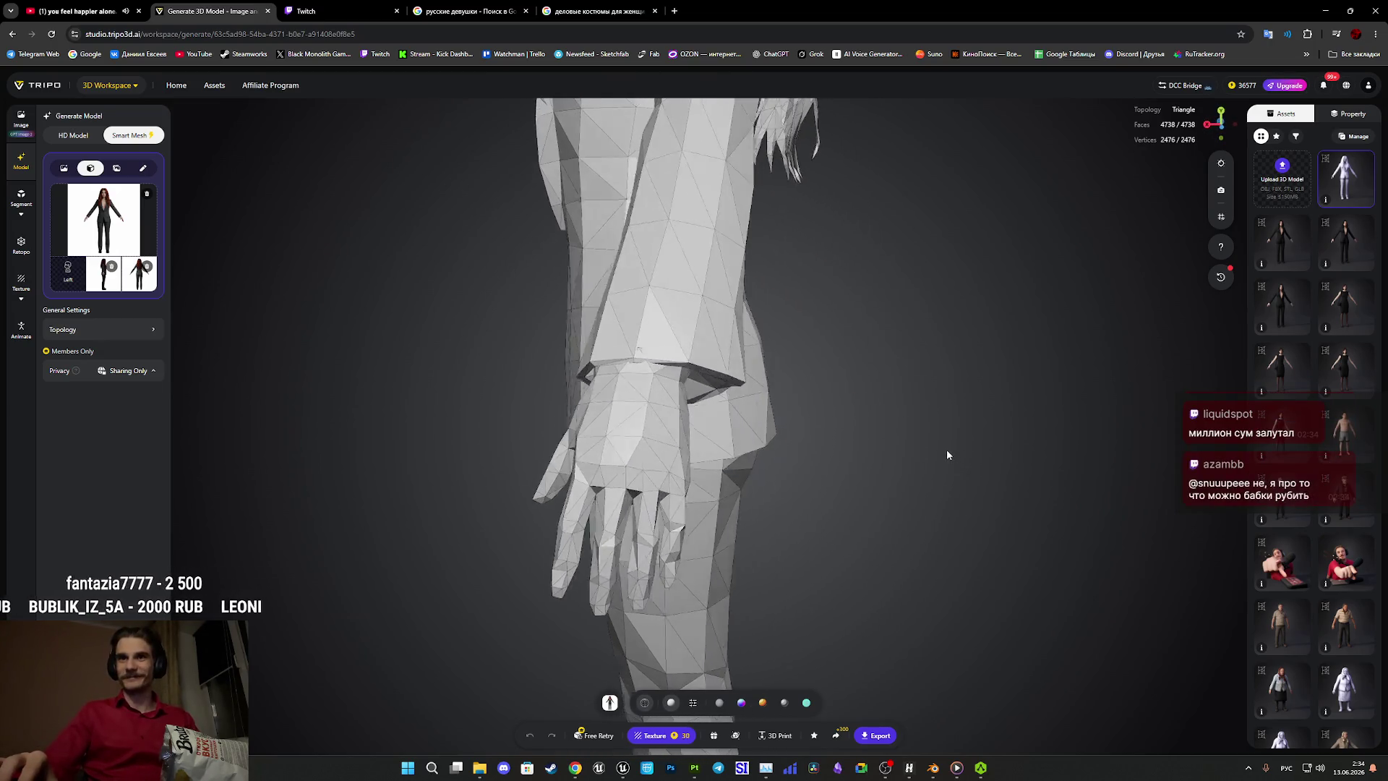
scroll(947, 454, down, 5)
mouse_move(932, 462)
mouse_down()
mouse_move(889, 482)
mouse_move(899, 495)
mouse_move(913, 455)
mouse_move(864, 622)
mouse_move(914, 412)
mouse_move(971, 414)
mouse_move(889, 405)
mouse_move(886, 362)
mouse_move(921, 426)
mouse_up()
scroll(886, 362, up, 5)
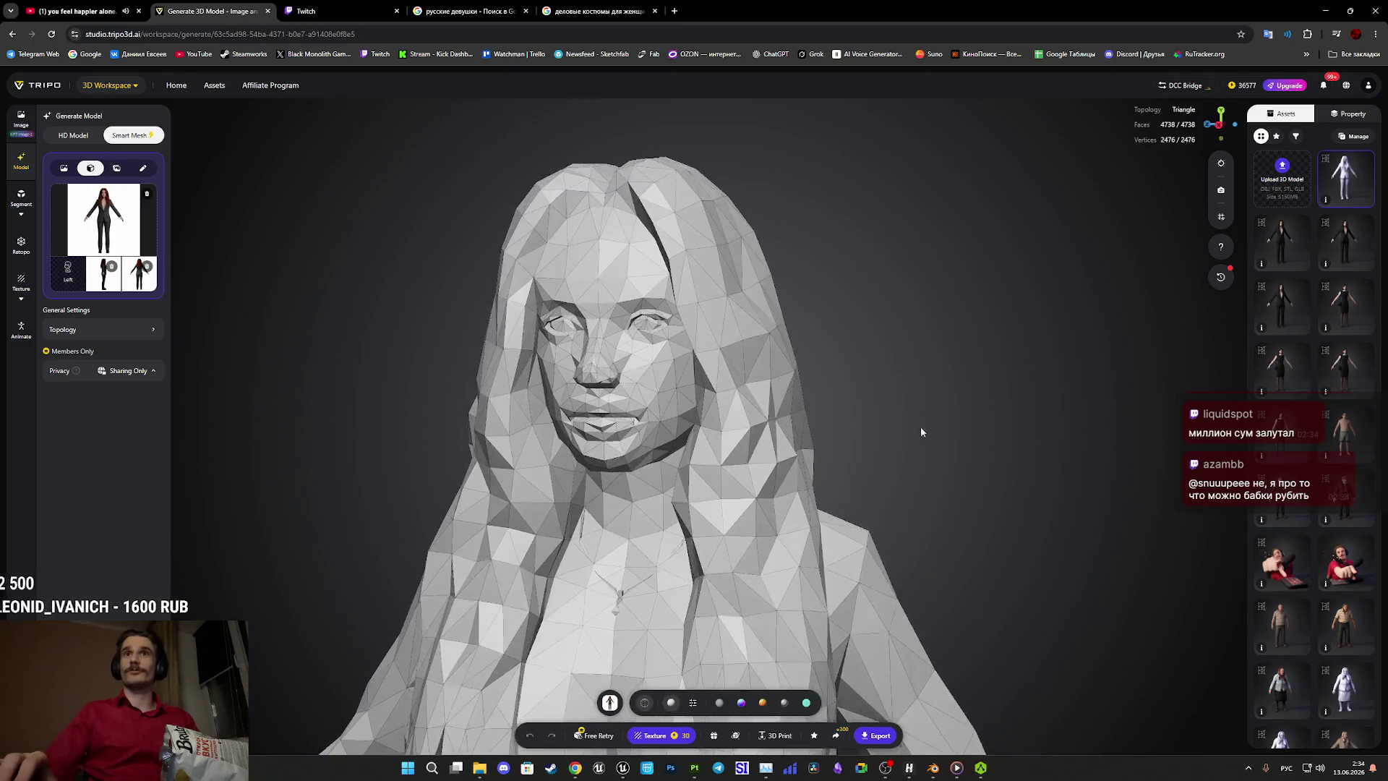
mouse_move(957, 326)
mouse_down()
mouse_move(945, 452)
mouse_move(945, 235)
mouse_move(977, 257)
mouse_move(943, 199)
mouse_move(949, 174)
mouse_move(961, 215)
mouse_move(944, 292)
mouse_move(936, 272)
mouse_move(952, 260)
mouse_move(918, 315)
mouse_move(918, 353)
mouse_move(942, 350)
mouse_move(955, 372)
mouse_up()
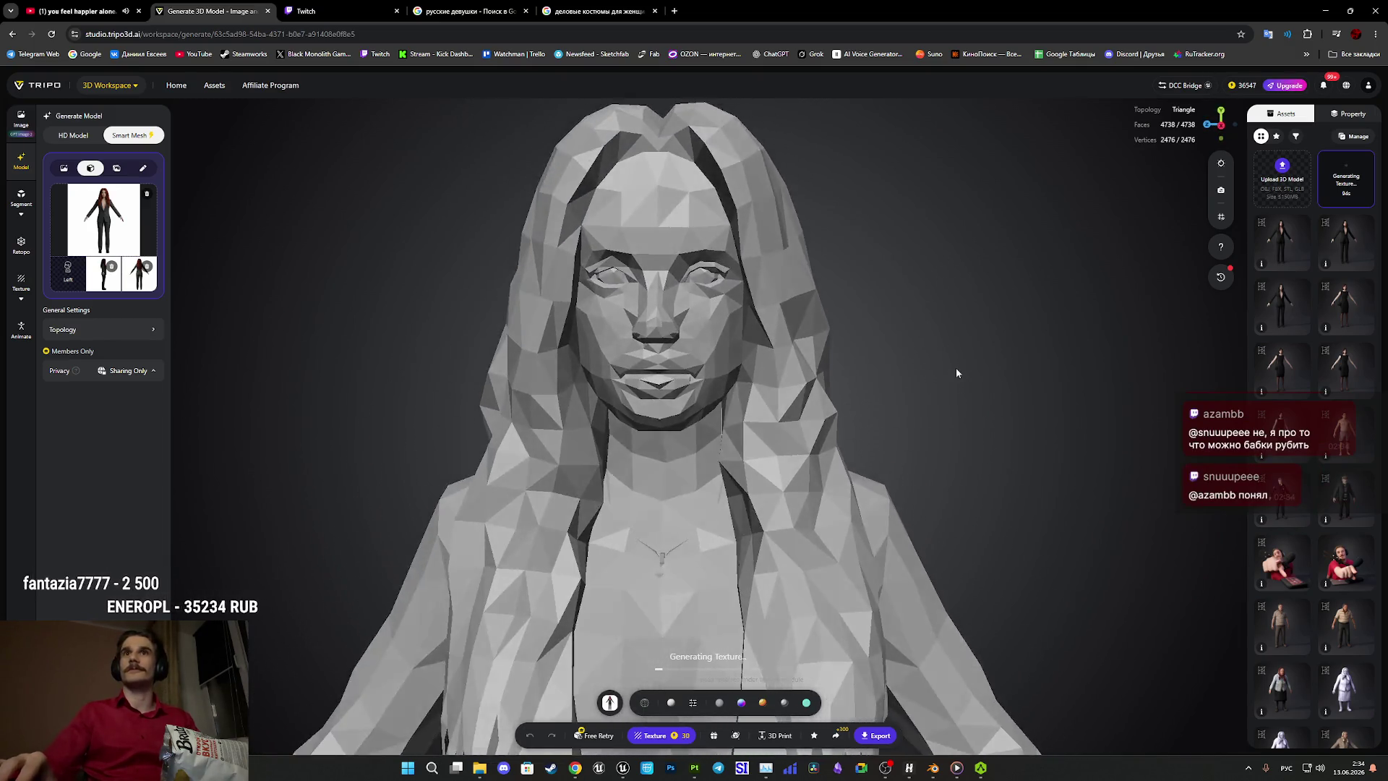
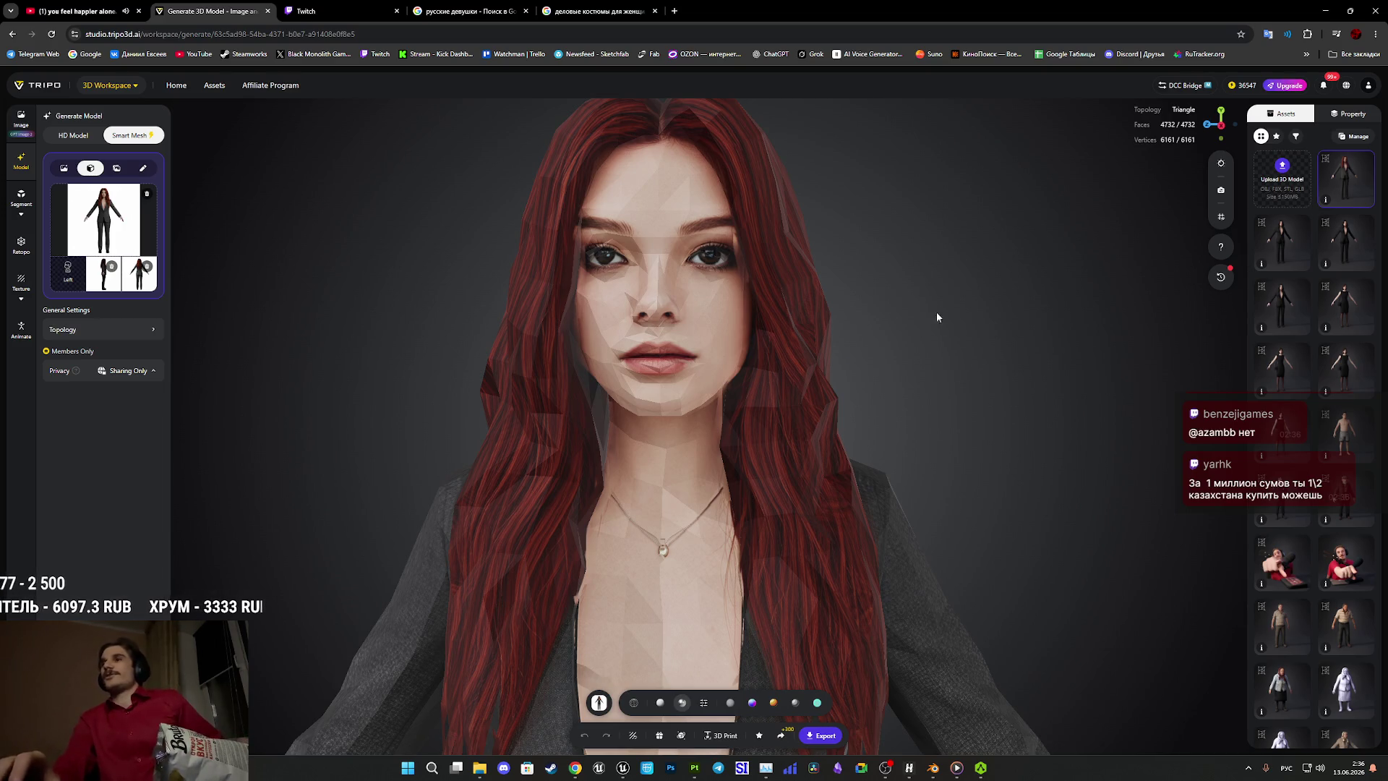
Orbit to a tilted view of the jacket and switch the model to Unlit shading.
scroll(891, 410, down, 5)
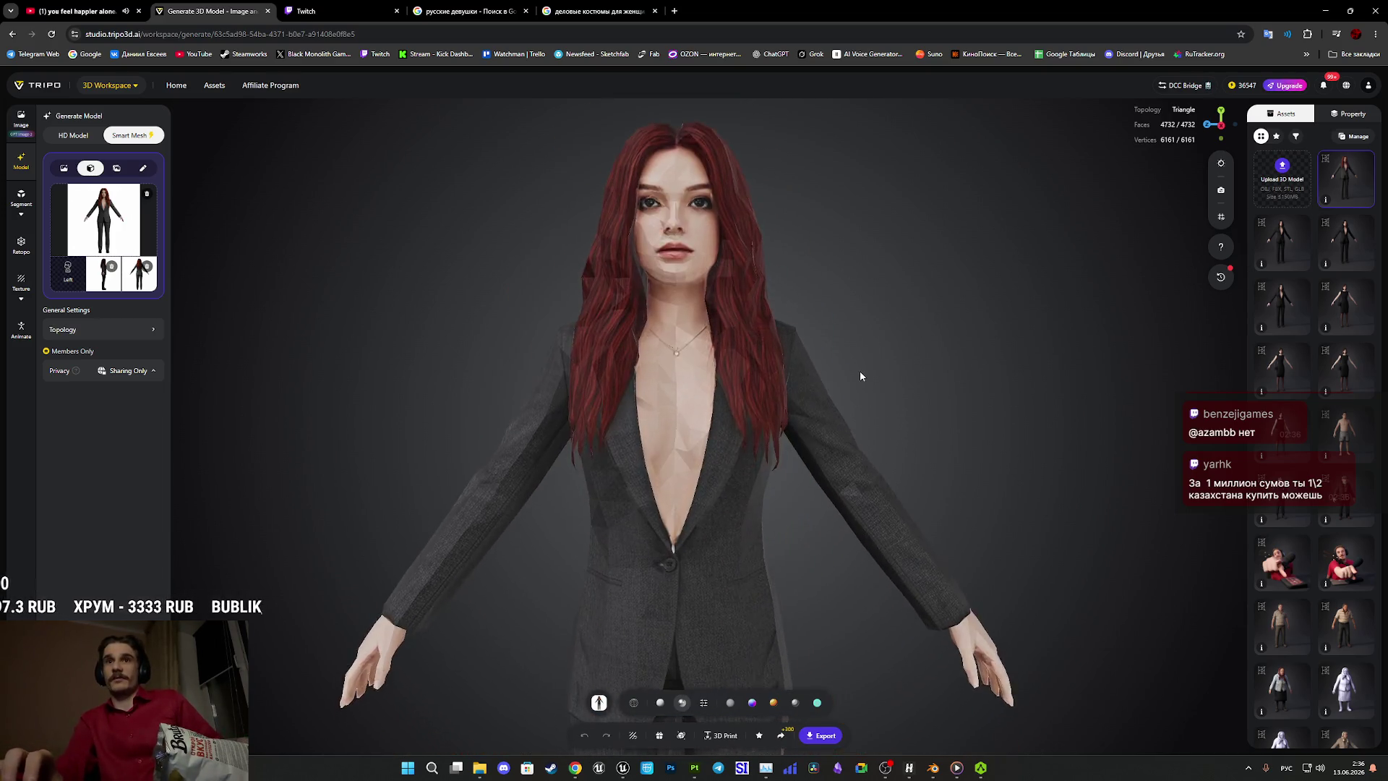
scroll(861, 371, up, 10)
mouse_move(902, 335)
mouse_down()
mouse_move(735, 332)
mouse_move(808, 341)
mouse_move(796, 459)
mouse_up()
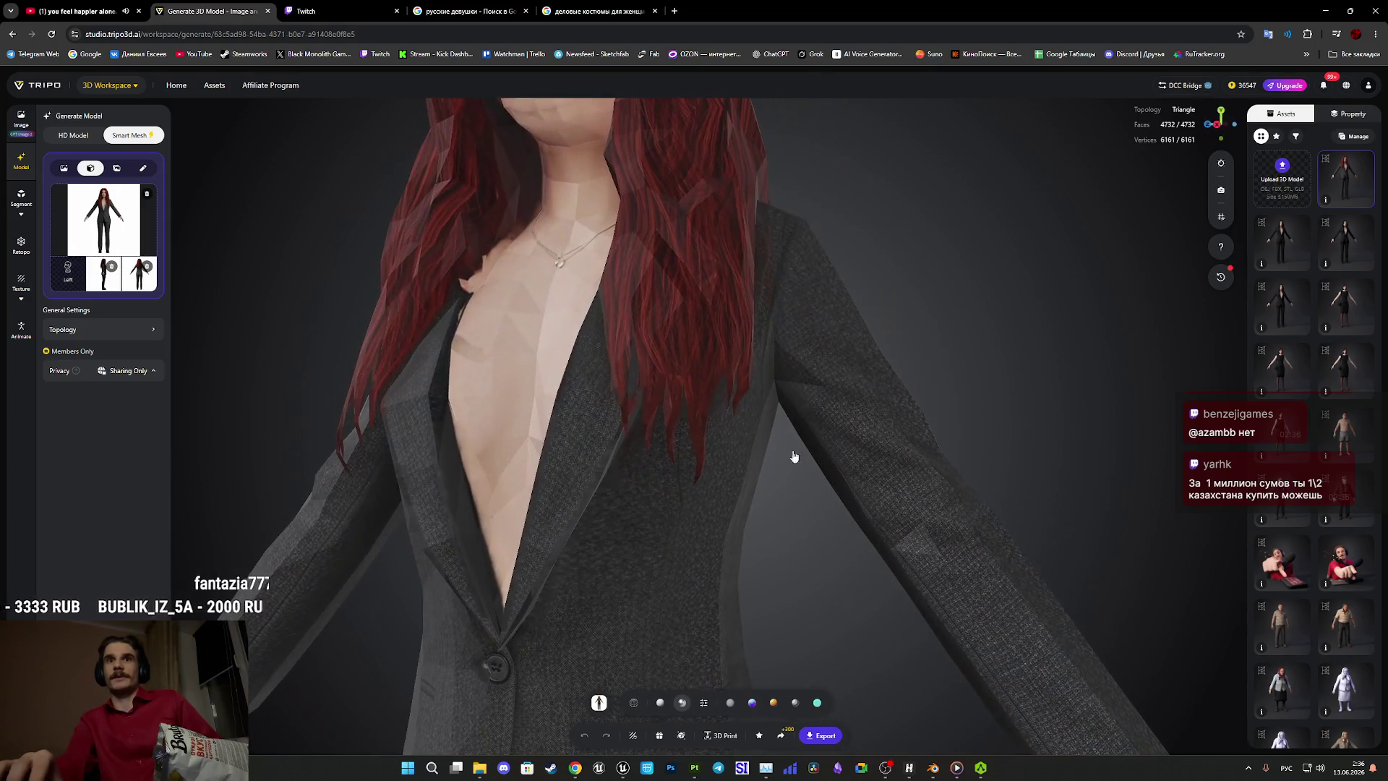
click(729, 707)
Orbit and zoom around the unlit model, from chest and legs up to a frontal face view.
mouse_move(766, 636)
mouse_down()
mouse_move(817, 572)
mouse_move(852, 574)
mouse_move(848, 556)
mouse_move(754, 502)
mouse_move(785, 523)
mouse_move(820, 519)
mouse_move(778, 626)
mouse_move(948, 522)
mouse_move(1075, 533)
mouse_move(1066, 506)
mouse_move(986, 515)
mouse_move(886, 462)
mouse_move(679, 466)
mouse_move(607, 520)
mouse_move(837, 579)
mouse_up()
scroll(849, 593, down, 5)
scroll(849, 592, up, 2)
scroll(752, 527, up, 3)
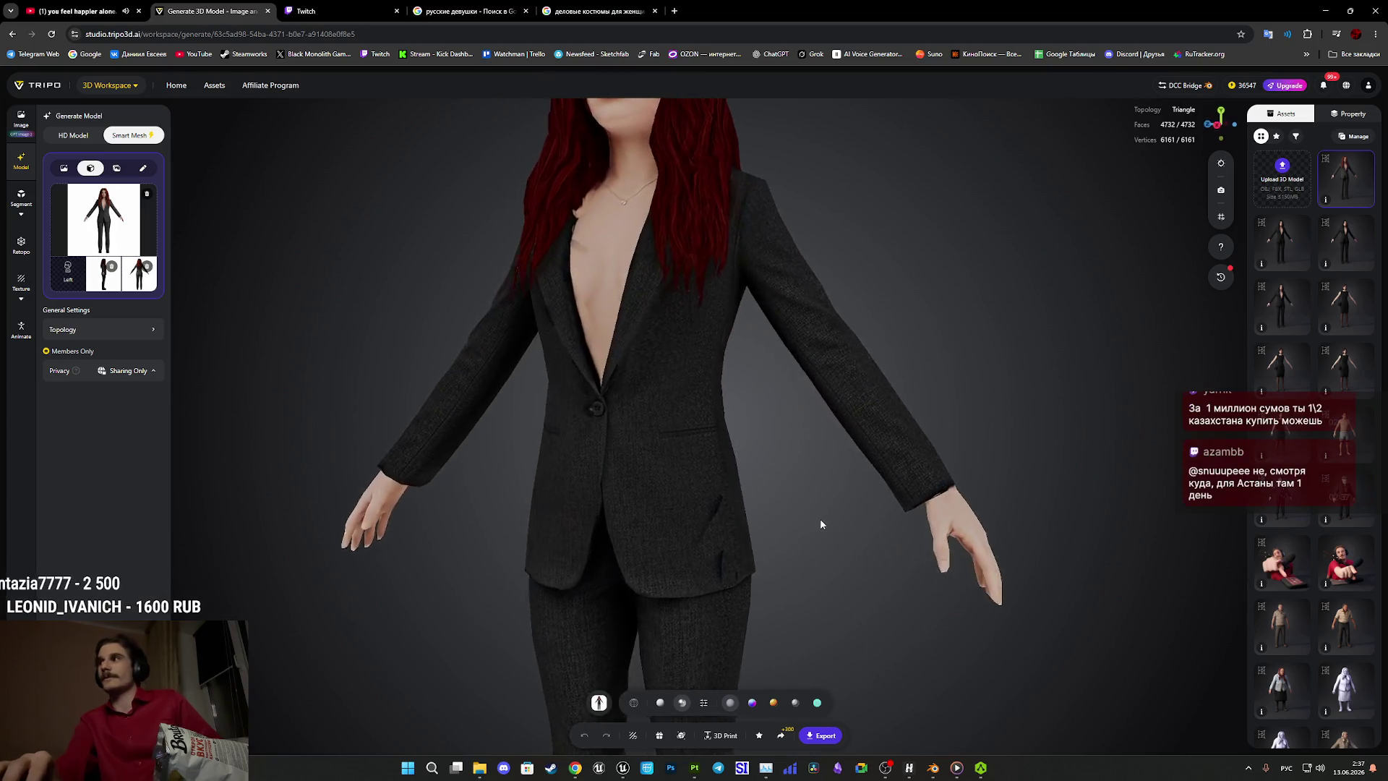
scroll(810, 506, down, 2)
right_drag(837, 579, 846, 388)
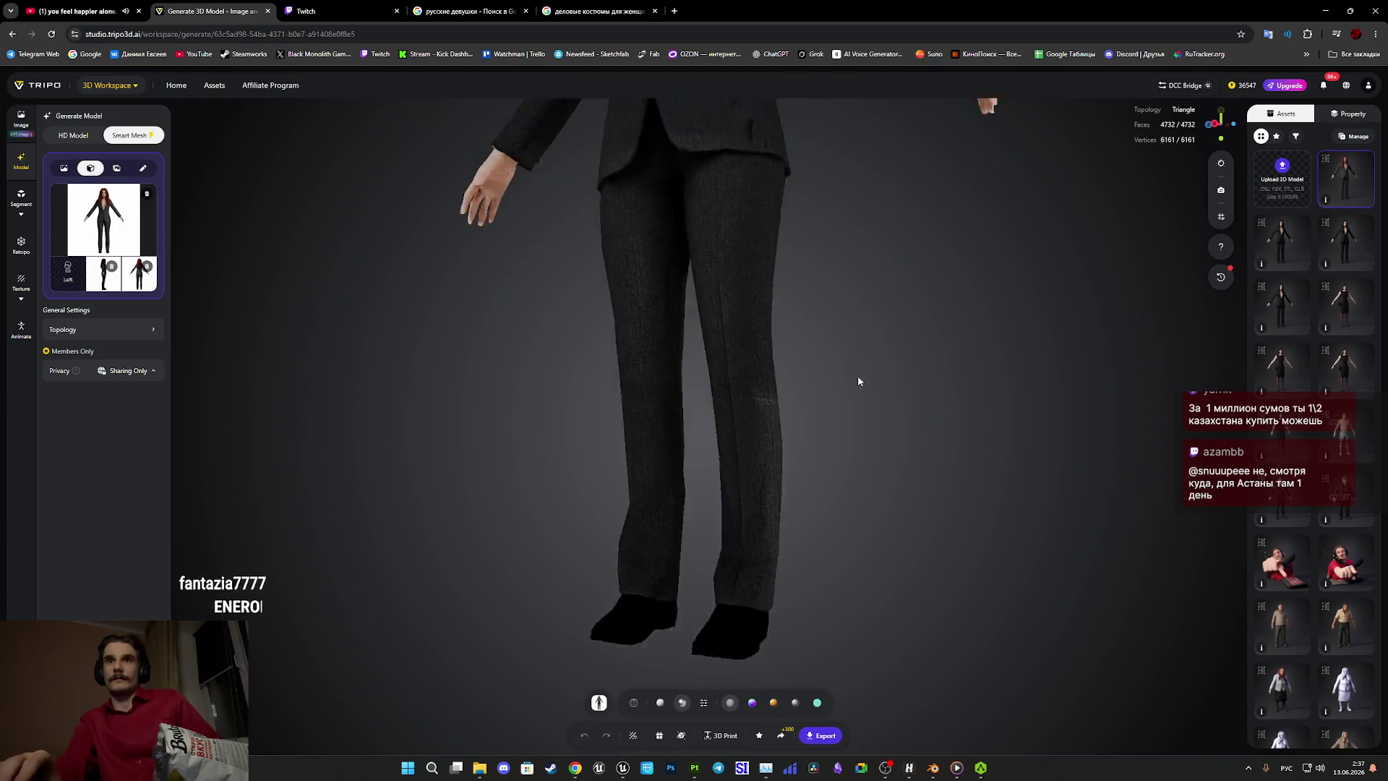
scroll(824, 385, up, 2)
mouse_move(793, 388)
mouse_down()
mouse_move(628, 387)
mouse_move(793, 369)
mouse_up()
mouse_move(793, 368)
right_down()
mouse_move(830, 589)
mouse_move(787, 625)
right_up()
drag(787, 624, 888, 461)
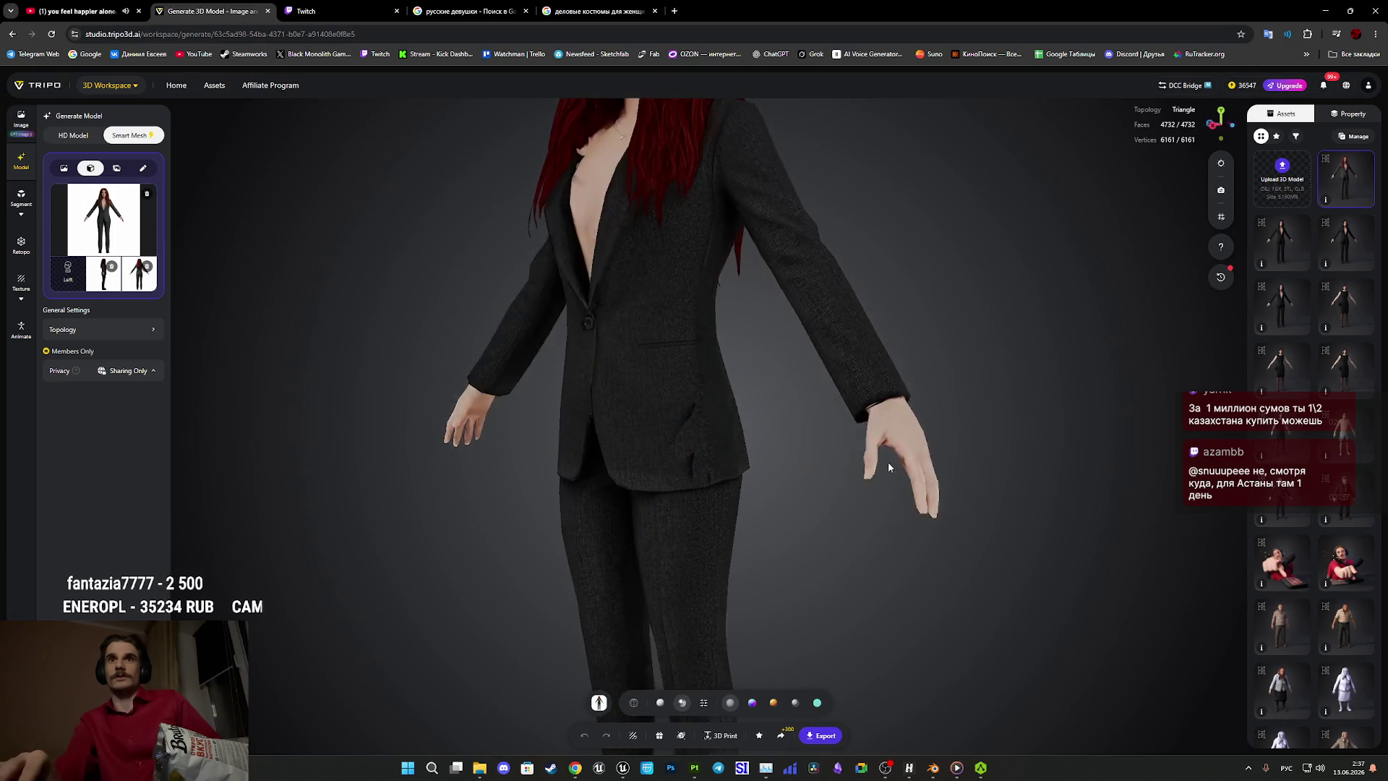
right_drag(888, 462, 799, 557)
scroll(888, 418, up, 5)
mouse_move(989, 396)
mouse_down()
mouse_move(1010, 393)
mouse_move(970, 519)
mouse_up()
scroll(971, 519, down, 3)
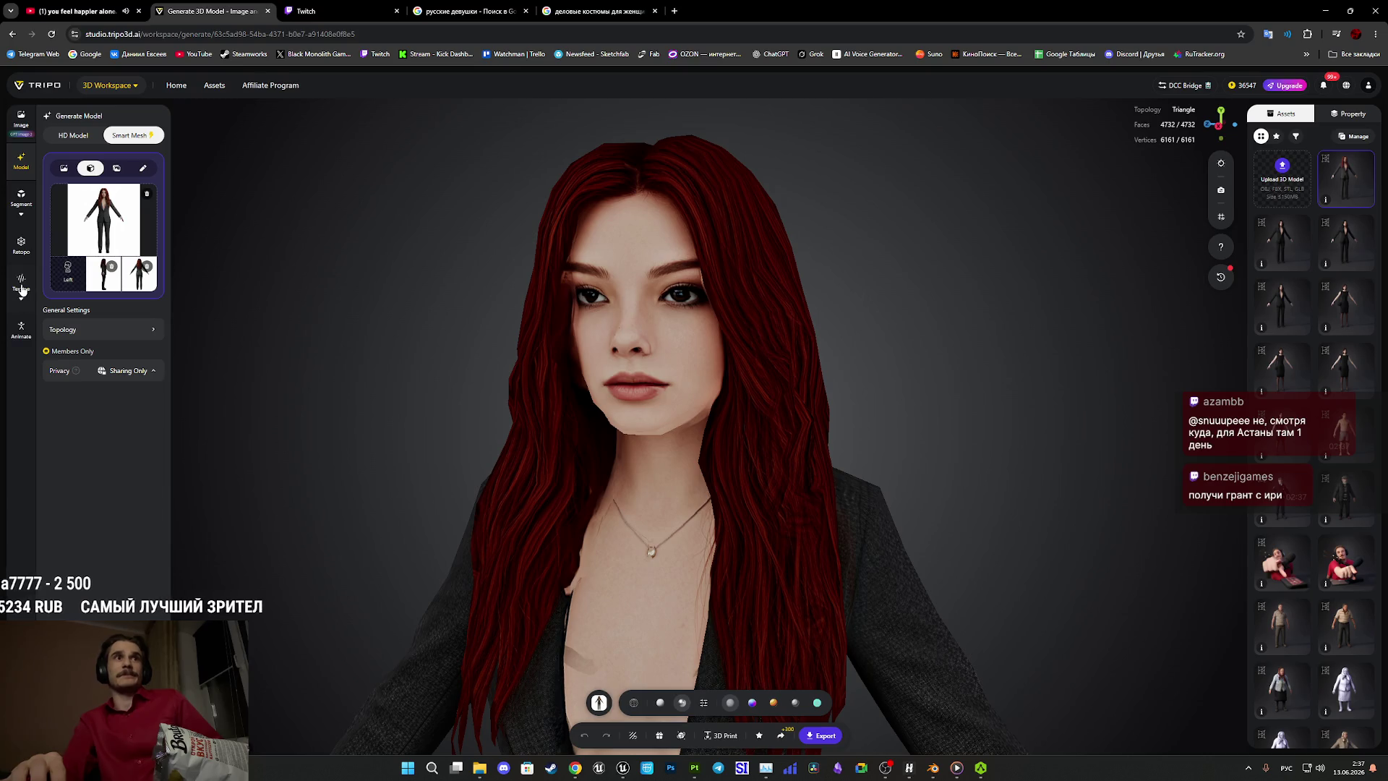
Open the Texture tools' Upscale options to enhance the texture to 8K.
click(21, 283)
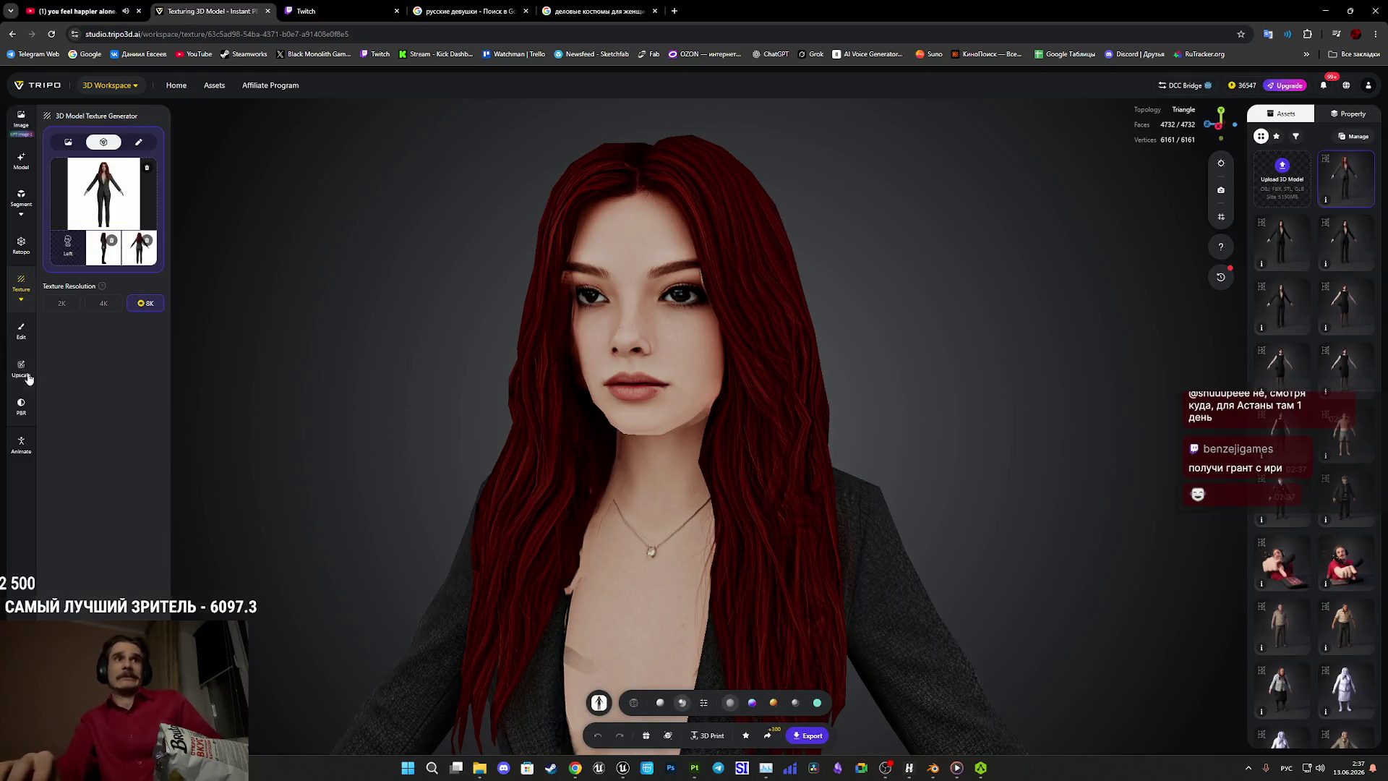
click(20, 368)
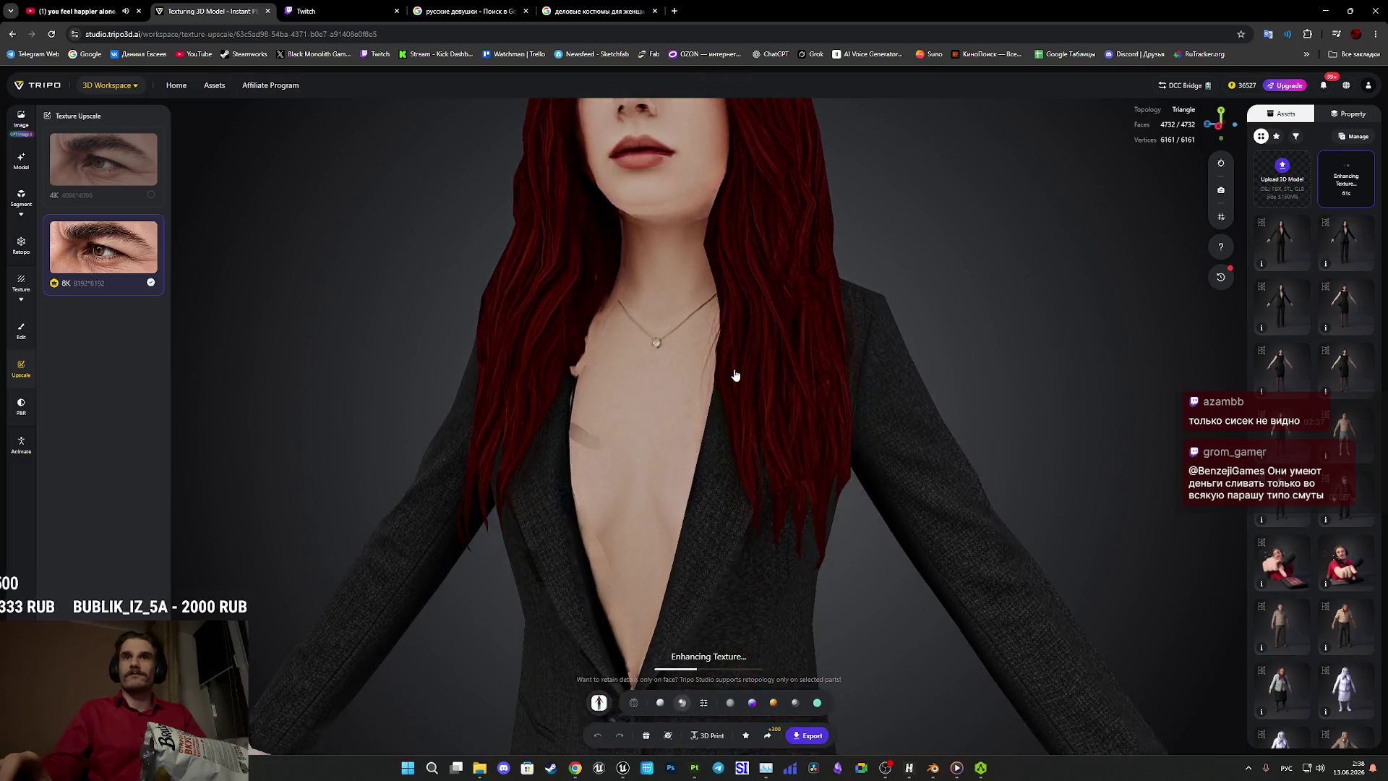
Zoom and orbit the model while the 8K Enhancing Texture progress completes.
scroll(716, 418, up, 5)
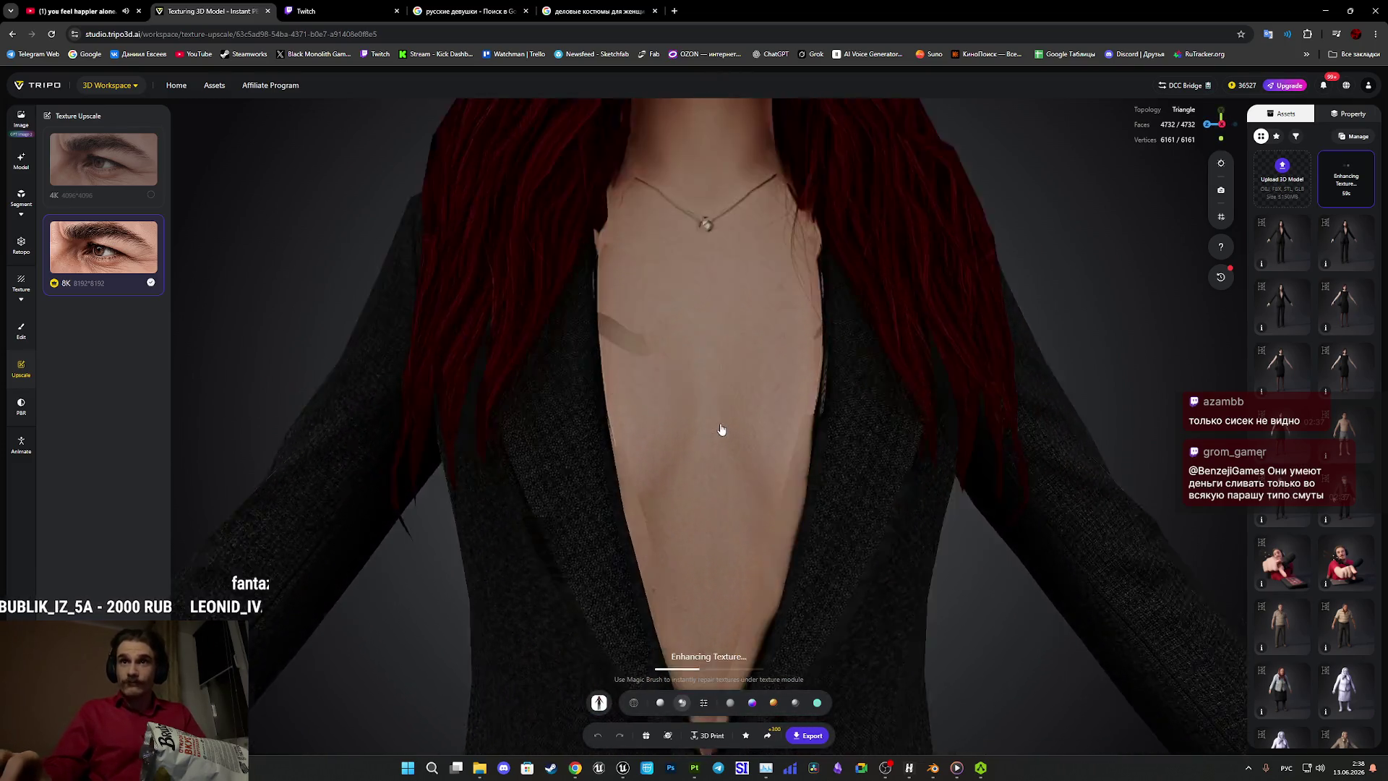
drag(733, 459, 865, 545)
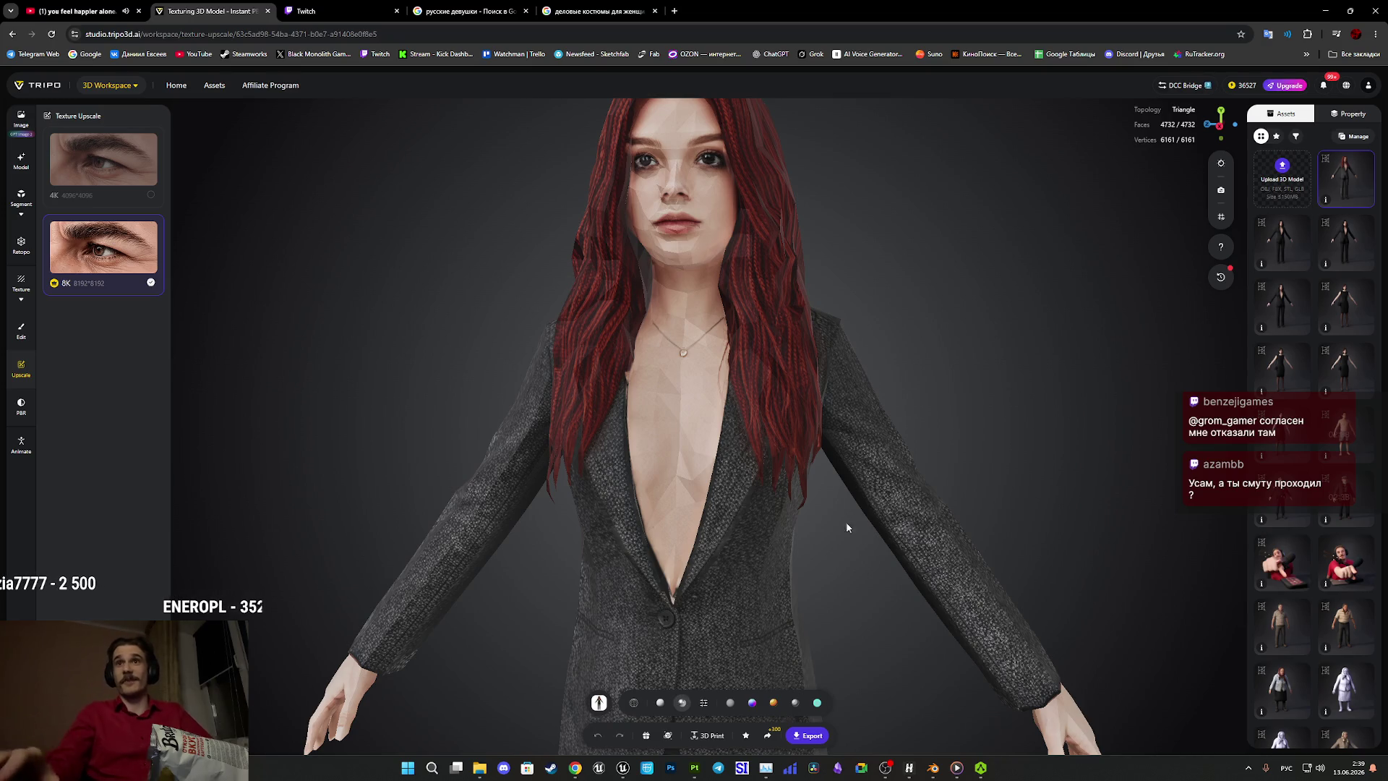
mouse_move(746, 310)
mouse_down()
mouse_move(549, 319)
mouse_move(628, 319)
mouse_move(641, 369)
mouse_move(734, 385)
mouse_move(874, 353)
mouse_up()
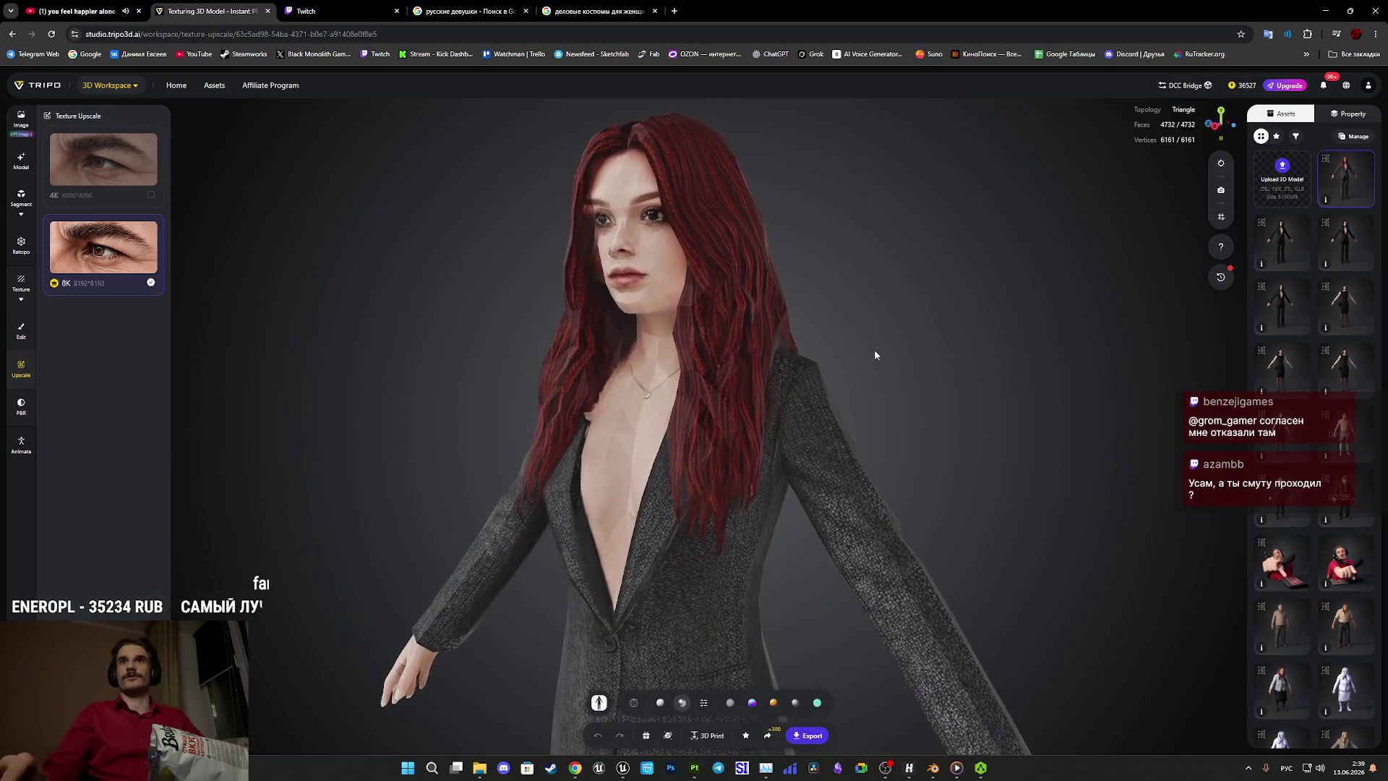
scroll(885, 269, up, 5)
mouse_move(887, 270)
mouse_down()
mouse_move(812, 465)
mouse_move(821, 434)
mouse_move(746, 434)
mouse_move(781, 430)
mouse_move(842, 490)
mouse_move(861, 449)
mouse_move(917, 455)
mouse_move(867, 475)
mouse_move(873, 461)
mouse_move(873, 521)
mouse_move(990, 515)
mouse_move(982, 526)
mouse_move(990, 508)
mouse_move(1054, 518)
mouse_up()
scroll(1054, 518, up, 5)
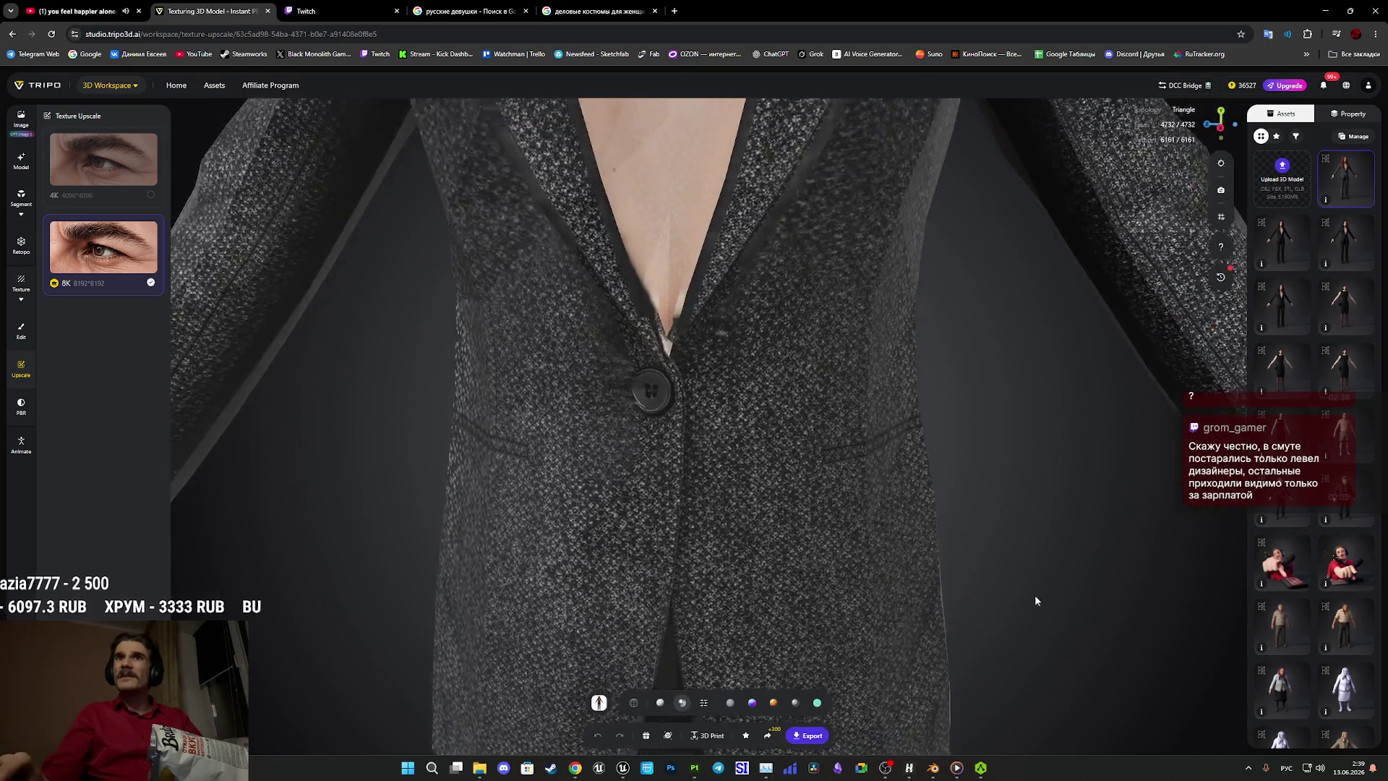
mouse_move(1032, 590)
mouse_down()
mouse_move(1064, 562)
mouse_move(892, 545)
mouse_move(852, 567)
mouse_move(898, 607)
mouse_move(964, 577)
mouse_move(964, 549)
mouse_up()
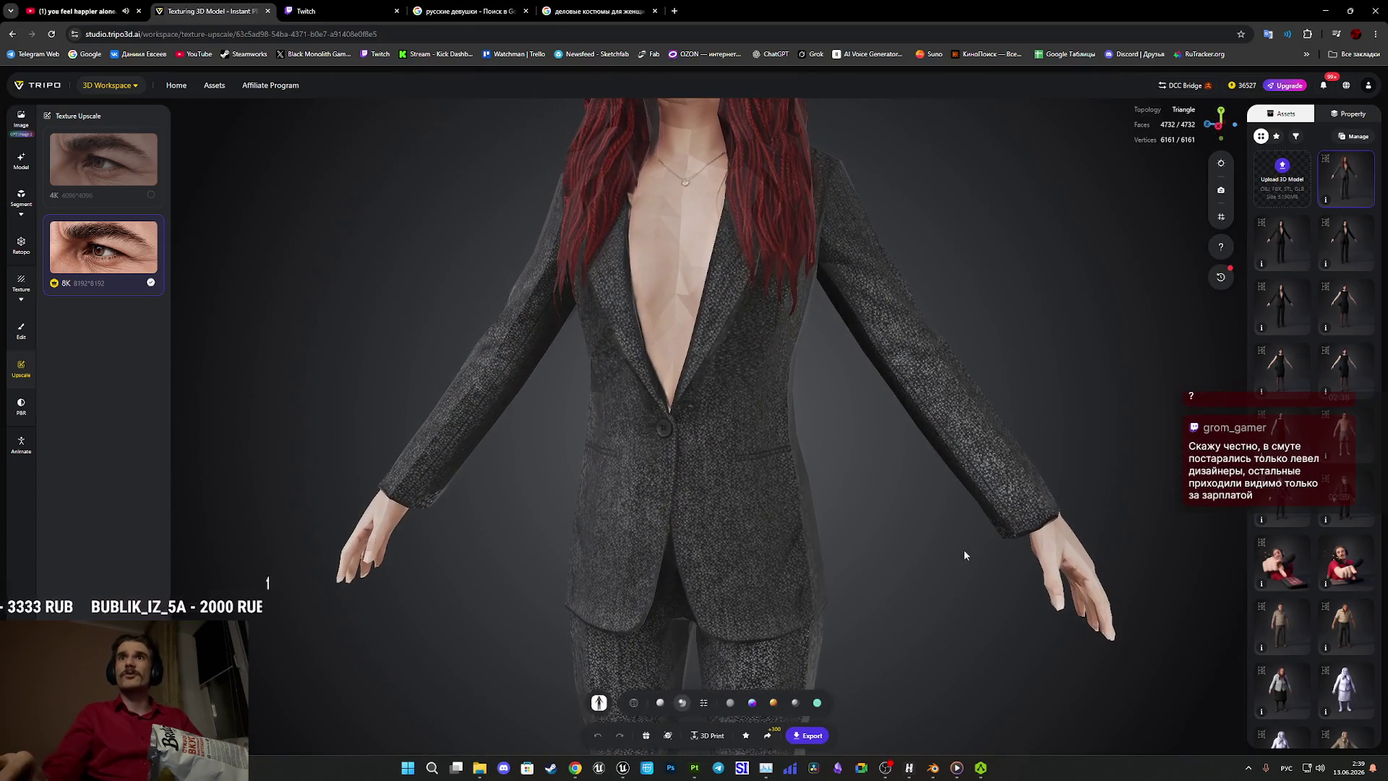
scroll(849, 262, up, 5)
mouse_move(850, 262)
mouse_down()
mouse_move(831, 449)
mouse_move(905, 400)
mouse_move(808, 360)
mouse_move(728, 369)
mouse_move(604, 415)
mouse_move(835, 455)
mouse_move(879, 569)
mouse_up()
scroll(871, 443, up, 3)
scroll(883, 579, up, 6)
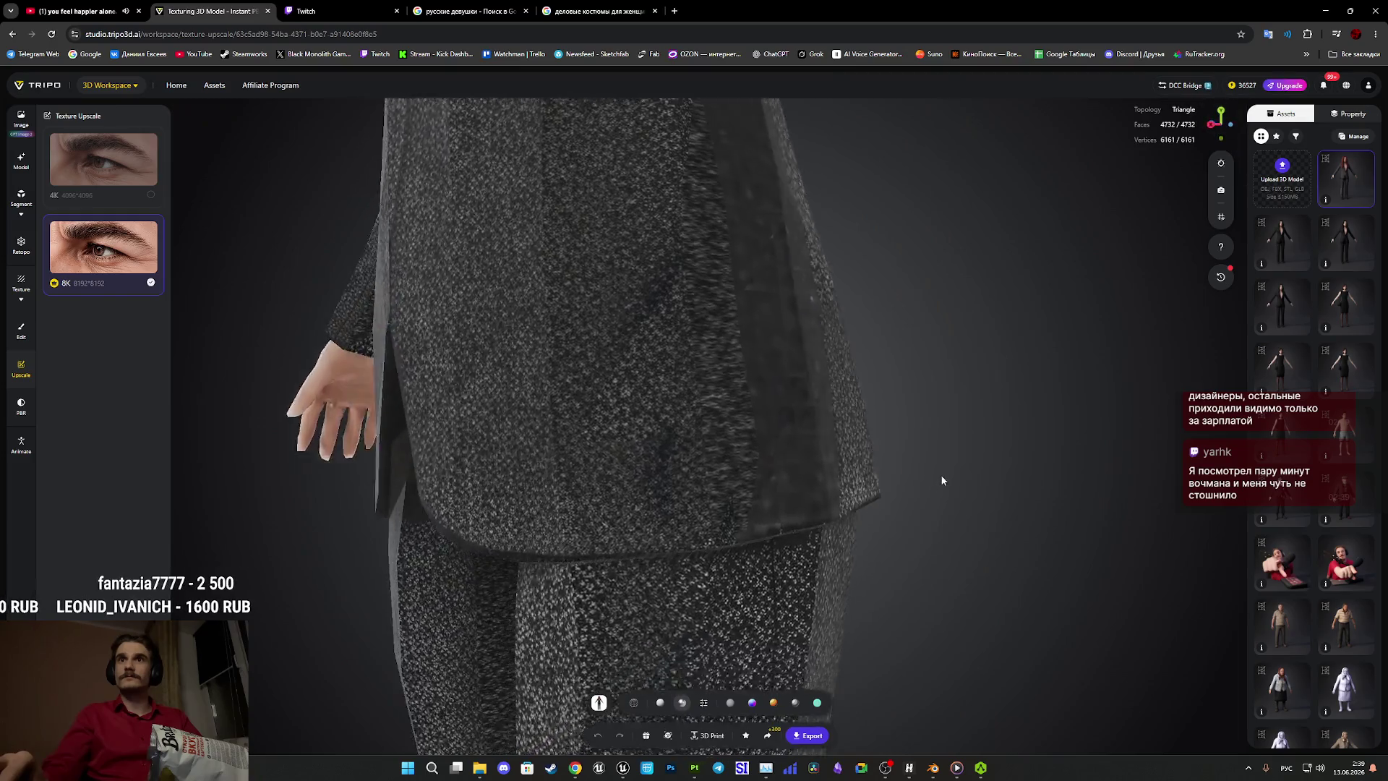
mouse_move(886, 661)
mouse_down()
mouse_move(853, 600)
mouse_move(787, 548)
mouse_move(826, 578)
mouse_move(860, 576)
mouse_move(818, 629)
mouse_move(913, 393)
mouse_move(925, 544)
mouse_move(1003, 568)
mouse_up()
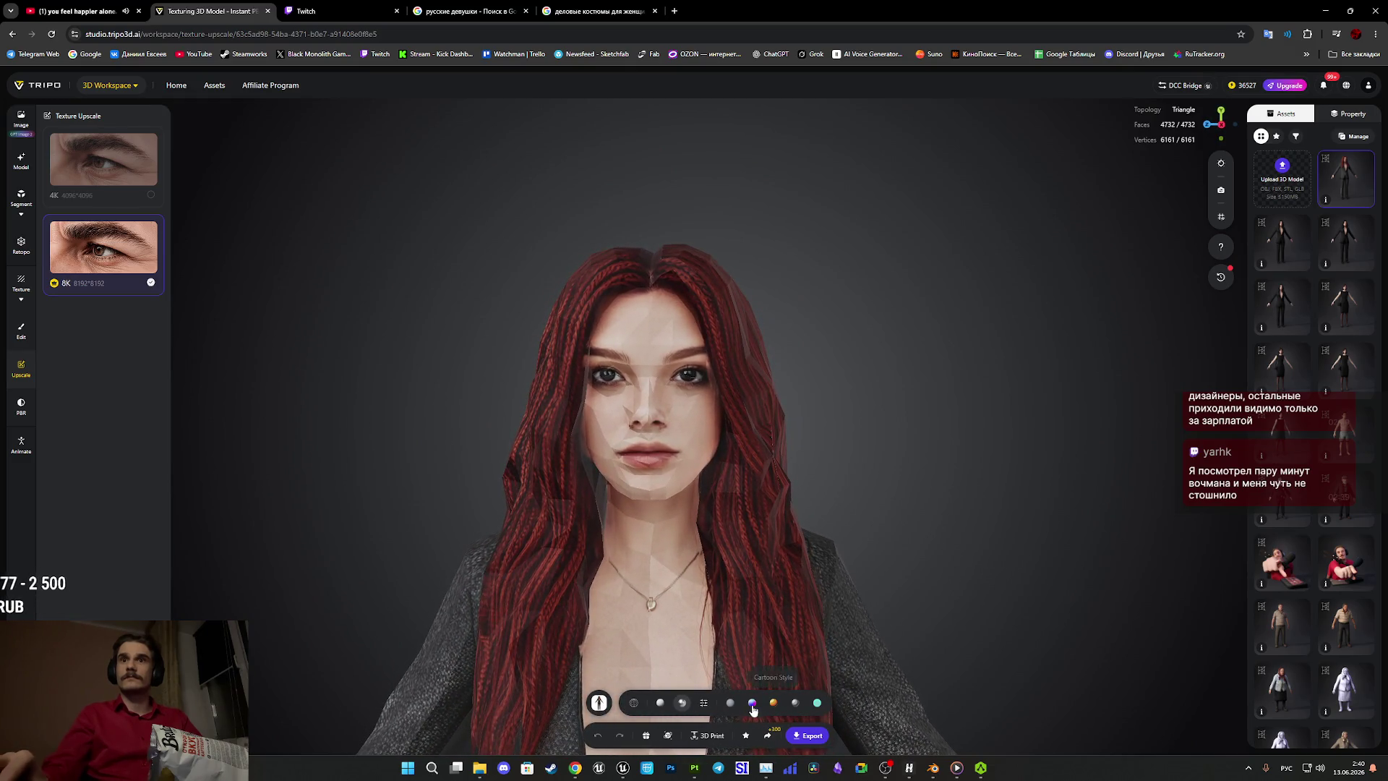
Choose Smooth shading in View Settings and orbit around the head and hair.
click(701, 704)
click(741, 670)
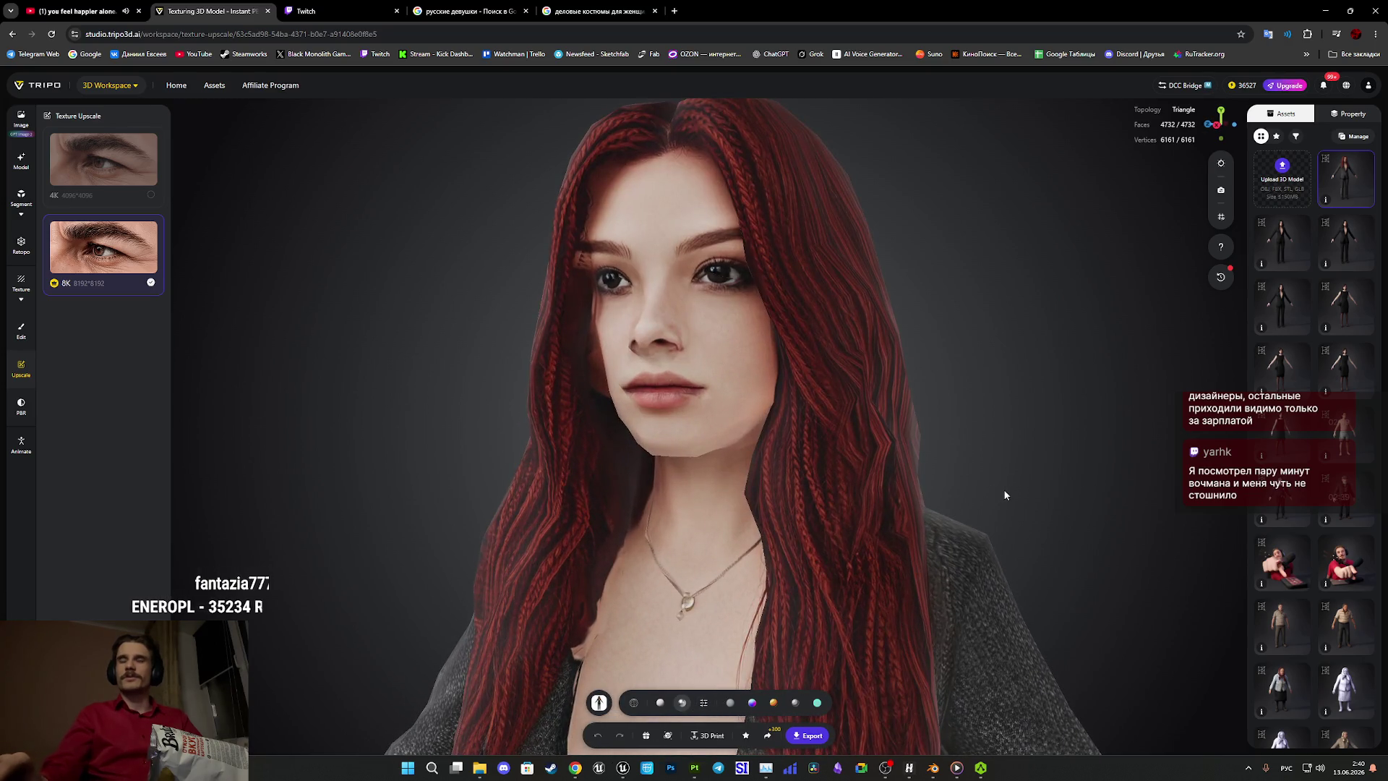
drag(1004, 495, 981, 532)
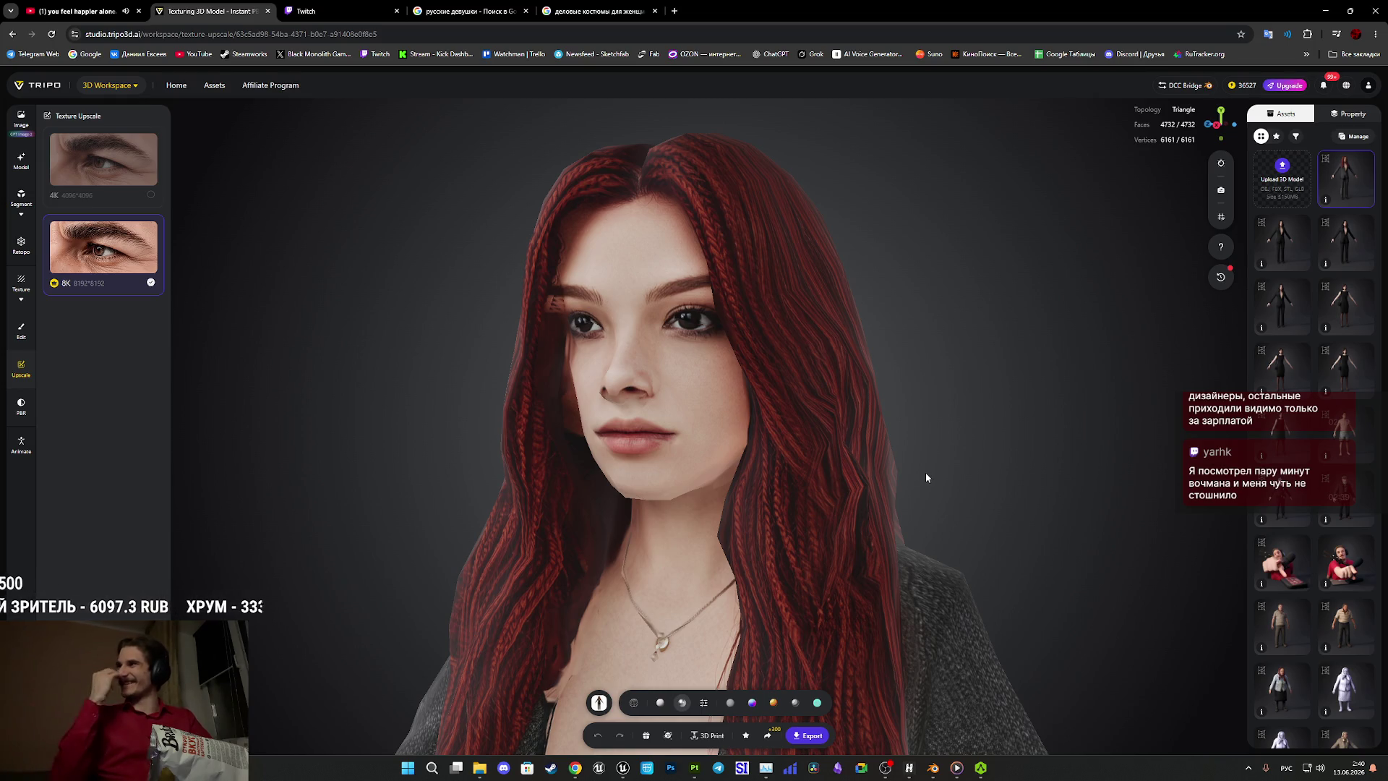
mouse_move(930, 472)
mouse_down()
mouse_move(700, 474)
mouse_move(731, 523)
mouse_move(896, 549)
mouse_move(947, 518)
mouse_move(967, 478)
mouse_move(956, 448)
mouse_move(979, 459)
mouse_move(1011, 445)
mouse_move(961, 497)
mouse_move(981, 382)
mouse_move(978, 436)
mouse_move(948, 440)
mouse_move(906, 250)
mouse_move(872, 483)
mouse_move(908, 422)
mouse_move(780, 434)
mouse_move(781, 393)
mouse_move(757, 388)
mouse_up()
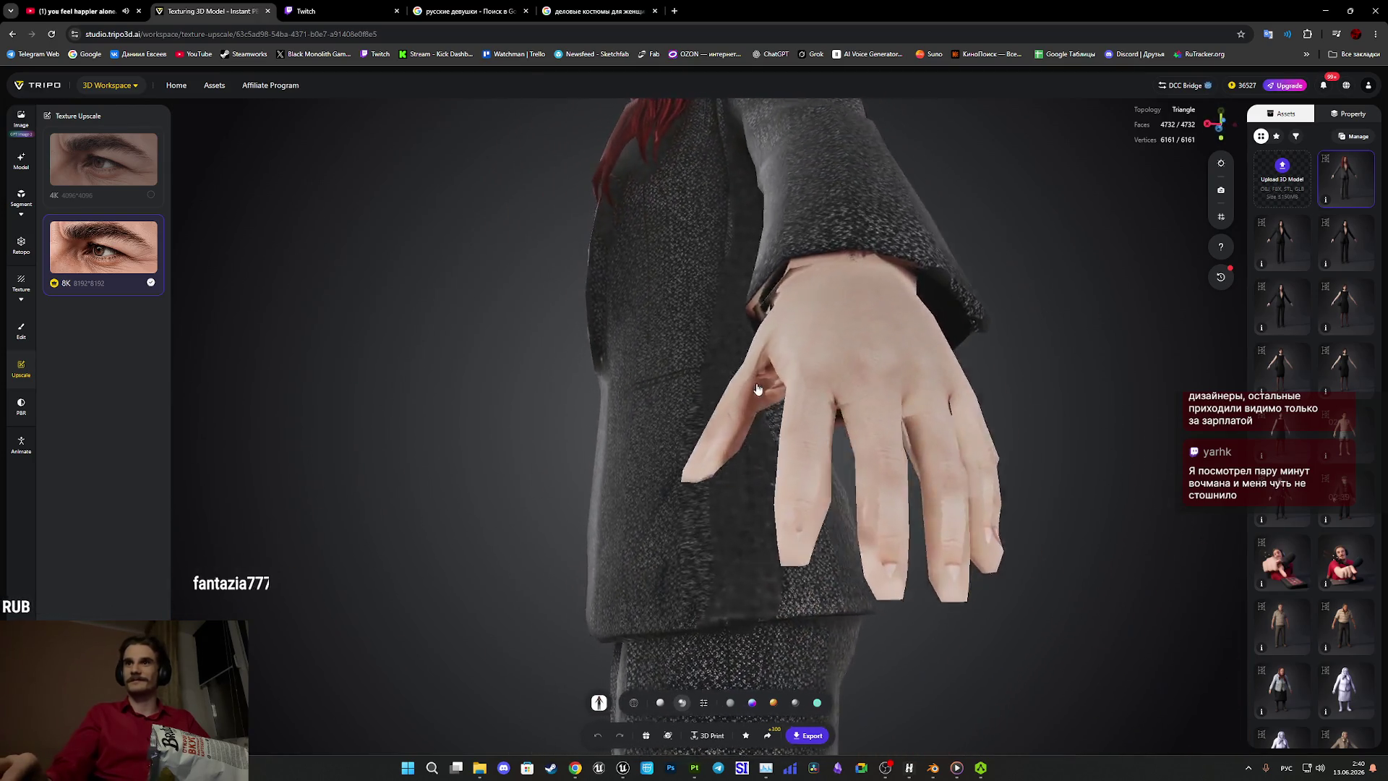
Frame the face and shoulders and toggle the Unlit material ball.
scroll(757, 389, down, 10)
mouse_move(893, 425)
mouse_down()
mouse_move(845, 561)
mouse_move(884, 561)
mouse_move(861, 564)
mouse_up()
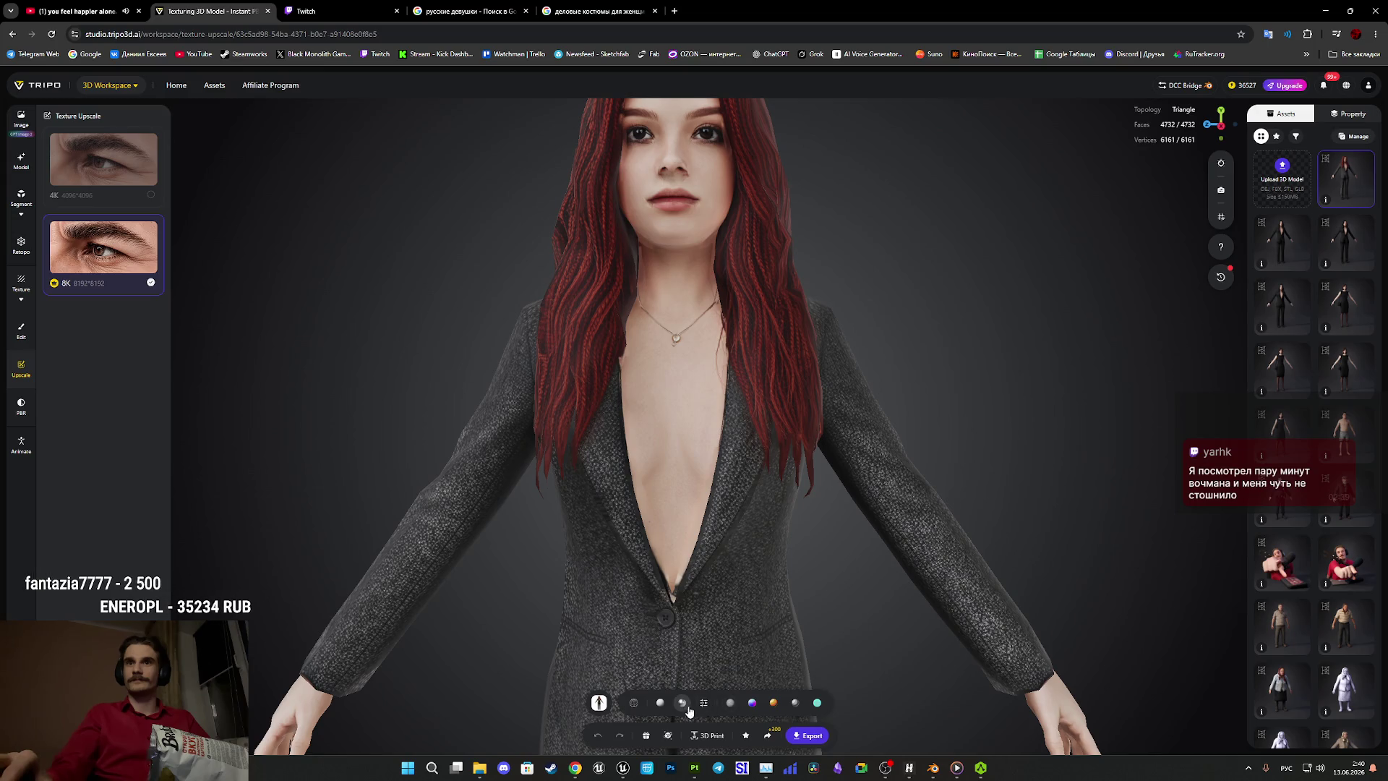
click(730, 707)
mouse_move(834, 589)
mouse_down()
mouse_move(782, 592)
mouse_move(828, 645)
mouse_up()
scroll(879, 644, up, 5)
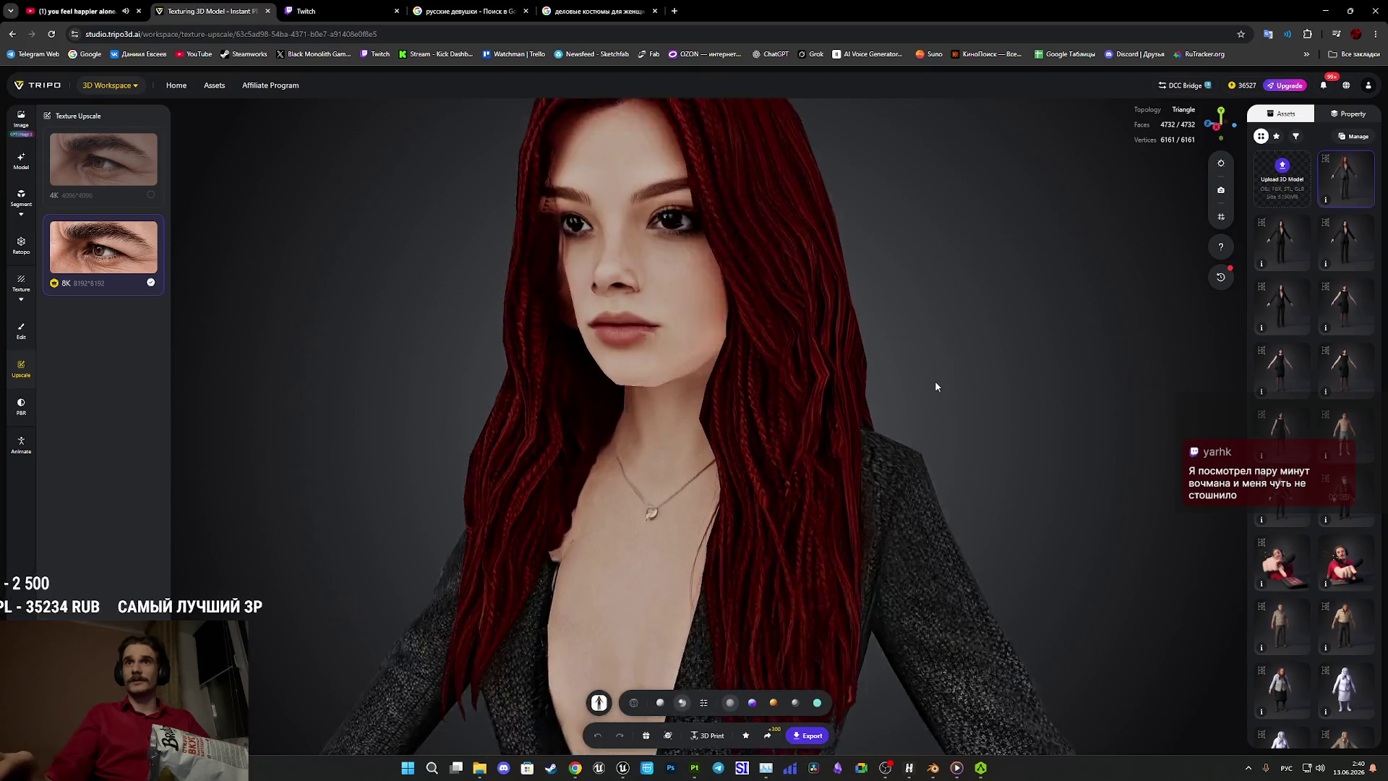
mouse_move(940, 388)
mouse_down()
mouse_move(1001, 405)
mouse_move(892, 415)
mouse_move(701, 465)
mouse_up()
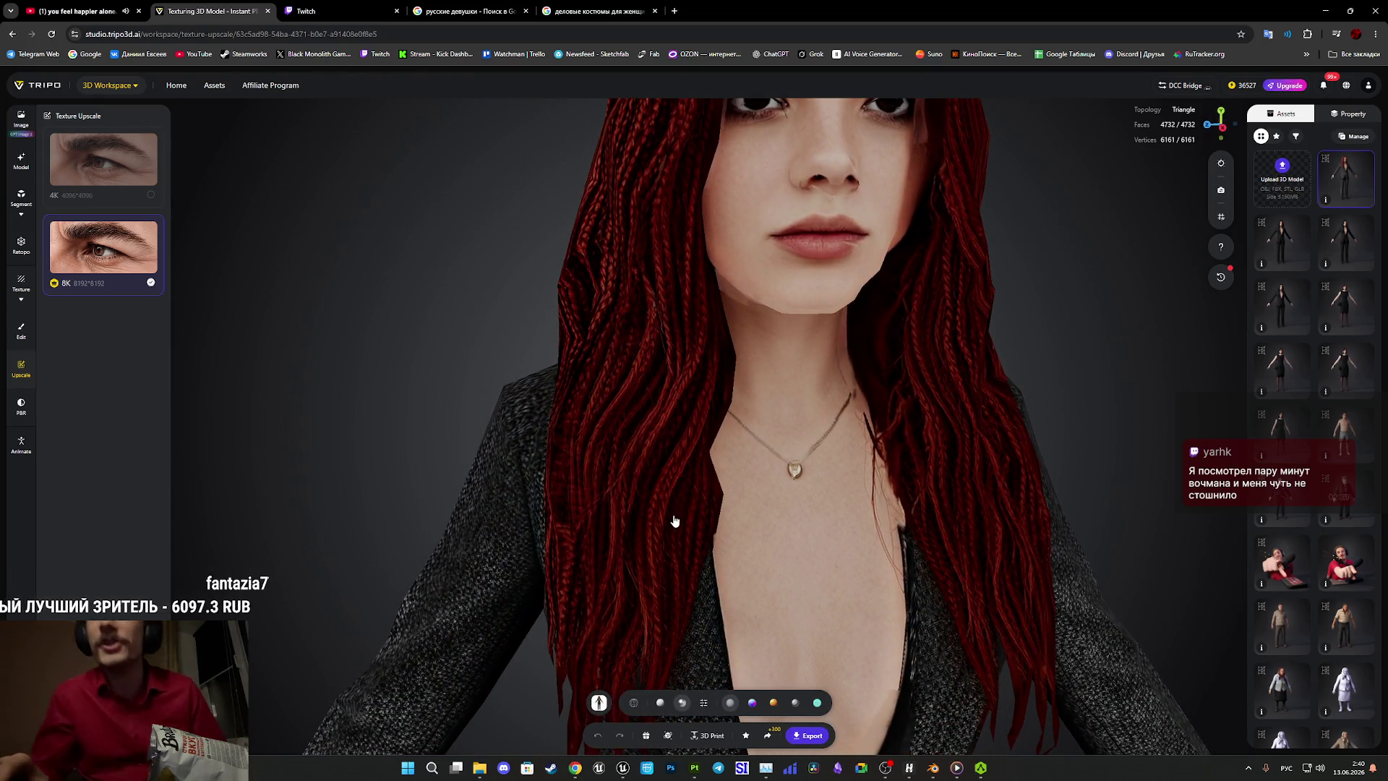
mouse_move(707, 427)
mouse_down()
mouse_move(812, 444)
mouse_move(869, 528)
mouse_move(803, 477)
mouse_move(787, 514)
mouse_move(831, 520)
mouse_move(842, 501)
mouse_up()
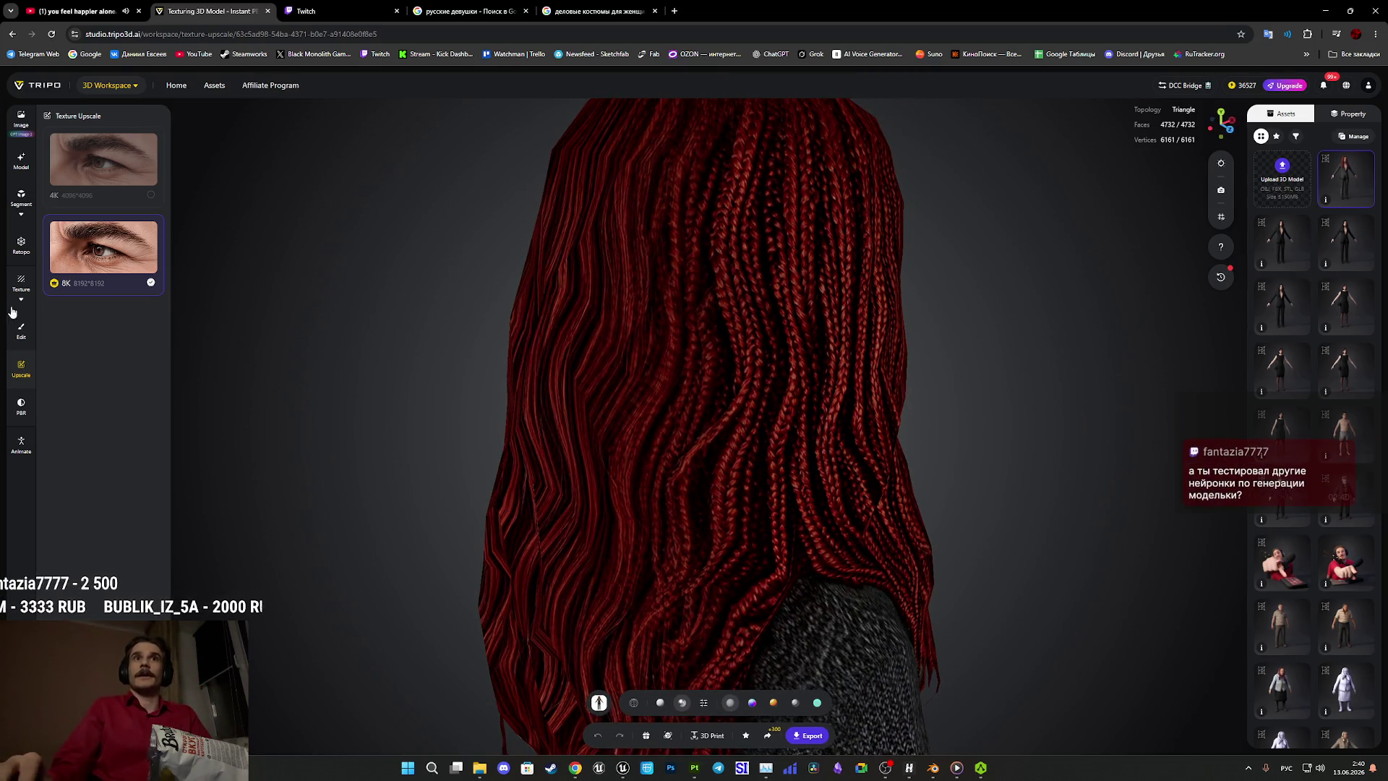
drag(700, 442, 543, 420)
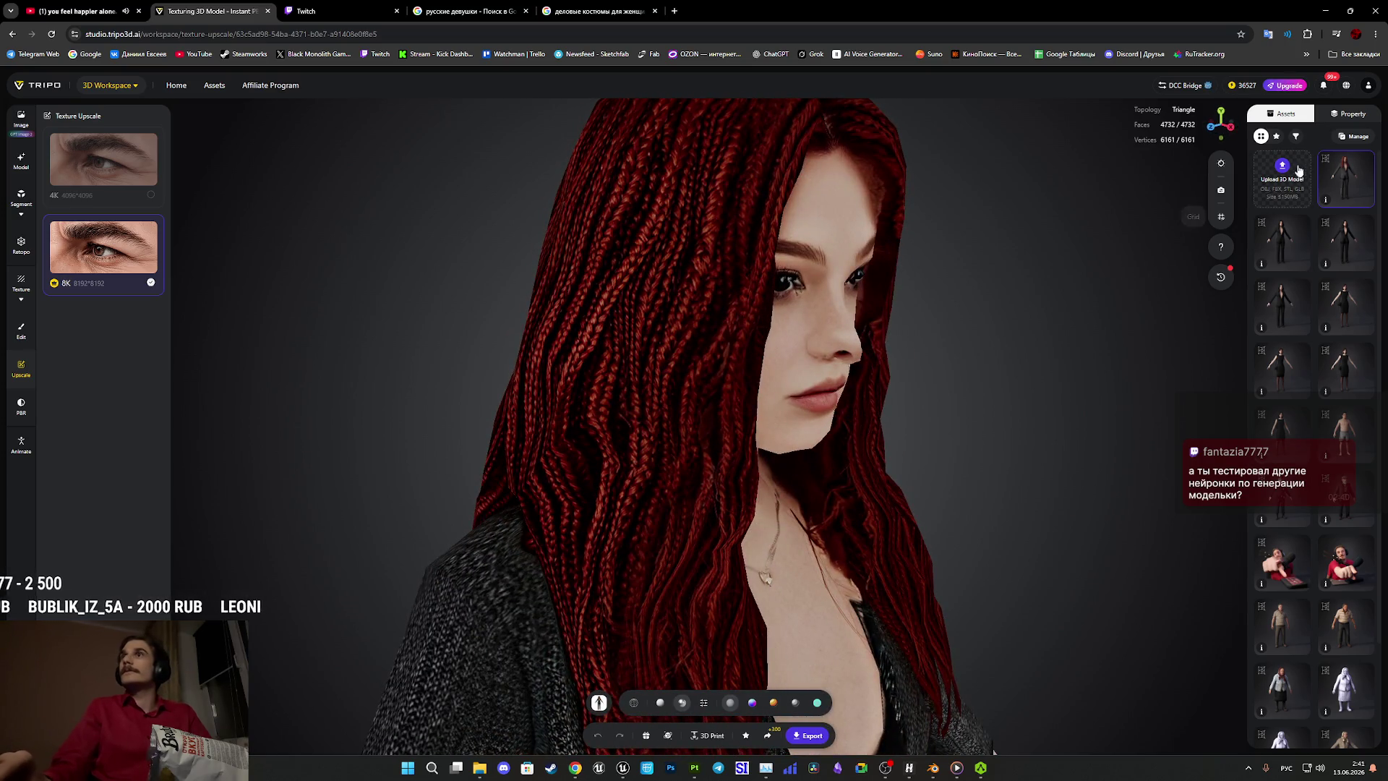
drag(1134, 306, 1010, 373)
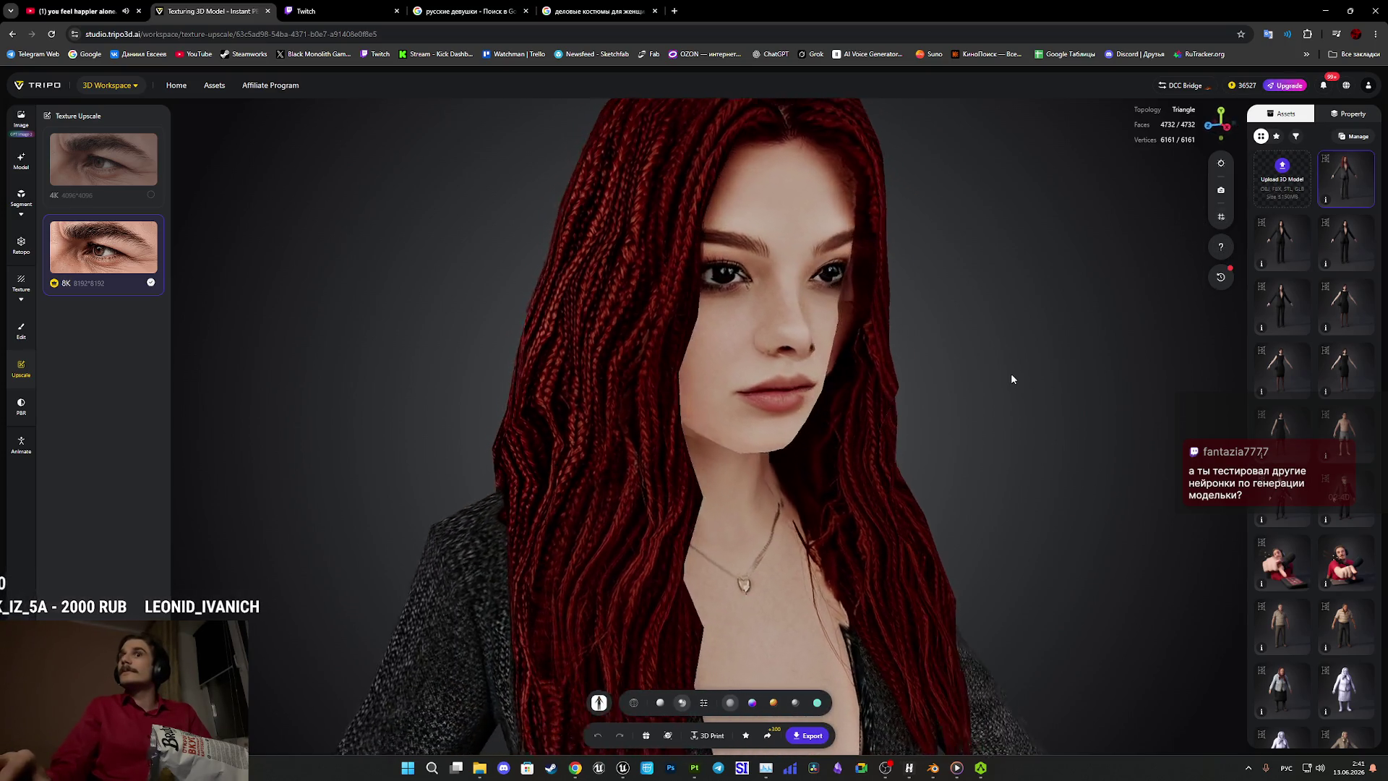
right_drag(1011, 373, 991, 223)
scroll(1001, 206, up, 5)
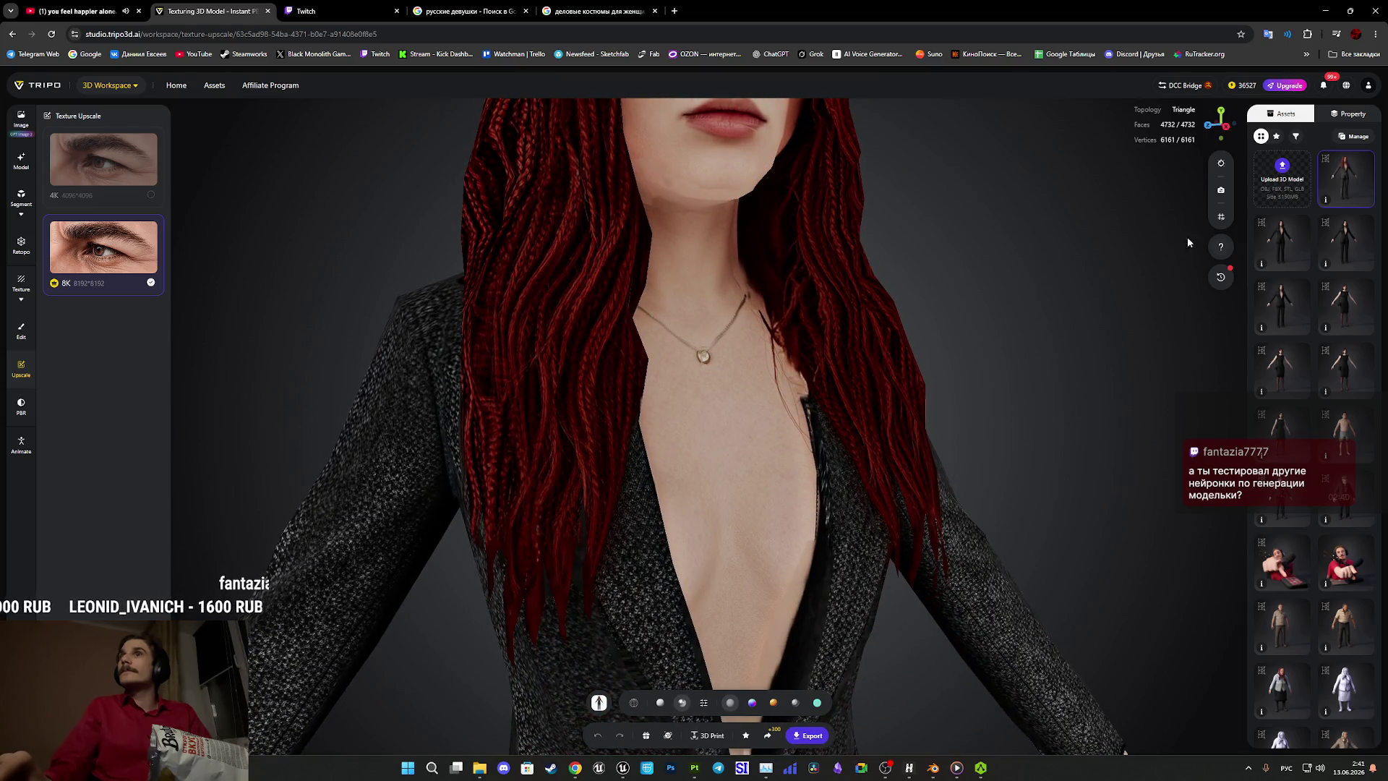
right_drag(1052, 265, 1041, 384)
mouse_move(1041, 384)
mouse_down()
mouse_move(1088, 403)
mouse_move(1059, 369)
mouse_move(1021, 427)
mouse_move(1065, 448)
mouse_move(1302, 456)
mouse_move(1044, 452)
mouse_move(1032, 449)
mouse_move(1323, 454)
mouse_up()
mouse_move(1174, 413)
mouse_down()
mouse_move(1121, 480)
mouse_move(1125, 405)
mouse_move(838, 440)
mouse_move(802, 431)
mouse_move(762, 443)
mouse_move(706, 496)
mouse_move(772, 427)
mouse_move(646, 417)
mouse_move(723, 414)
mouse_up()
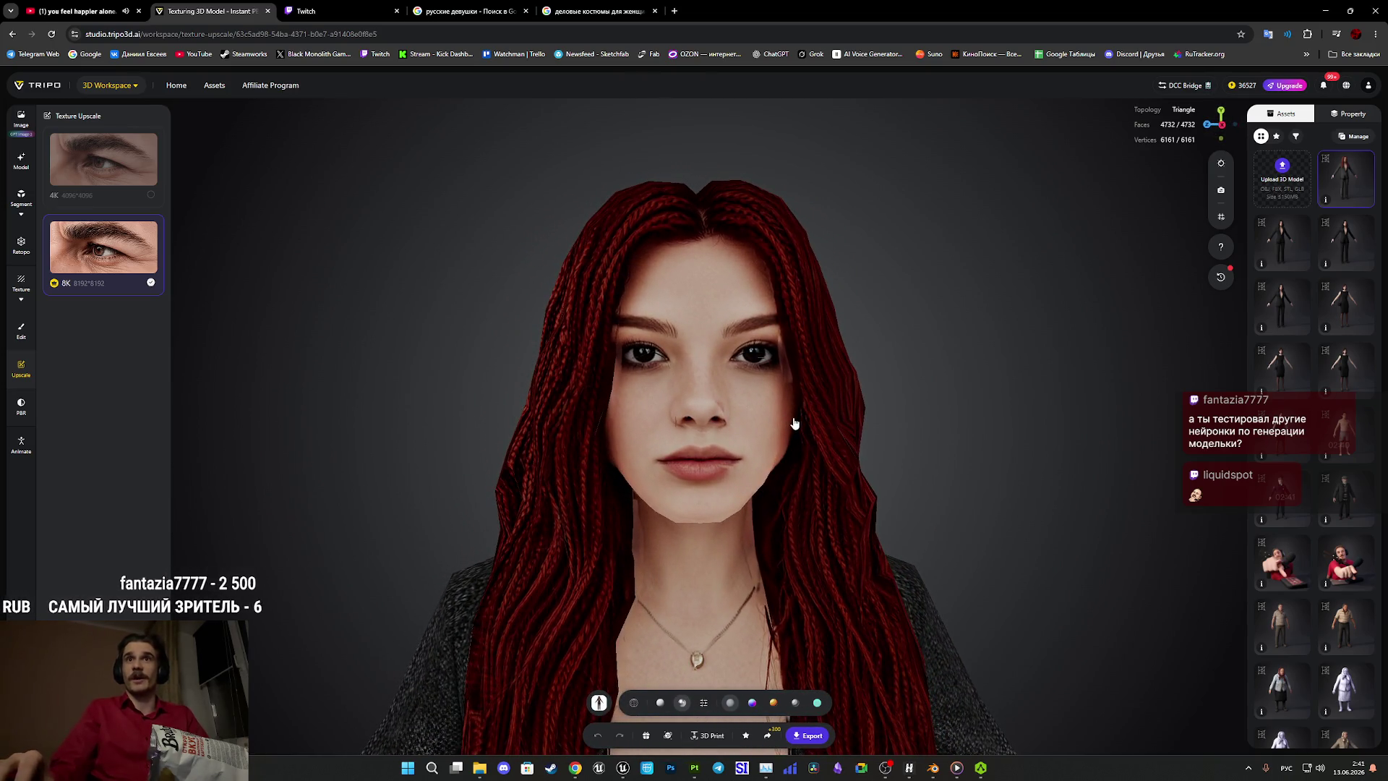
mouse_move(908, 418)
mouse_down()
mouse_move(877, 468)
mouse_move(905, 480)
mouse_move(909, 459)
mouse_move(855, 406)
mouse_move(833, 407)
mouse_up()
drag(850, 522, 1010, 539)
click(804, 737)
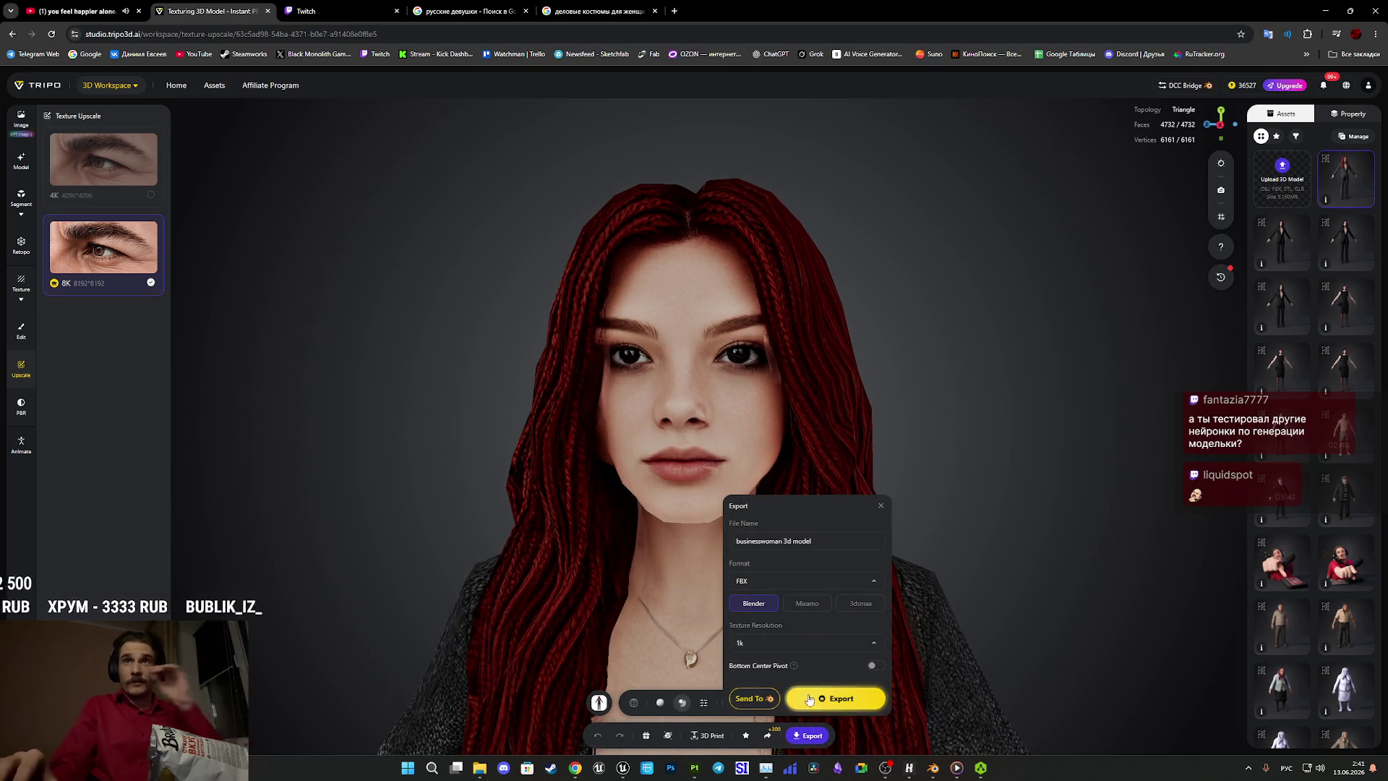
Export the FBX zip with the Blender preset to Downloads, then switch to the Google search tab.
click(852, 699)
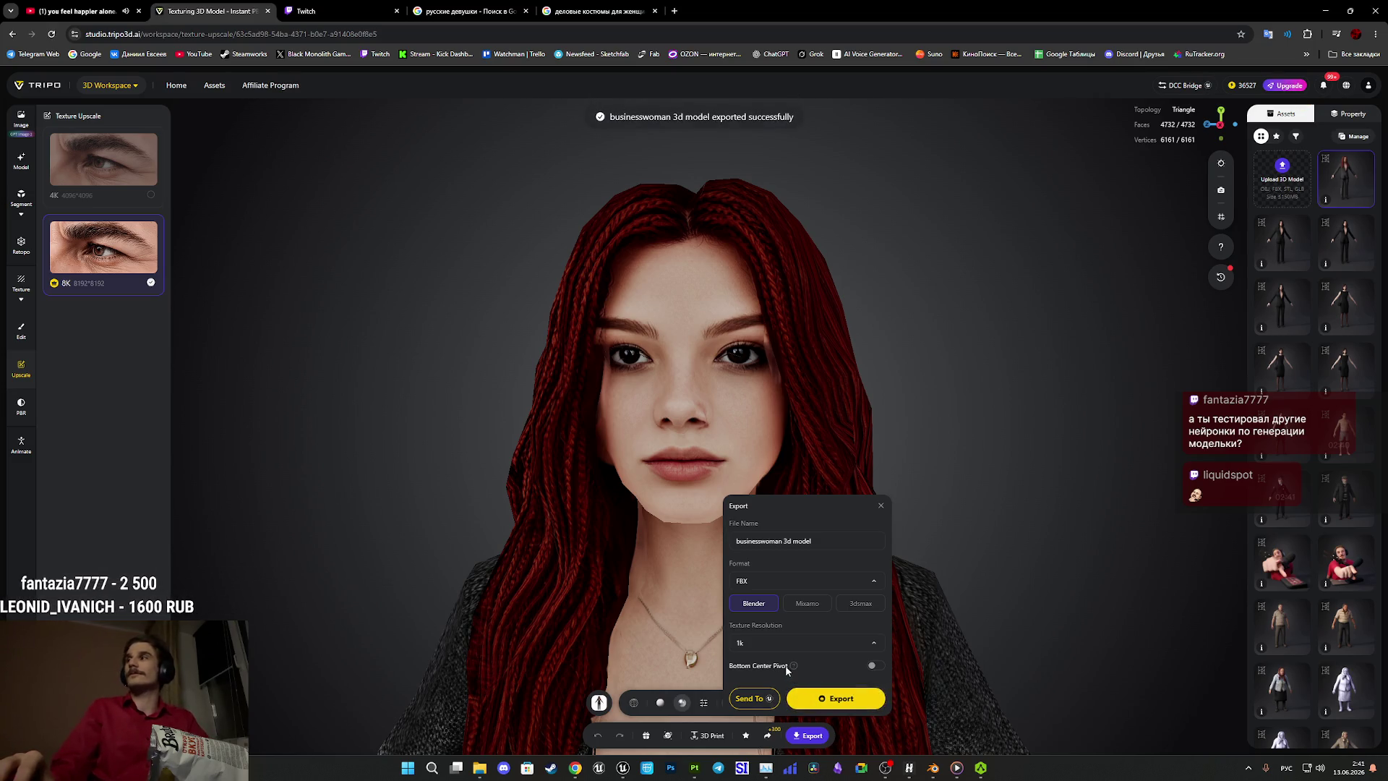
click(555, 331)
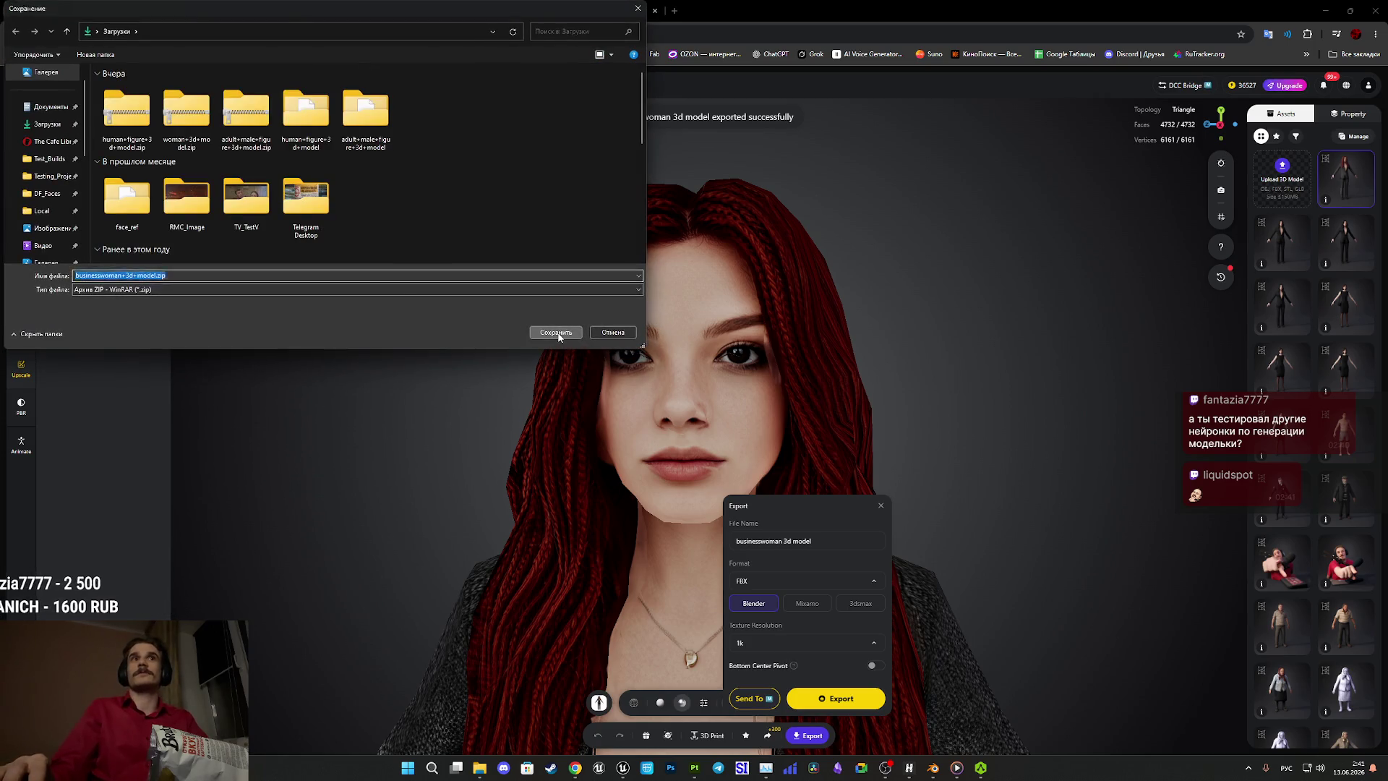
click(880, 506)
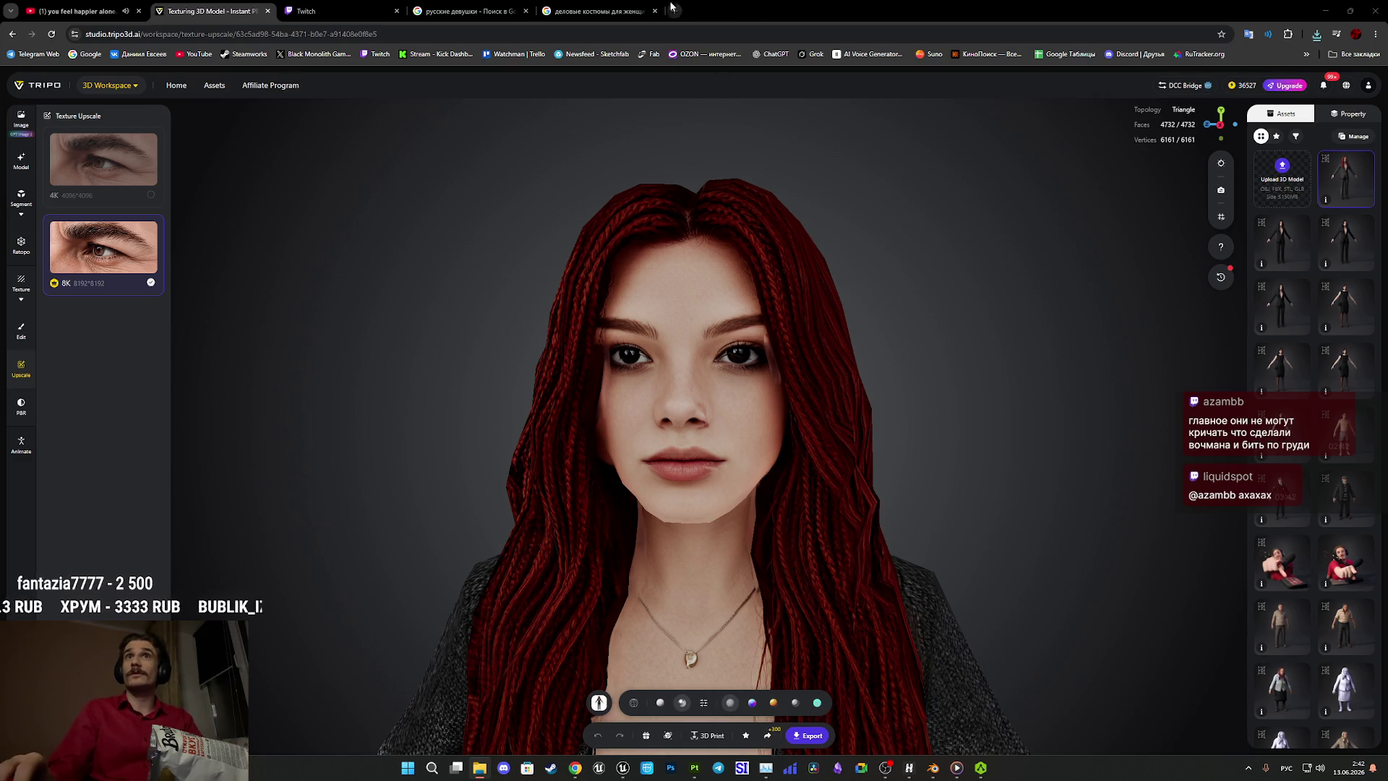
click(468, 10)
click(608, 10)
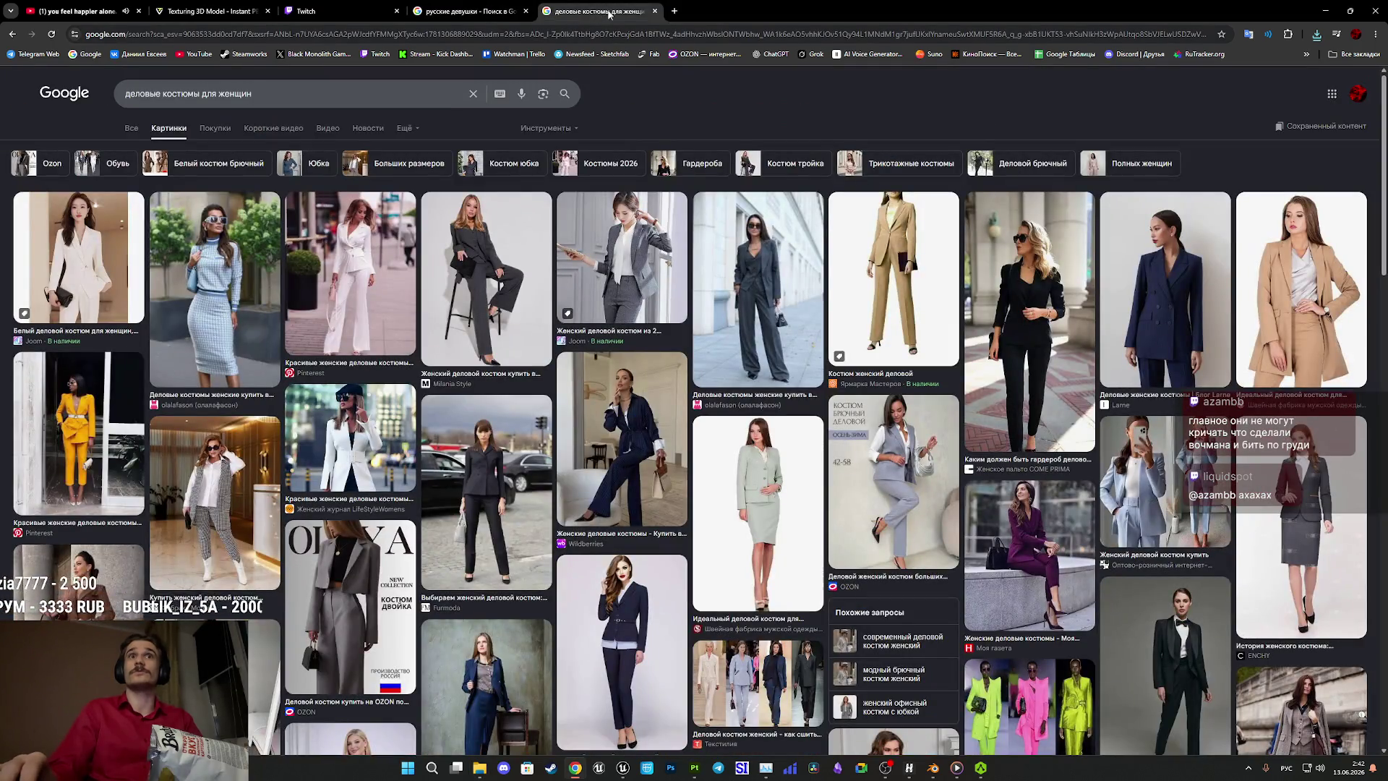
click(676, 10)
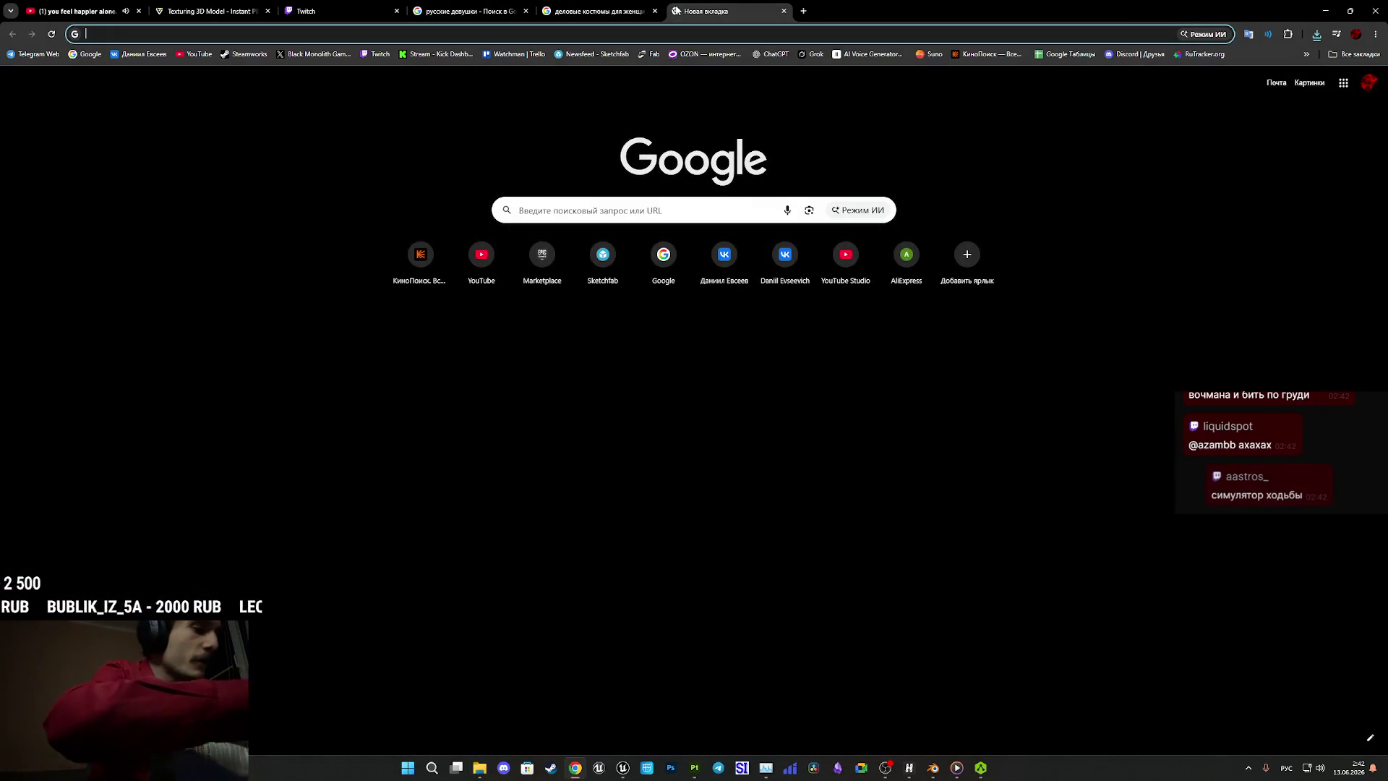
text(милли)
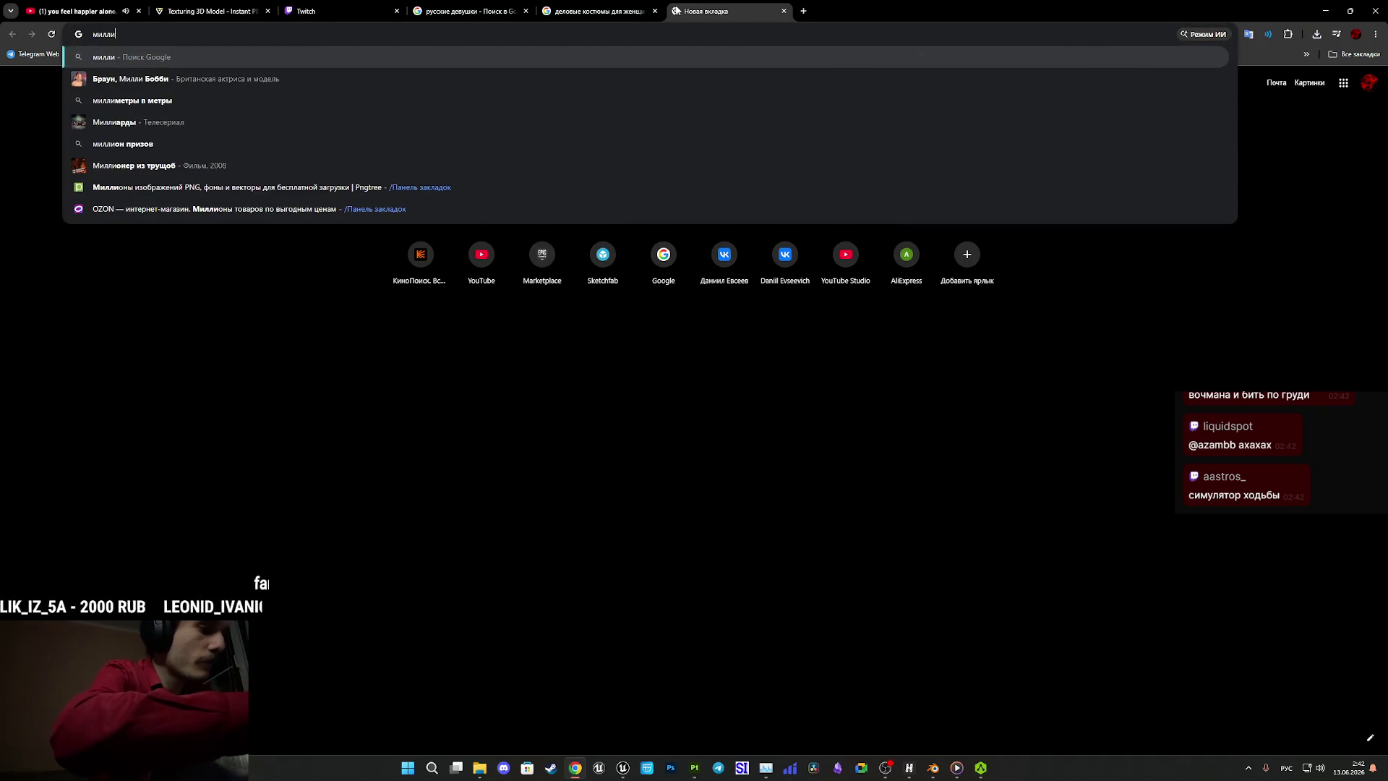
text(ард руб)
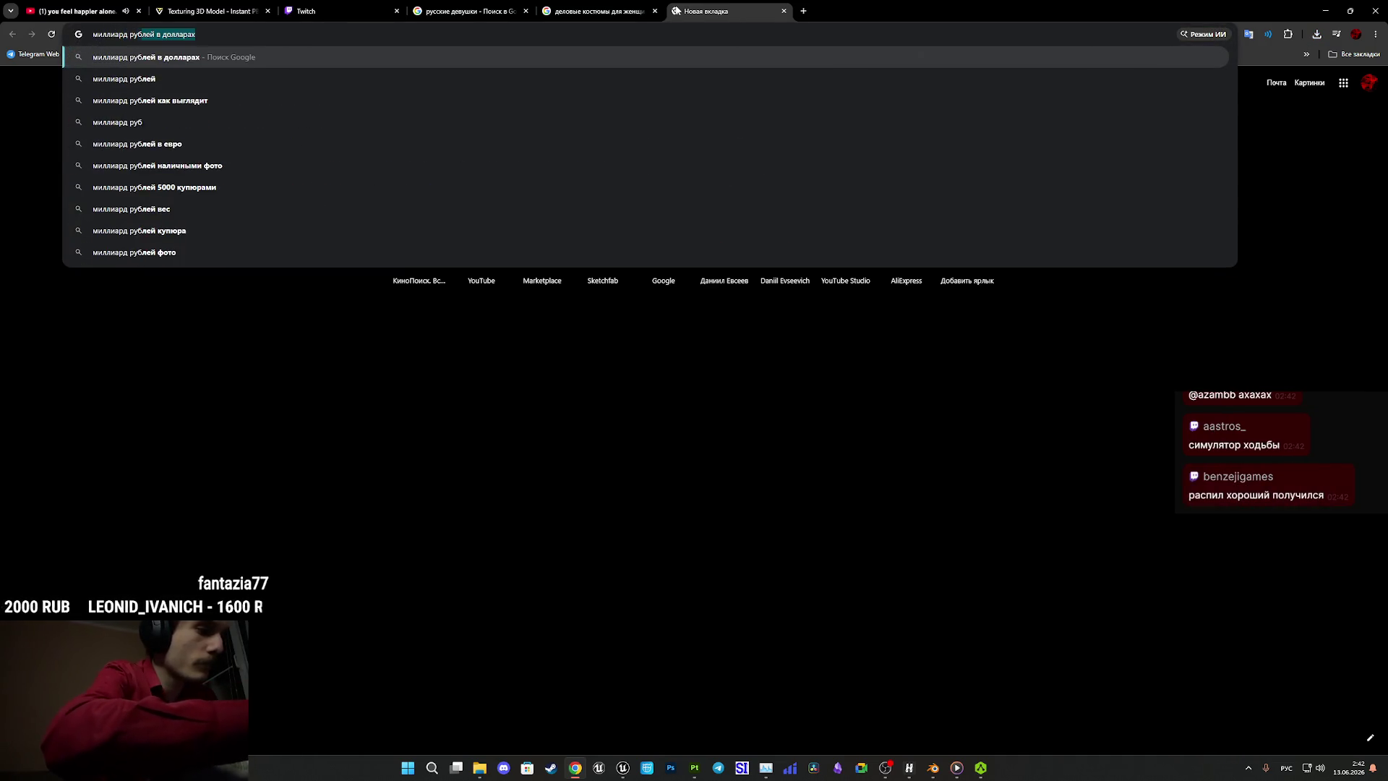
text(лей в до)
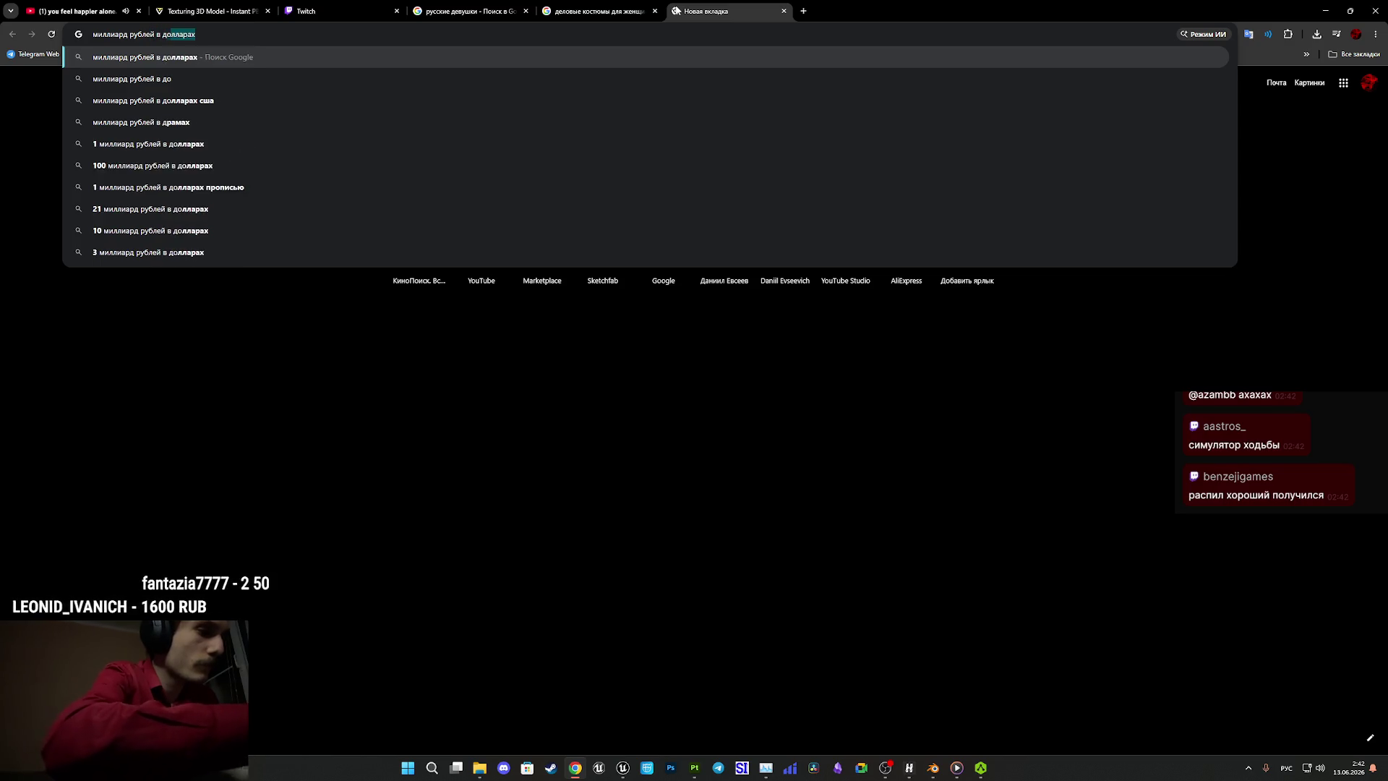
text(лла)
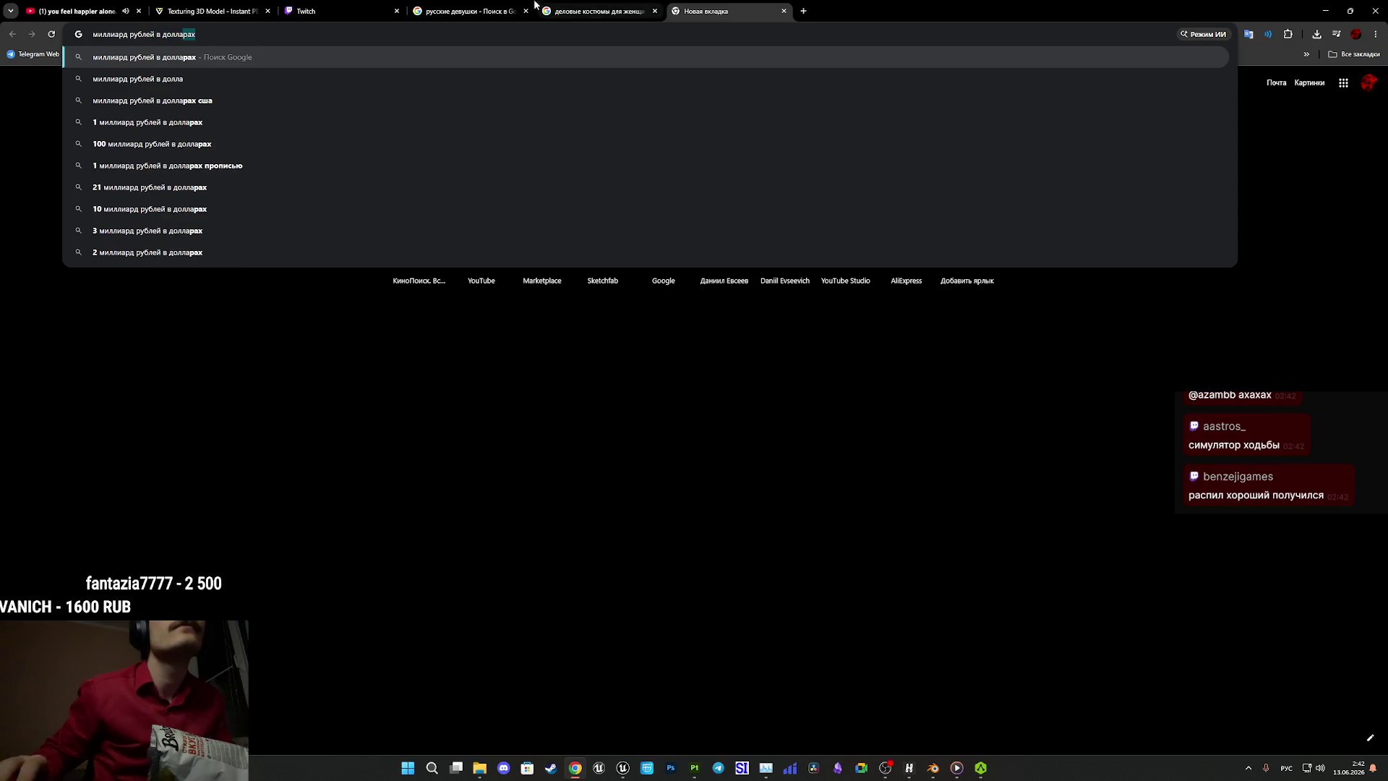
key(Return)
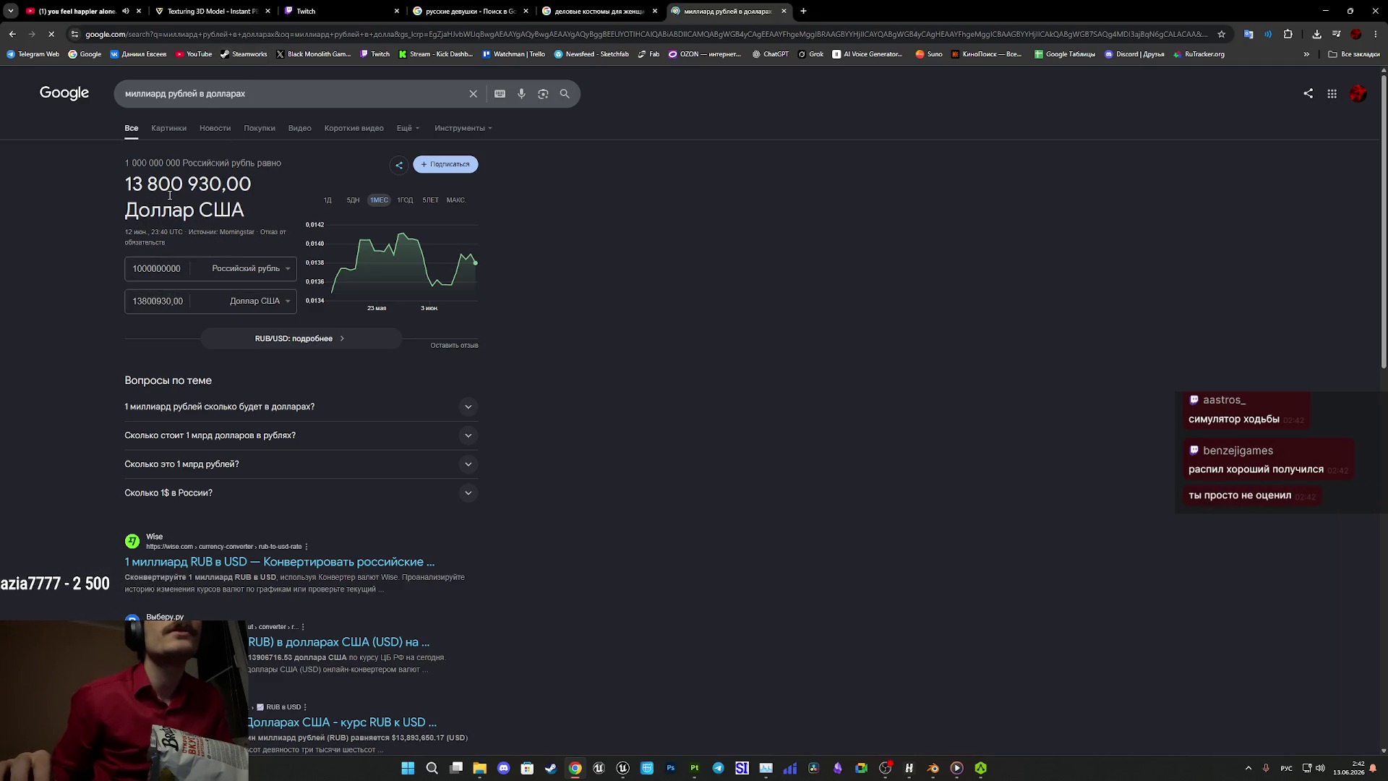
middle_click(737, 5)
click(514, 5)
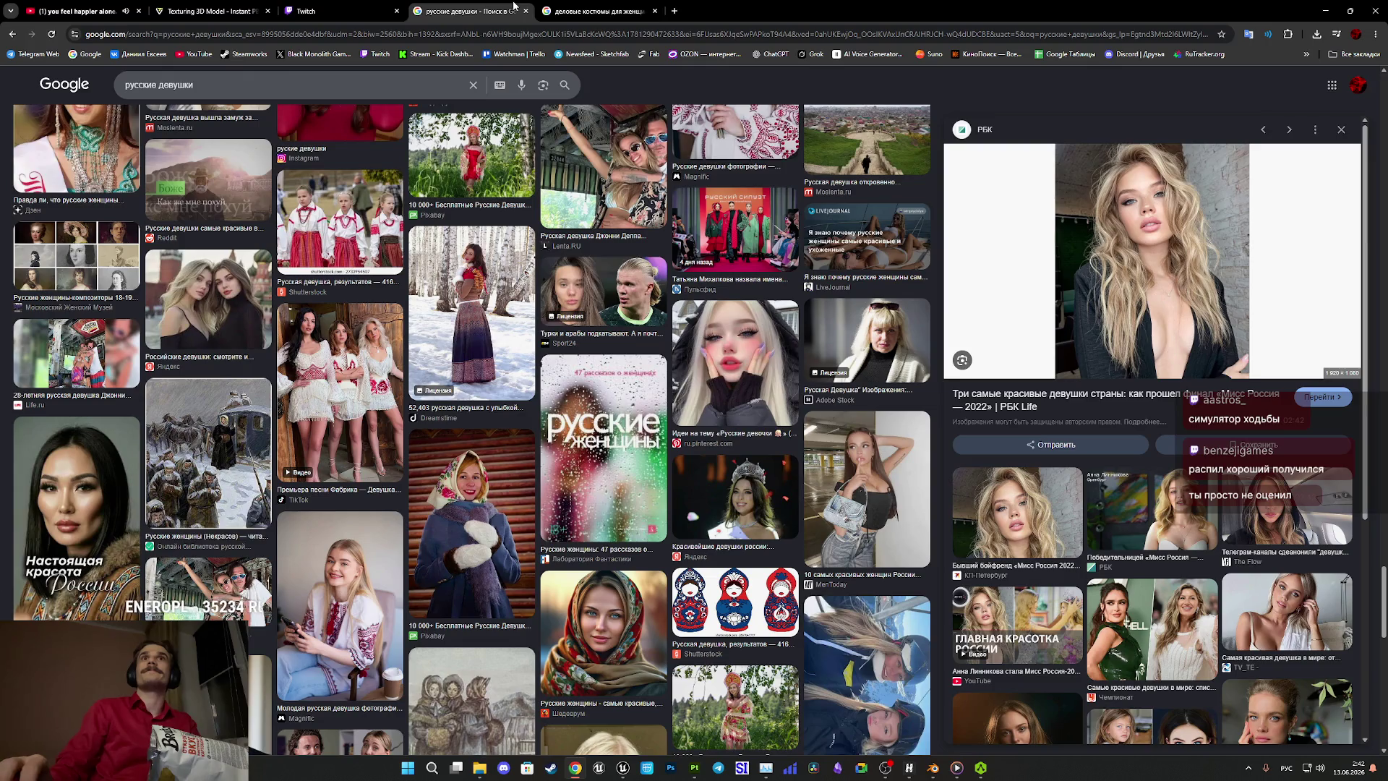
click(370, 6)
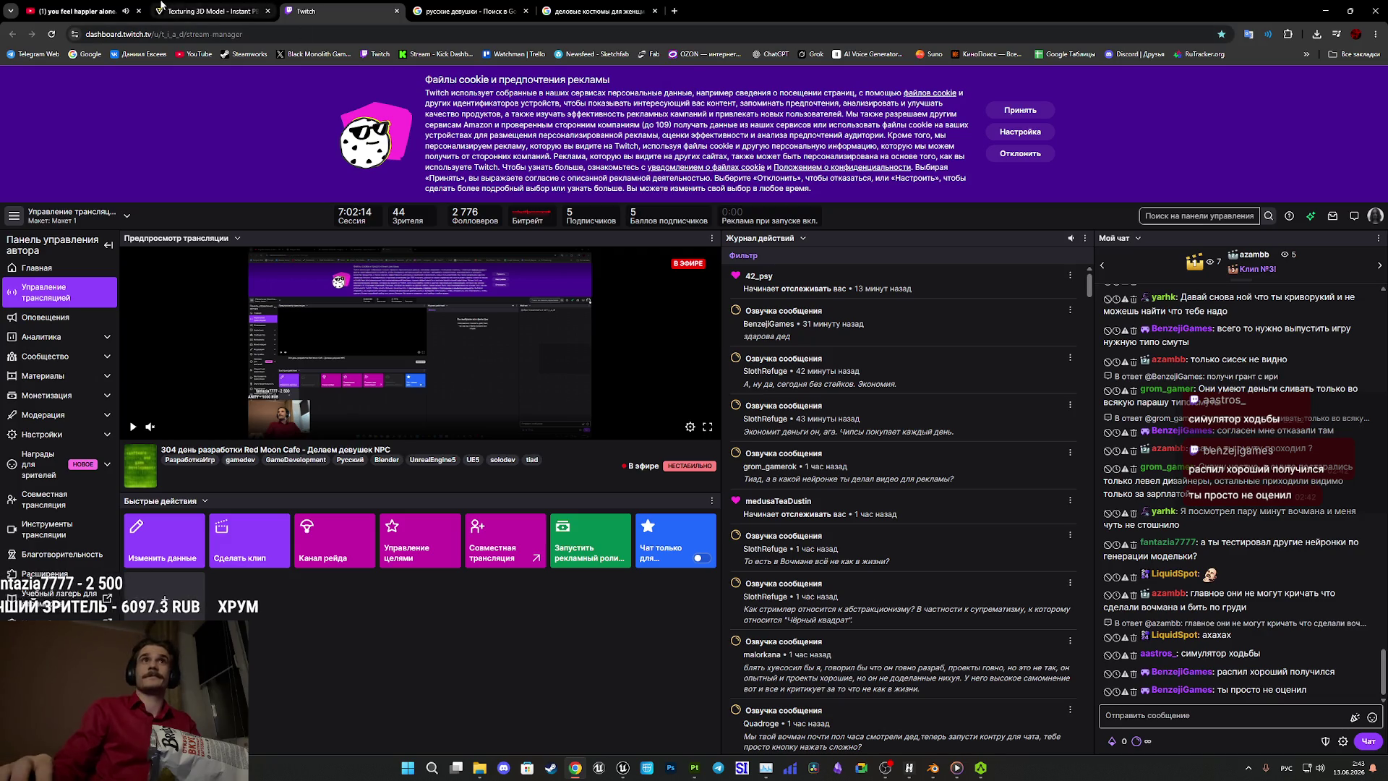
click(210, 11)
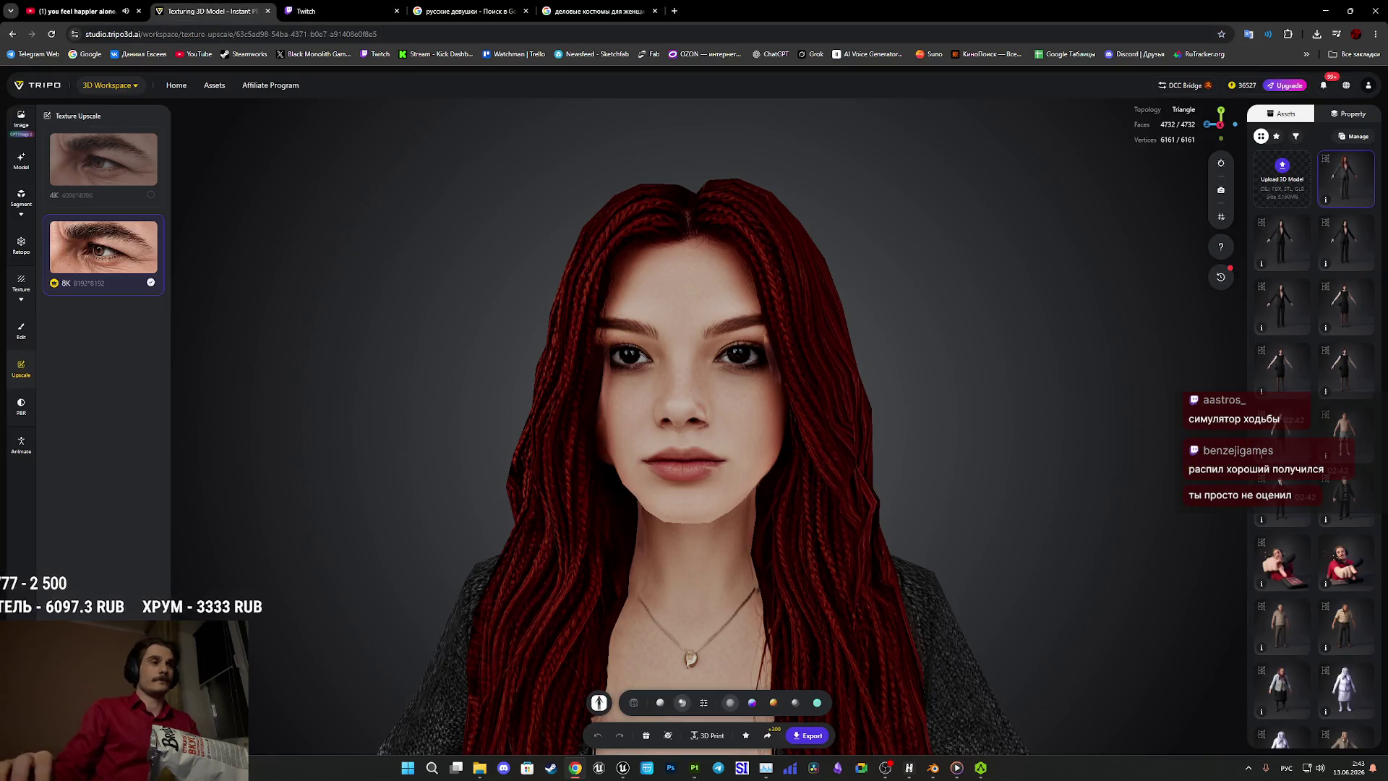
Delete the old character and armature, then drag the businesswoman FBX from File Explorer into Blender.
key(alt+Tab)
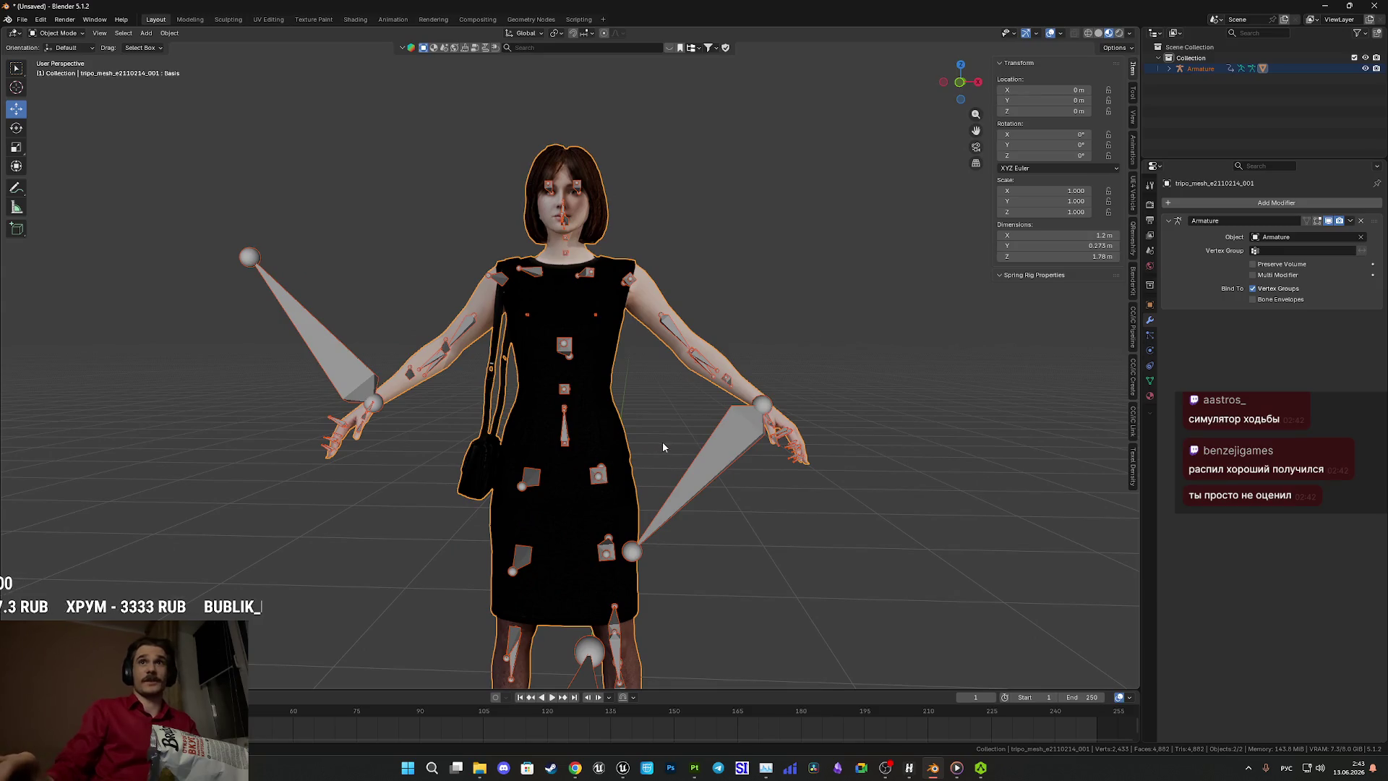
scroll(662, 447, down, 3)
middle_drag(660, 483, 681, 500)
drag(722, 537, 349, 219)
key(Delete)
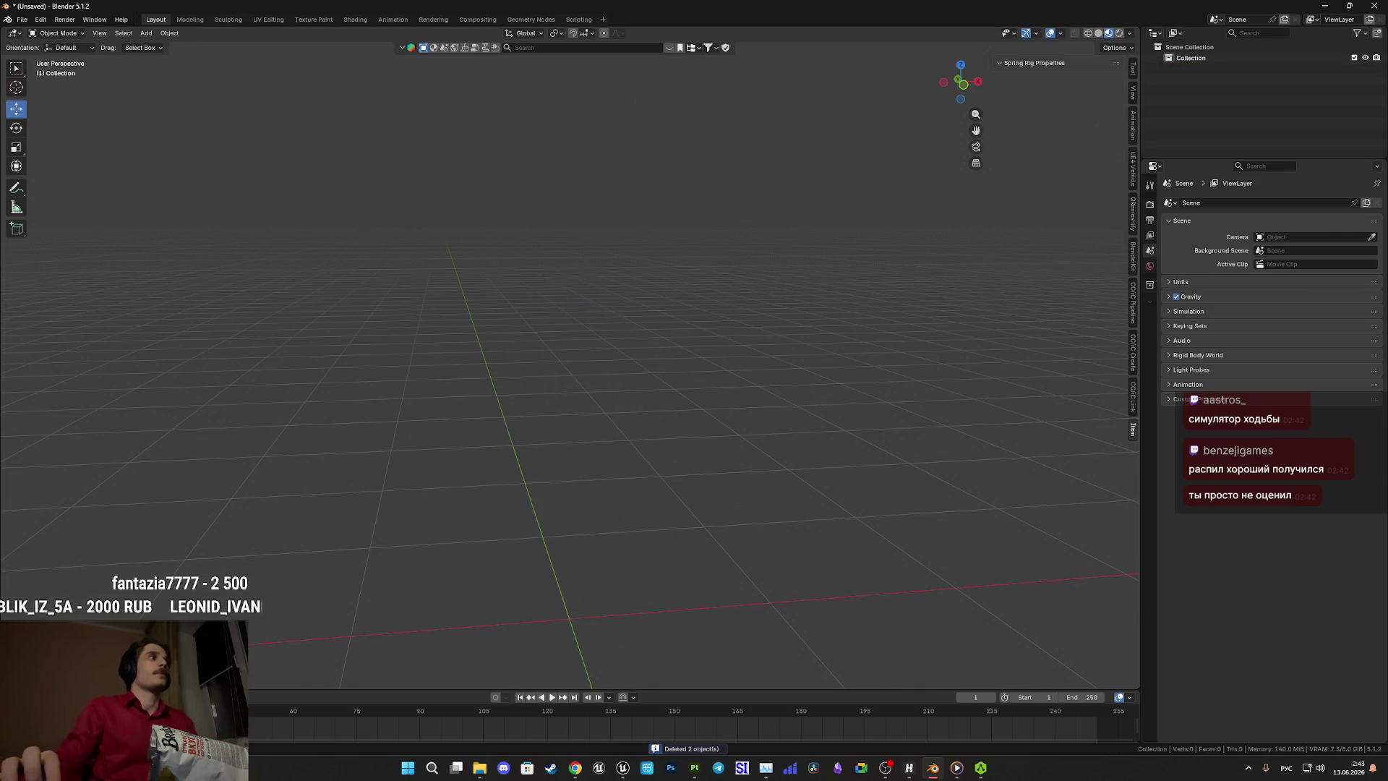
click(479, 768)
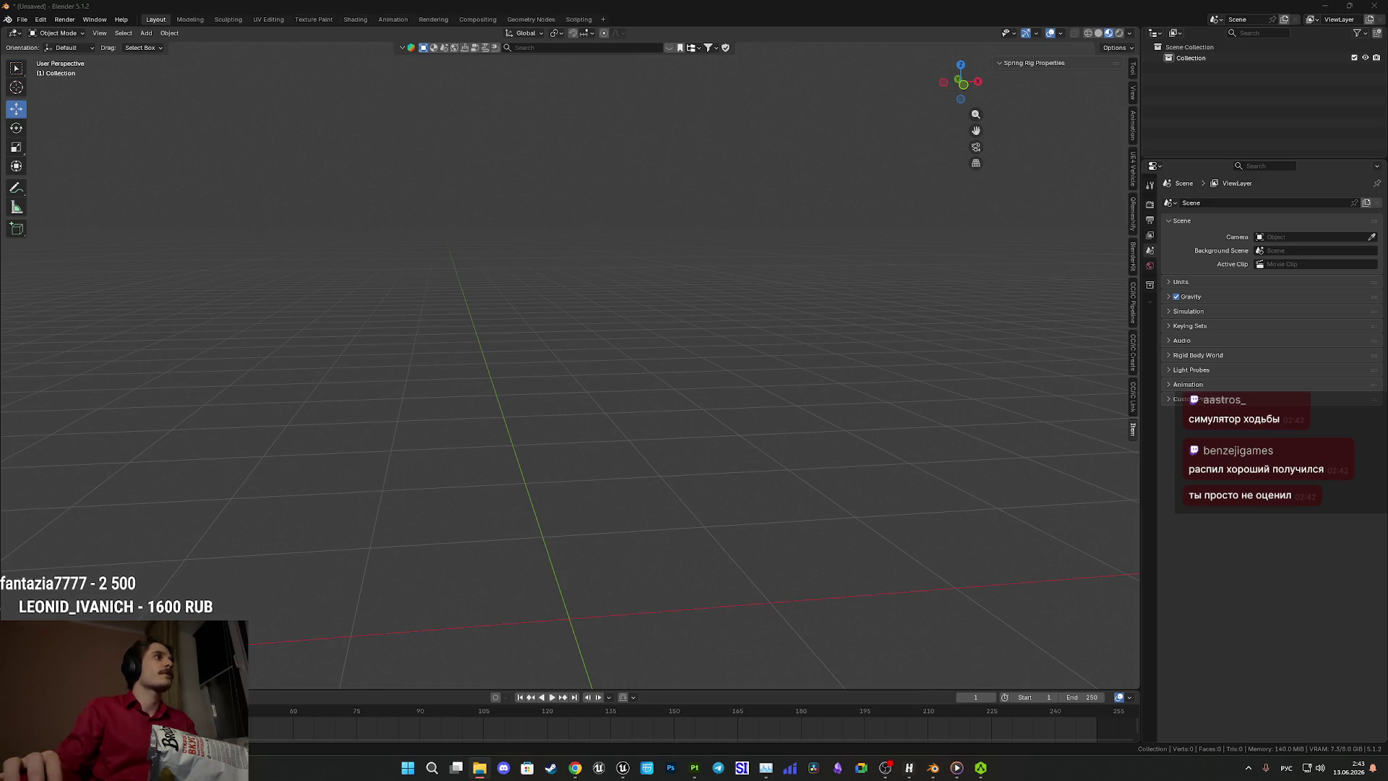
drag(826, 635, 619, 623)
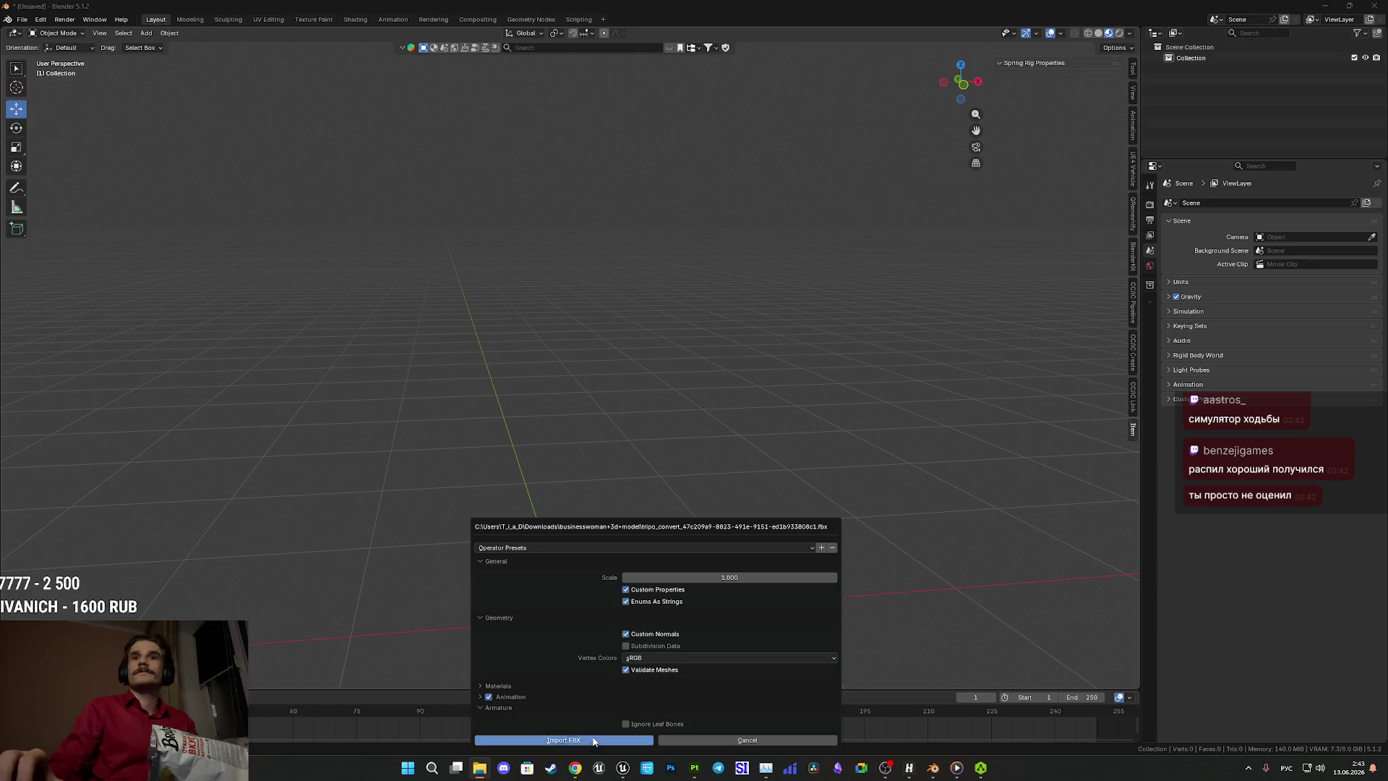
click(647, 739)
mouse_move(700, 679)
middle_down()
mouse_move(790, 474)
mouse_move(737, 458)
middle_up()
scroll(651, 471, up, 6)
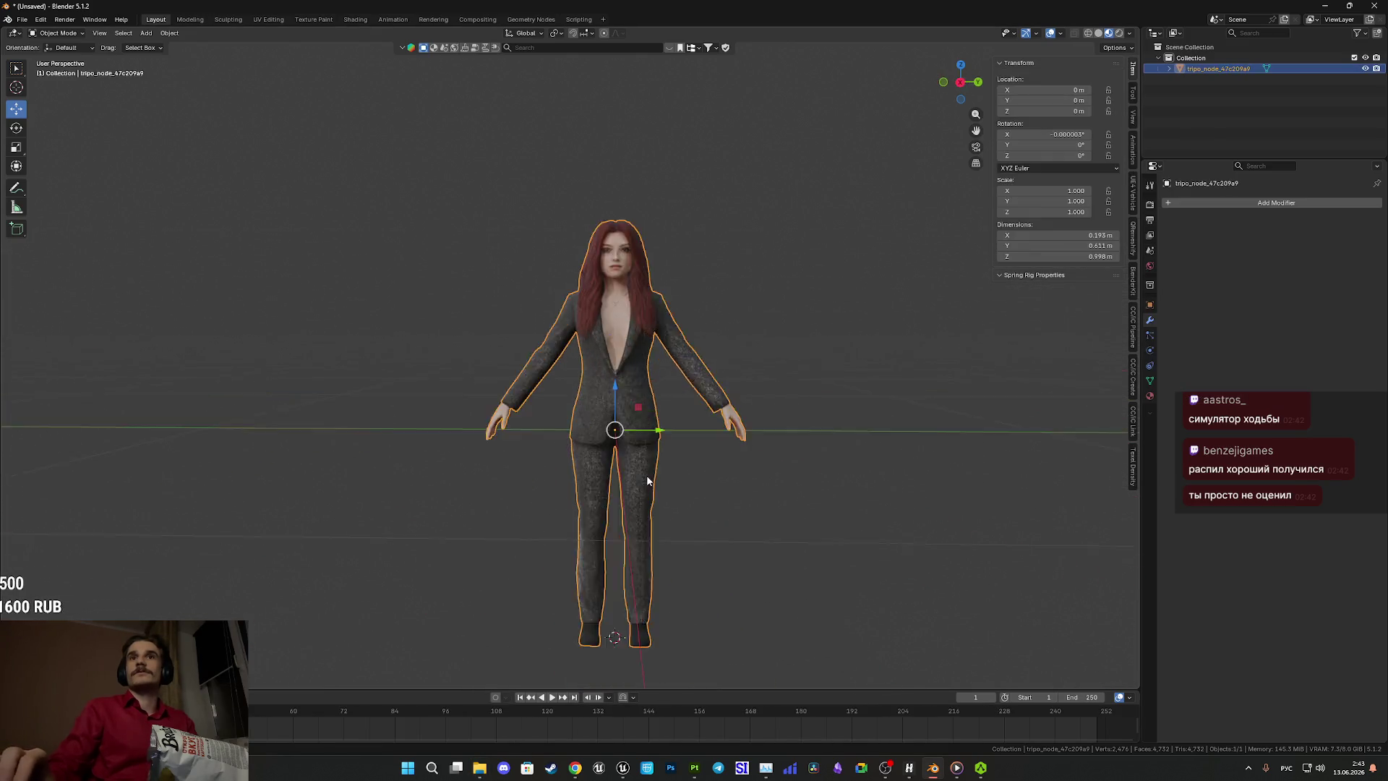
shift+middle_drag(793, 532, 709, 471)
scroll(709, 471, up, 6)
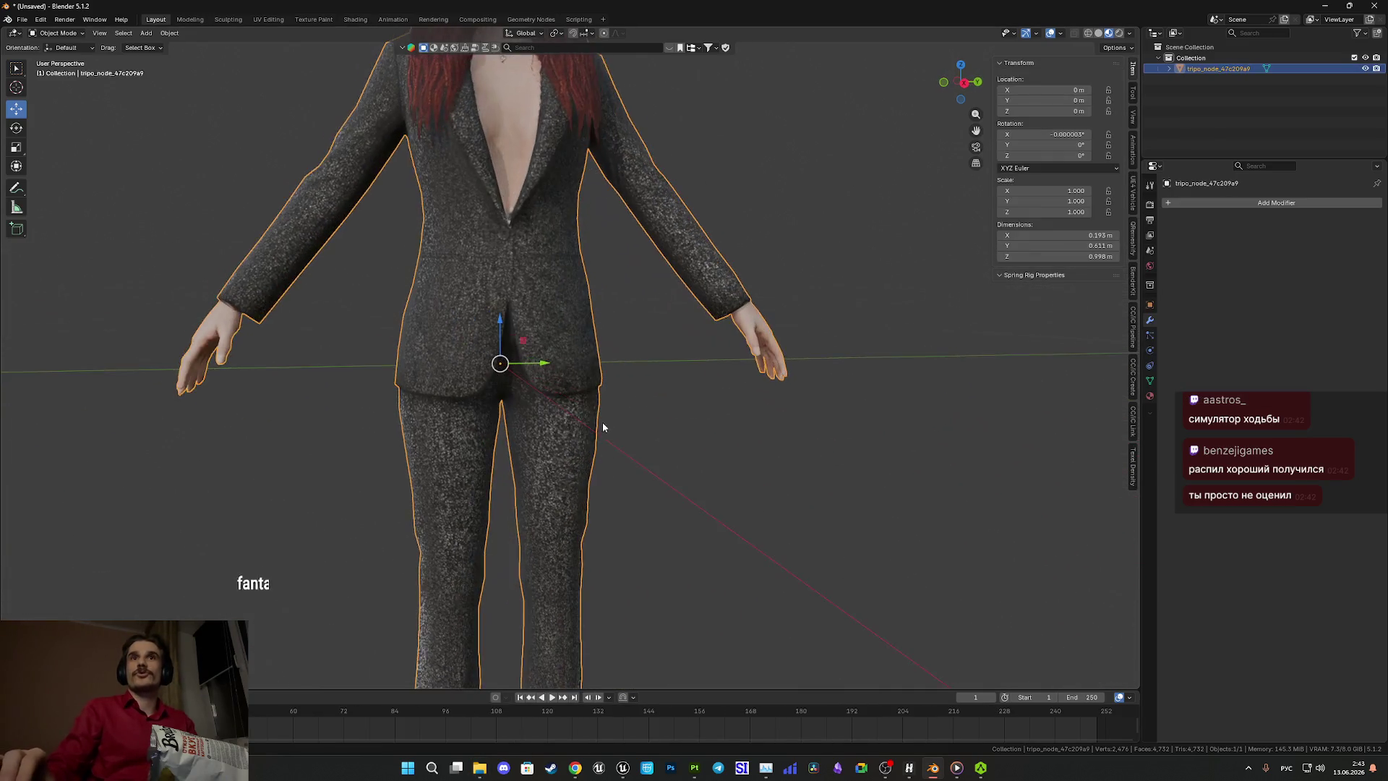
middle_drag(661, 524, 752, 528)
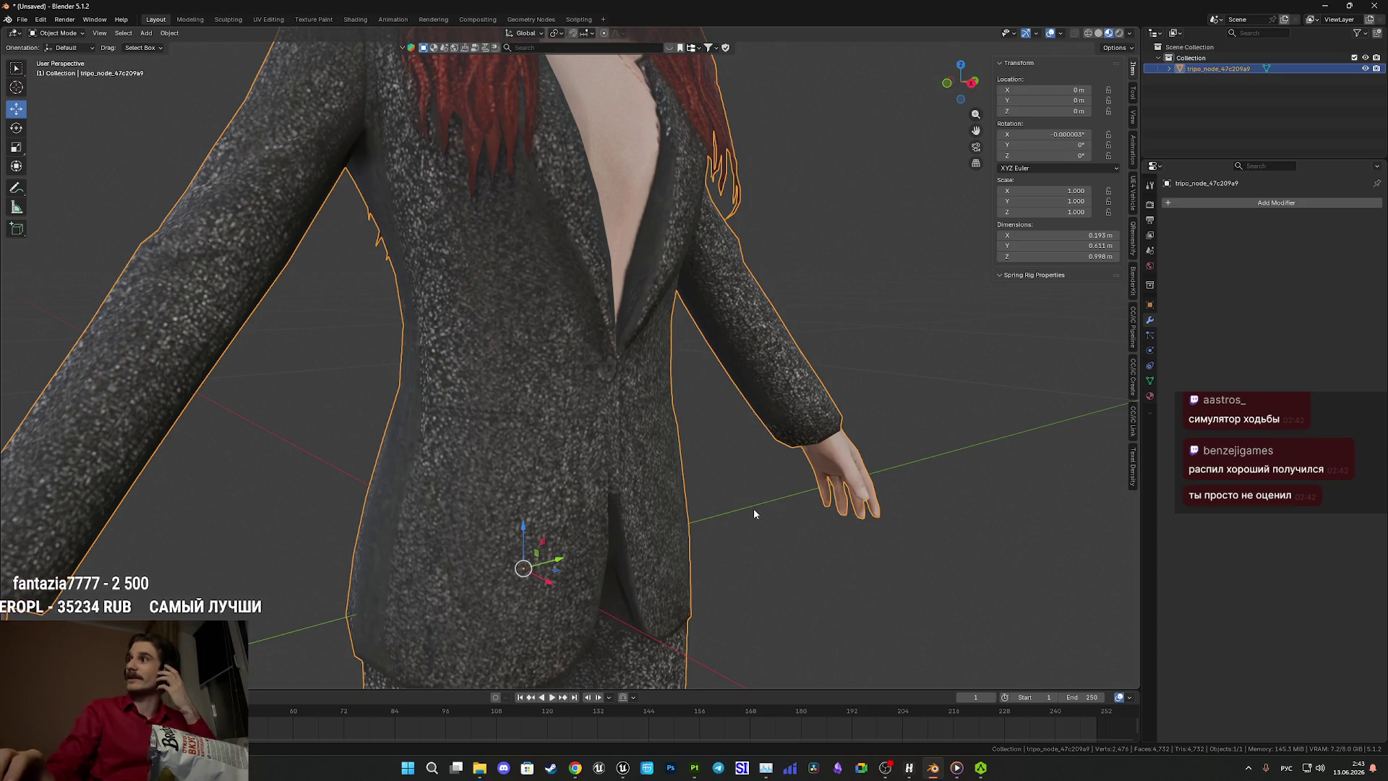
middle_drag(799, 528, 755, 524)
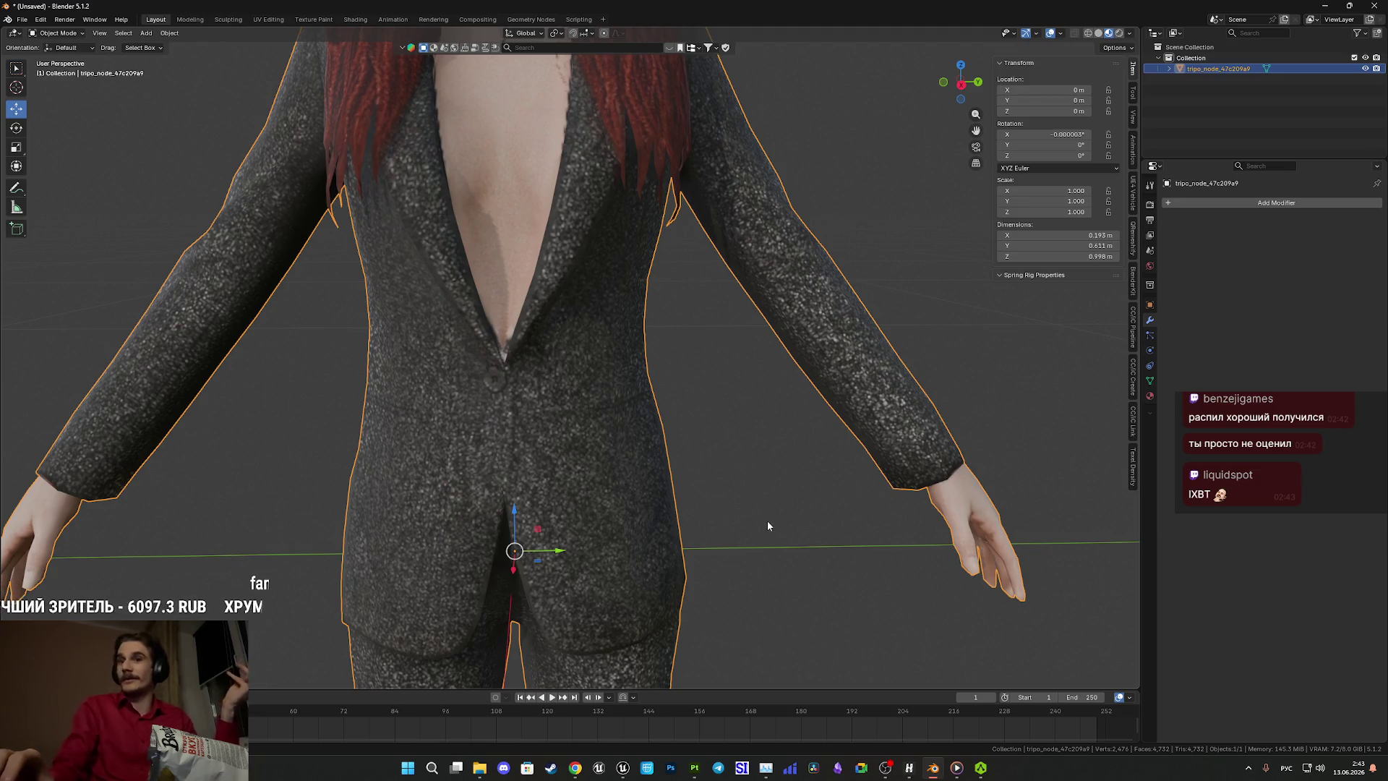
mouse_move(775, 518)
middle_down()
mouse_move(707, 527)
mouse_move(758, 510)
middle_up()
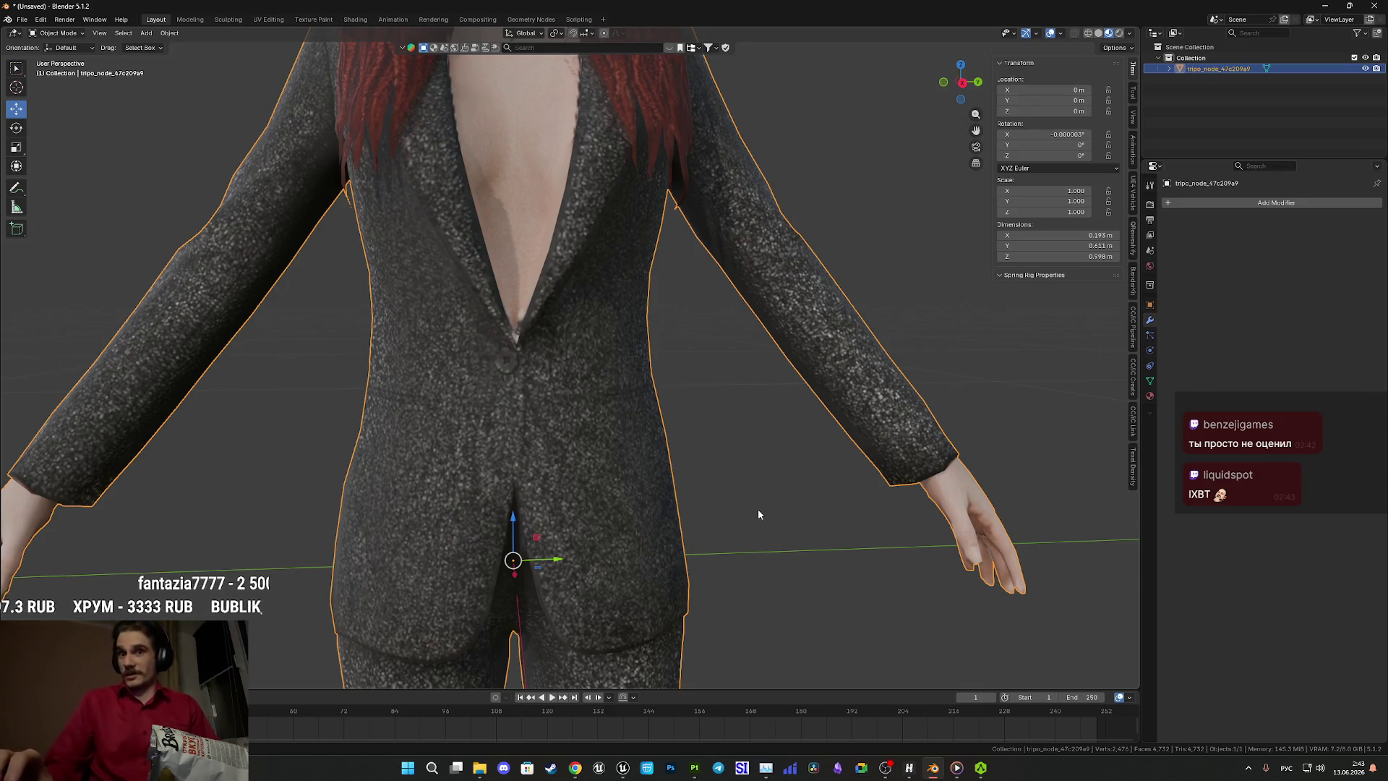
middle_drag(712, 495, 712, 423)
key(z)
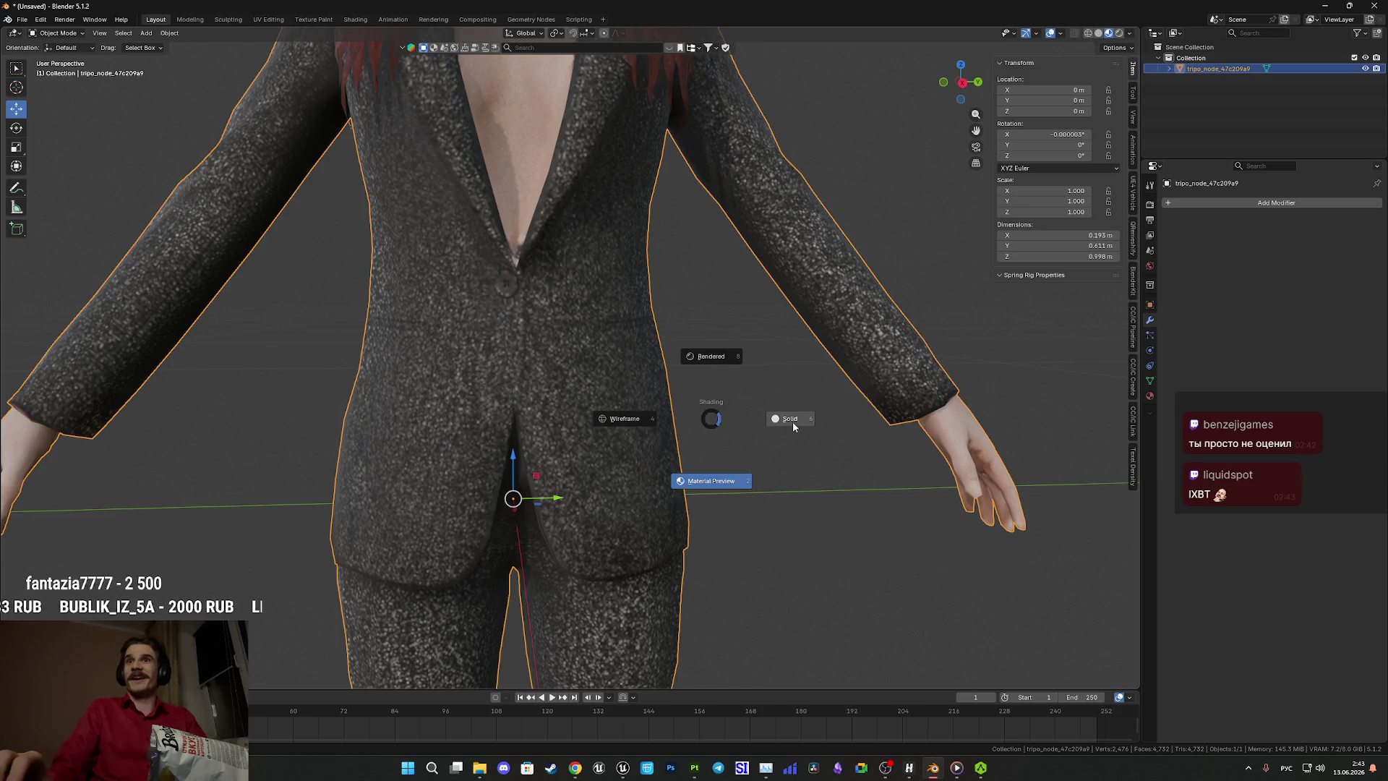
click(792, 422)
key(z)
click(787, 506)
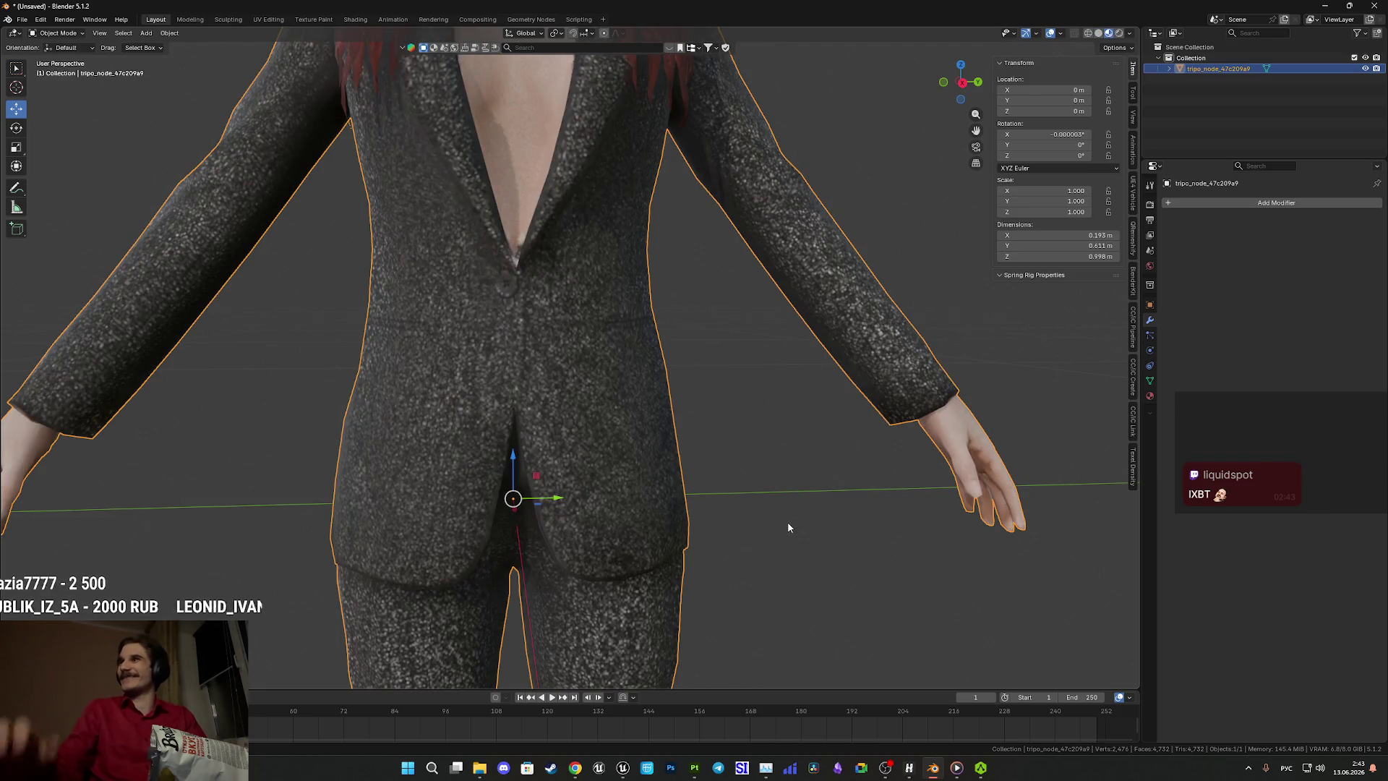
shift+middle_drag(743, 536, 759, 266)
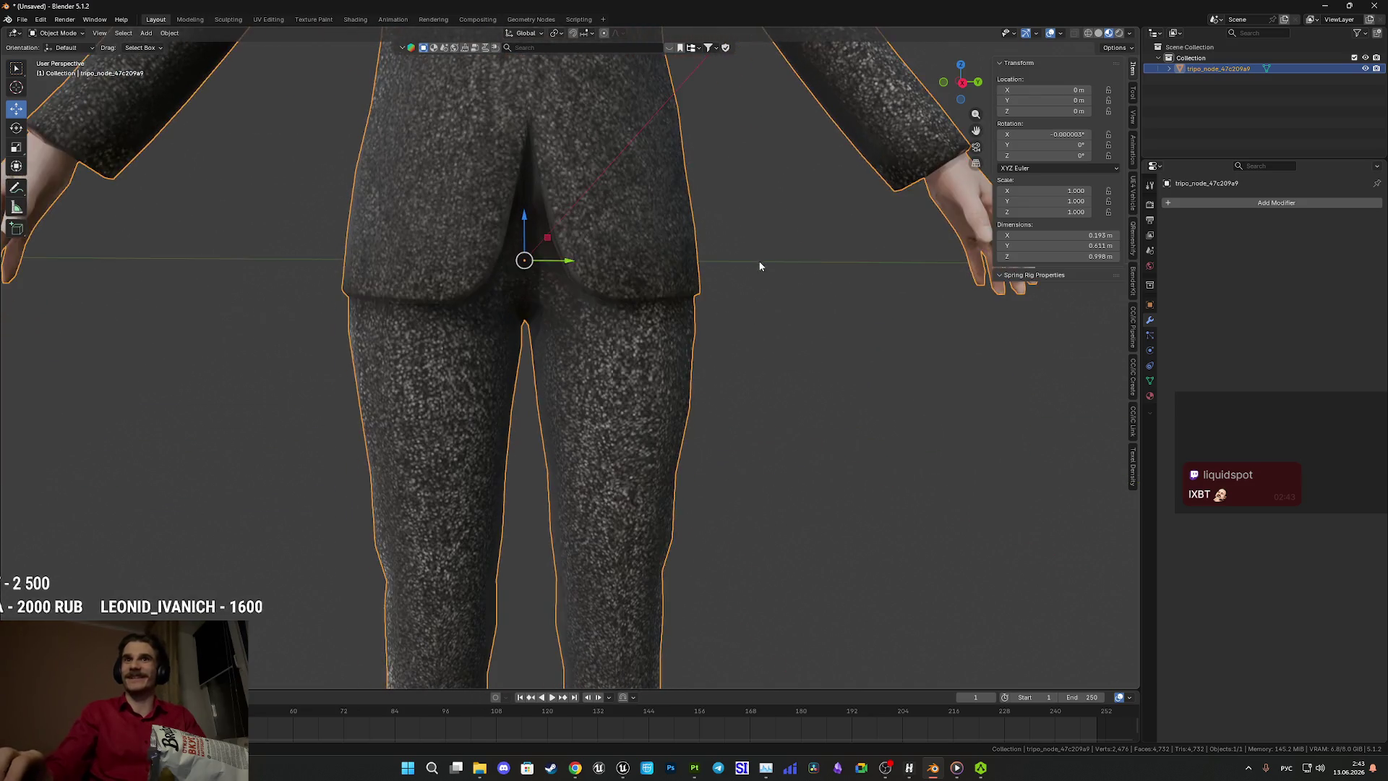
scroll(759, 266, down, 3)
scroll(648, 272, up, 3)
mouse_move(648, 273)
middle_down()
mouse_move(731, 242)
mouse_move(661, 315)
mouse_move(713, 313)
mouse_move(658, 318)
mouse_move(676, 331)
mouse_move(678, 394)
middle_up()
key(z)
In solid view, snap the 3D cursor to a selected edge on the character's underside.
click(741, 320)
key(Tab)
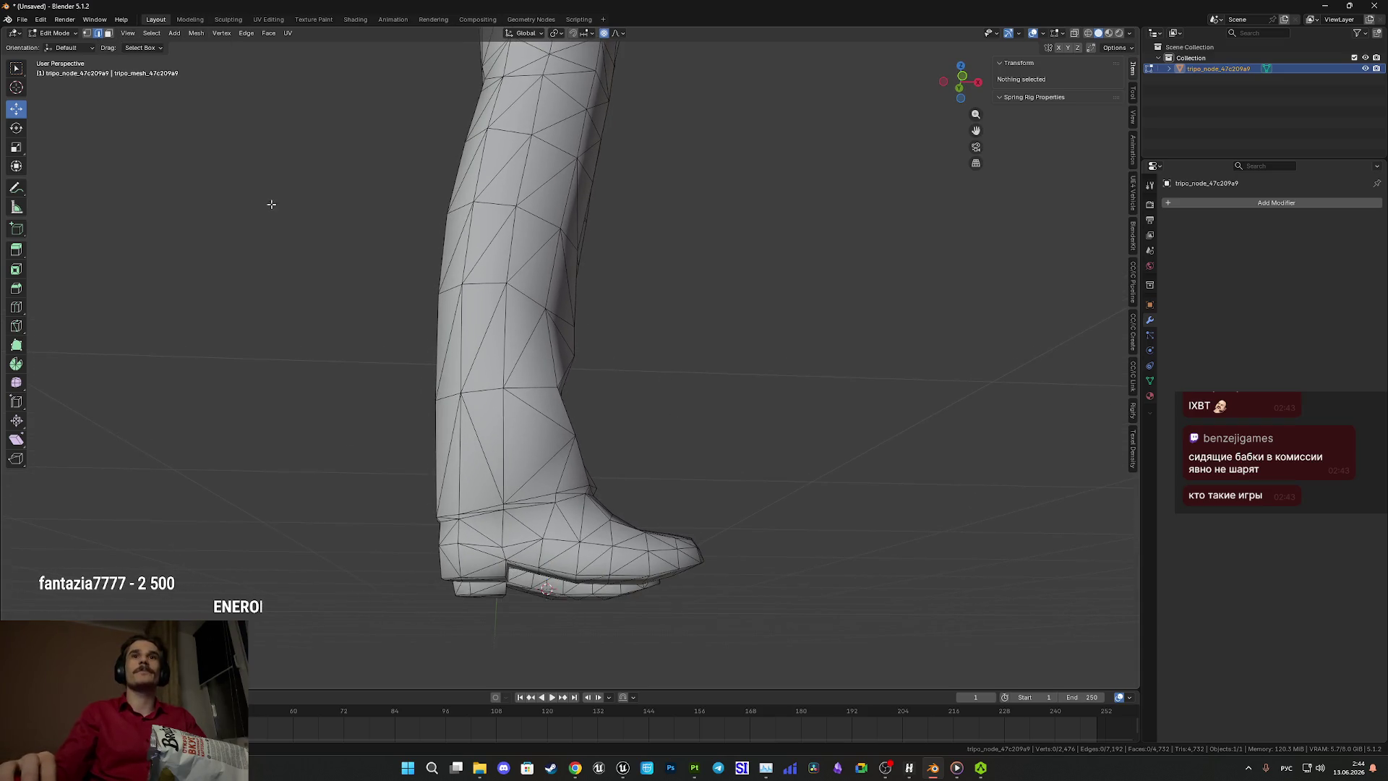
middle_drag(499, 349, 515, 366)
click(563, 493)
mouse_move(560, 494)
middle_down()
mouse_move(405, 376)
mouse_move(497, 439)
middle_up()
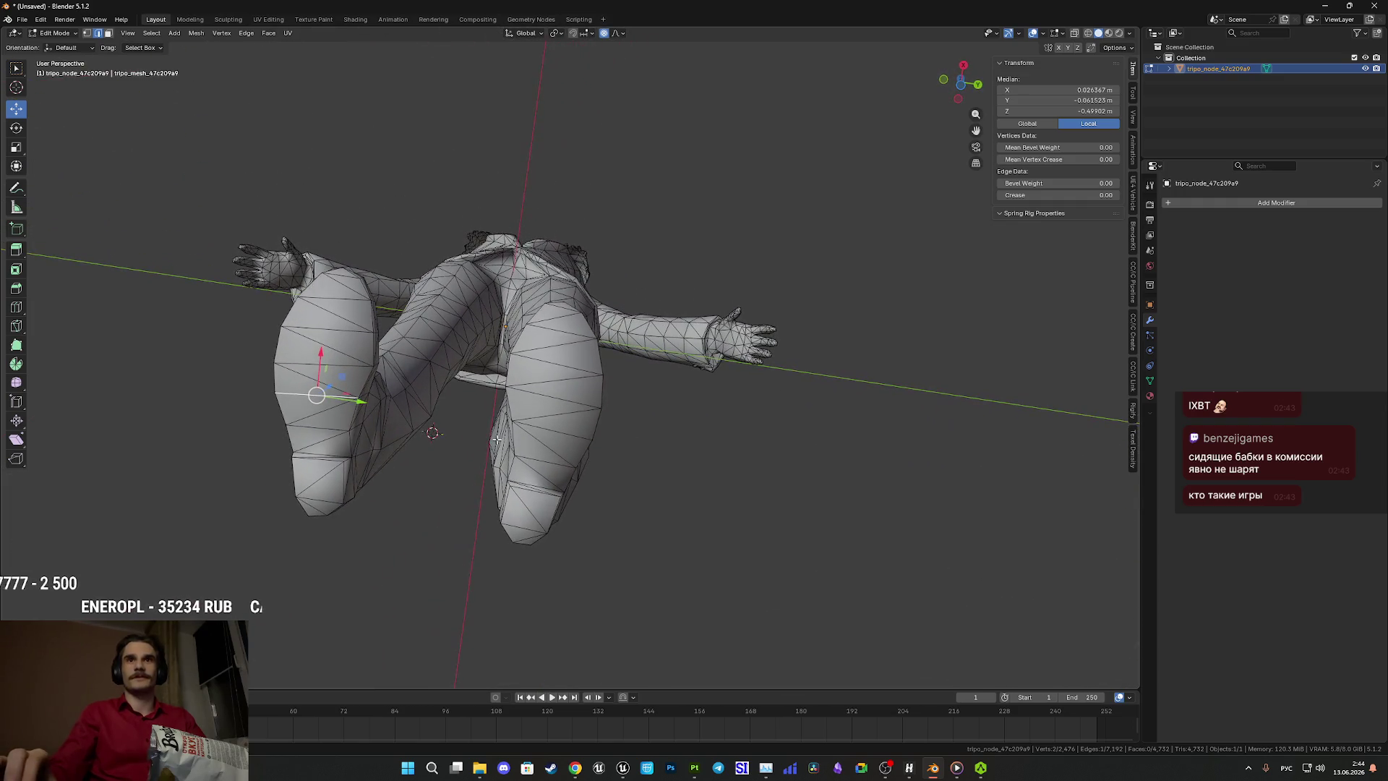
shift+click(565, 430)
key(ctrl+Tab)
key(Escape)
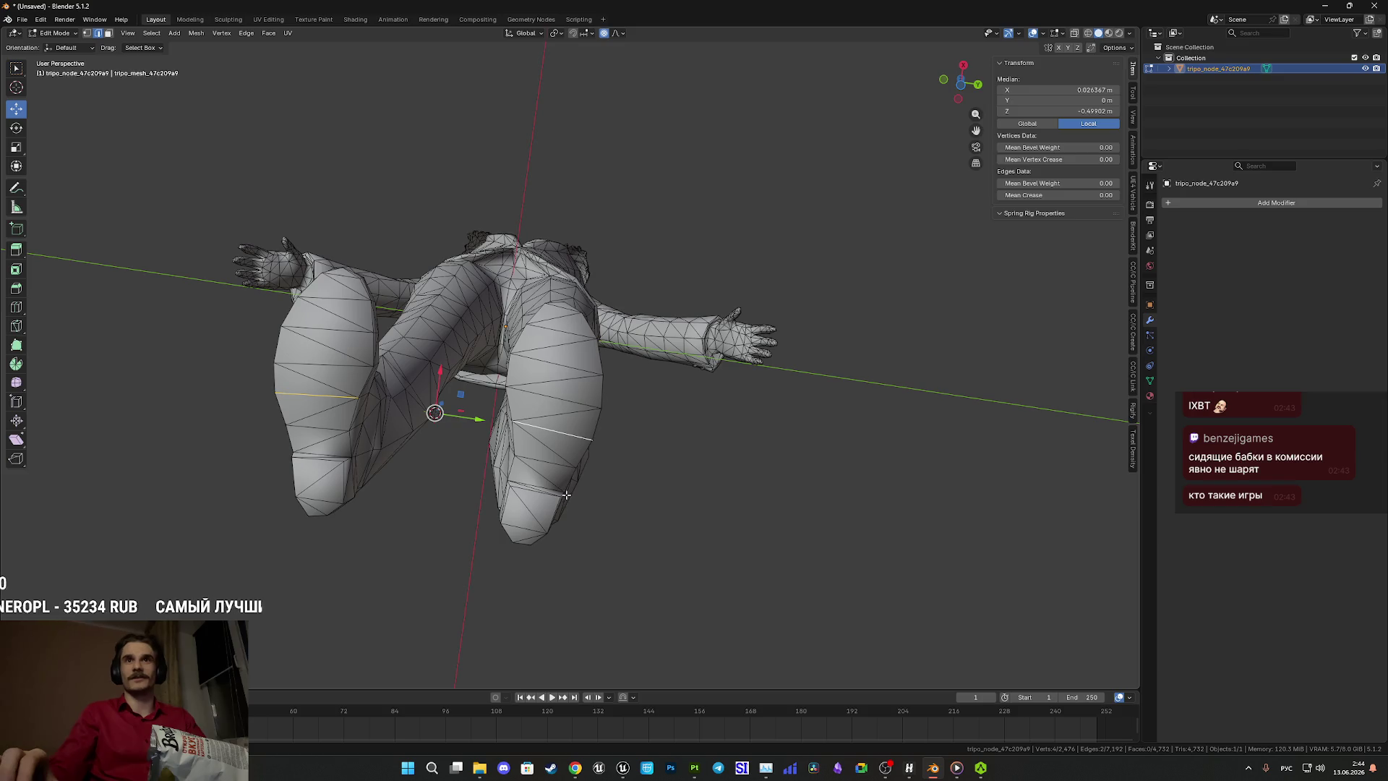
key(Tab)
Set the character's origin to the 3D cursor.
middle_drag(520, 352, 517, 405)
click(169, 32)
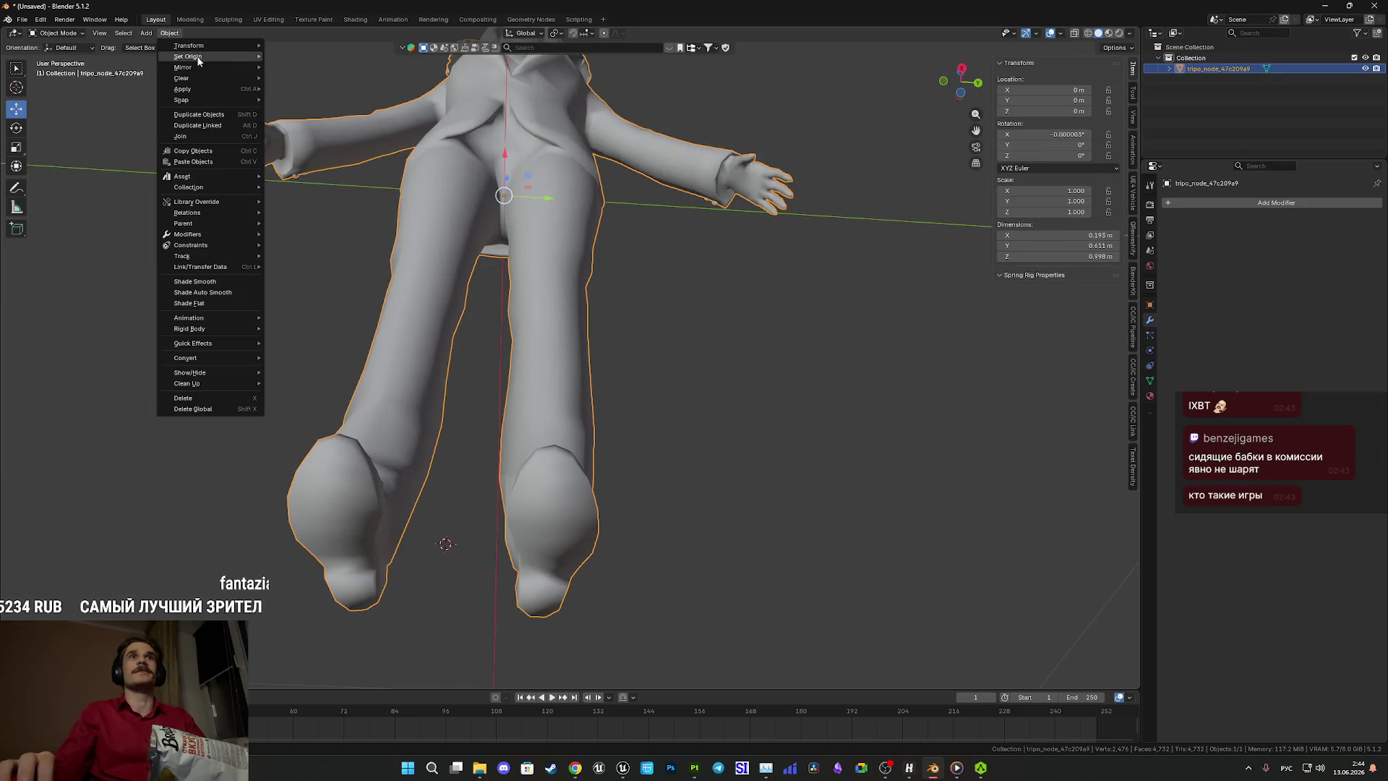
mouse_move(191, 57)
click(335, 81)
Set Location X, Y, Z to 0 and Rotation X to 0° in the N panel.
click(1060, 111)
text(0)
click(1057, 100)
text(0)
click(1054, 90)
text(0)
key(Return)
click(1069, 135)
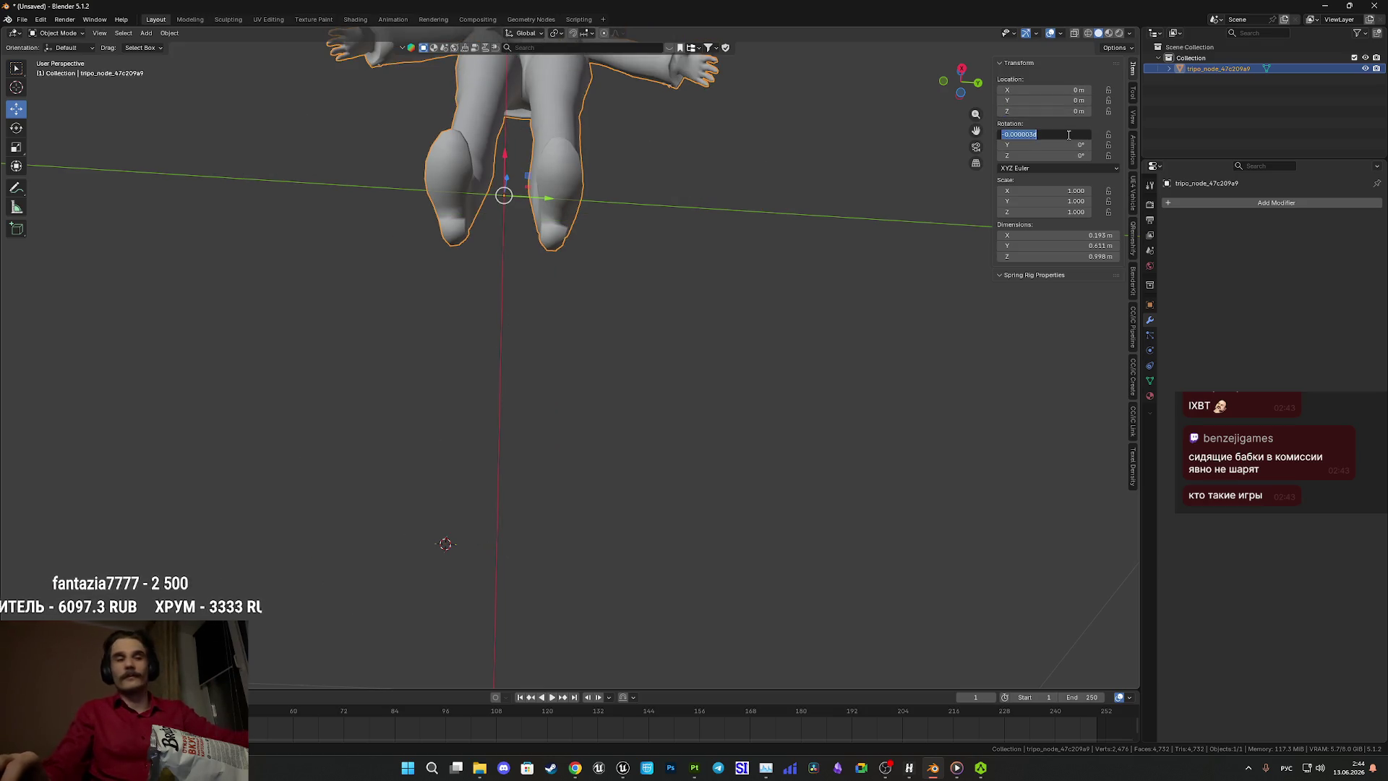
text(0)
key(Return)
Orbit and zoom to a full front view of the upright character.
middle_drag(730, 181, 699, 506)
shift+middle_drag(714, 280, 694, 424)
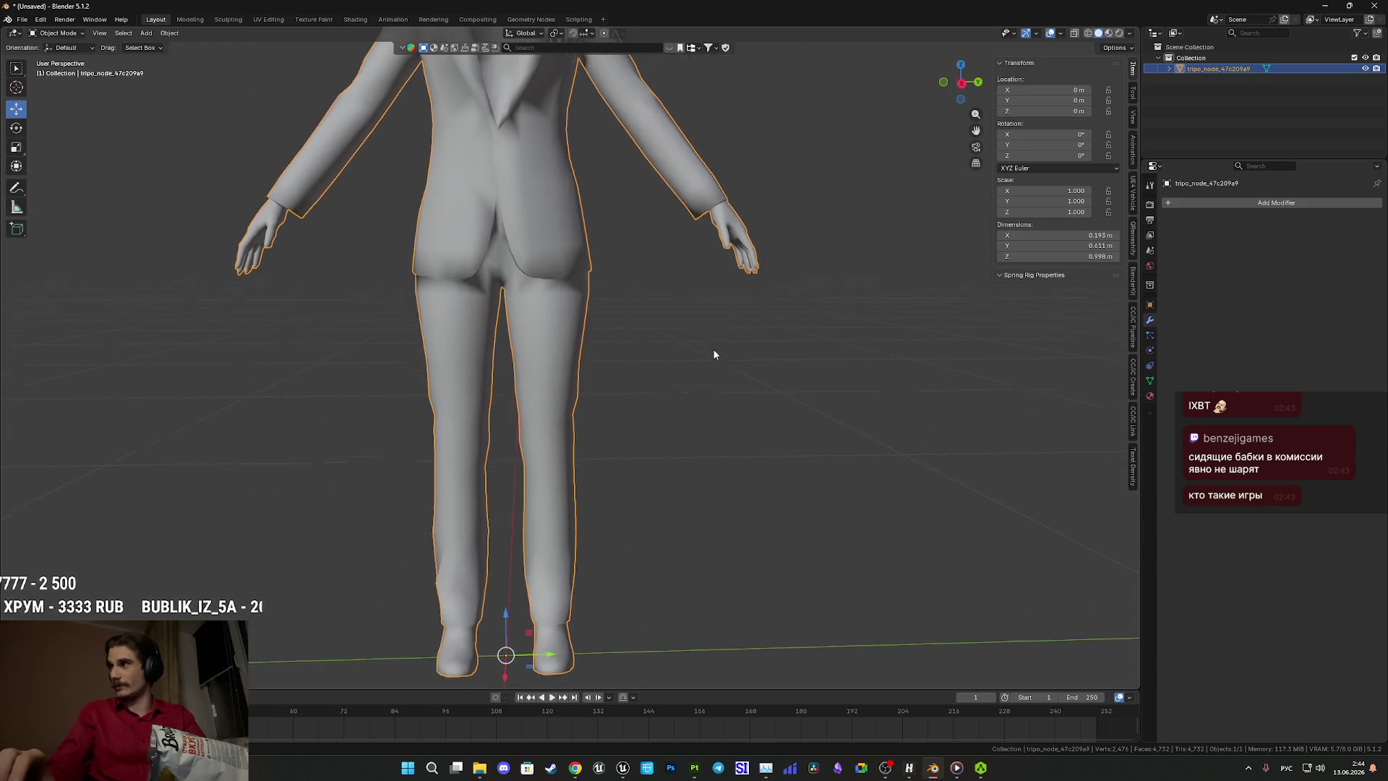
middle_drag(713, 348, 727, 353)
scroll(726, 347, up, 3)
mouse_move(727, 411)
middle_down()
mouse_move(732, 387)
mouse_move(709, 431)
mouse_move(697, 409)
mouse_move(656, 425)
mouse_move(682, 460)
middle_up()
Switch the viewport to Material Preview to show the textures.
scroll(669, 434, down, 2)
key(z)
click(675, 518)
Scale the character uniformly, first to 1.678 and then up to 1.712.
scroll(680, 514, up, 1)
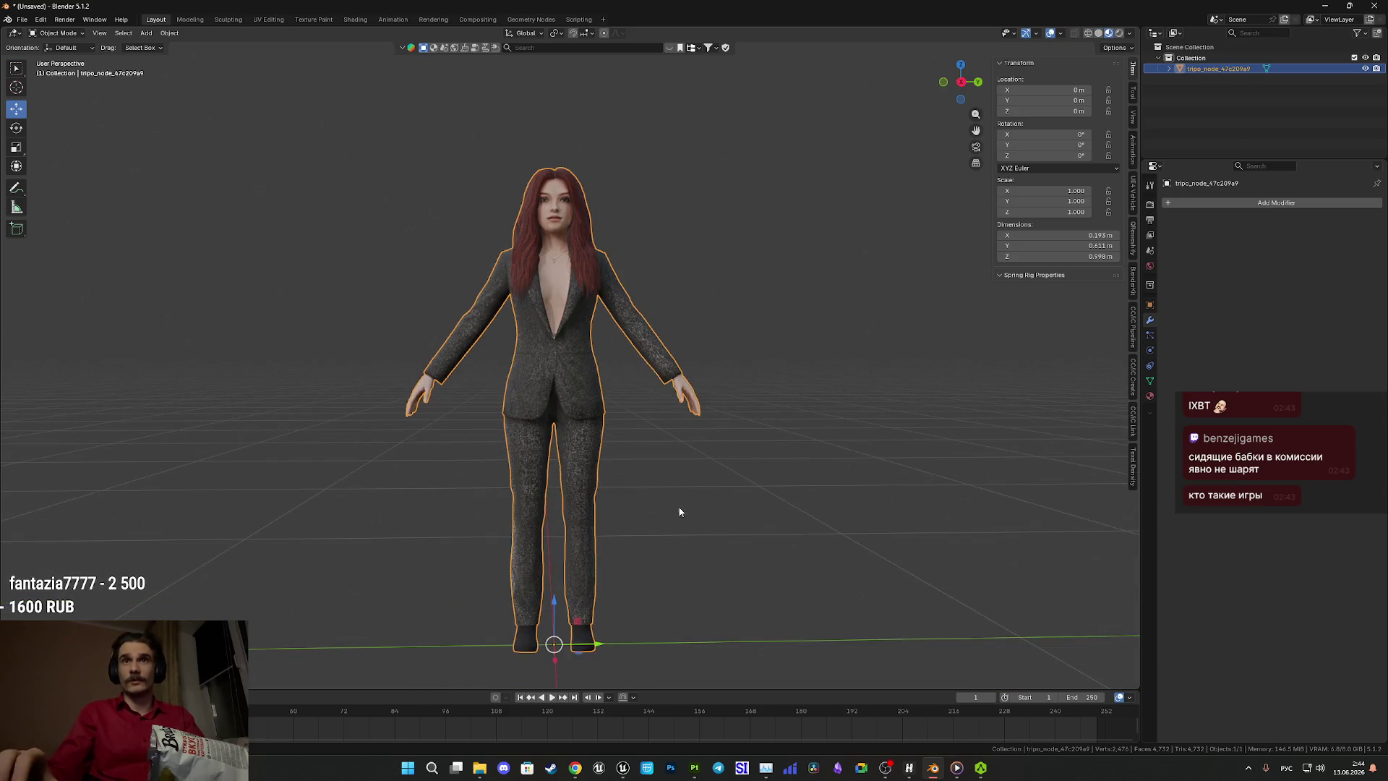
key(s)
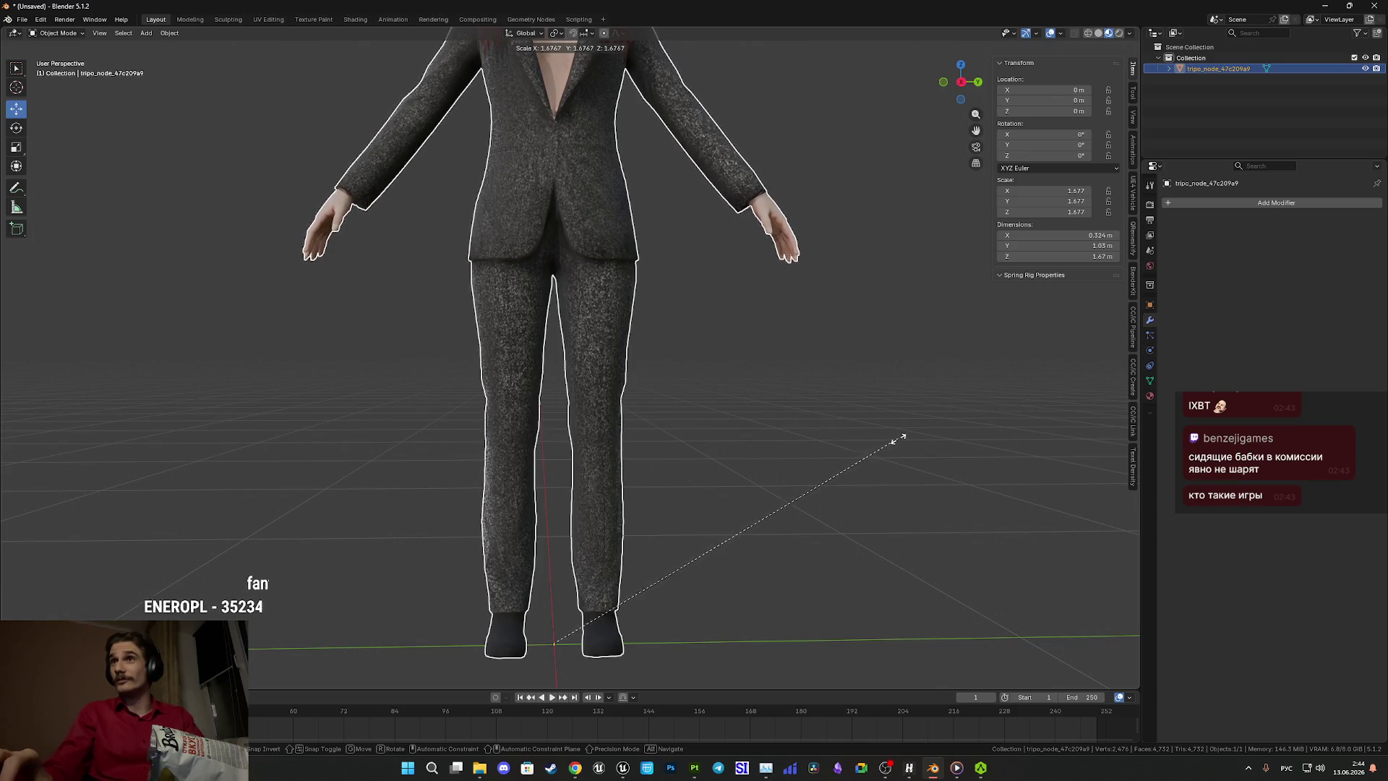
click(899, 436)
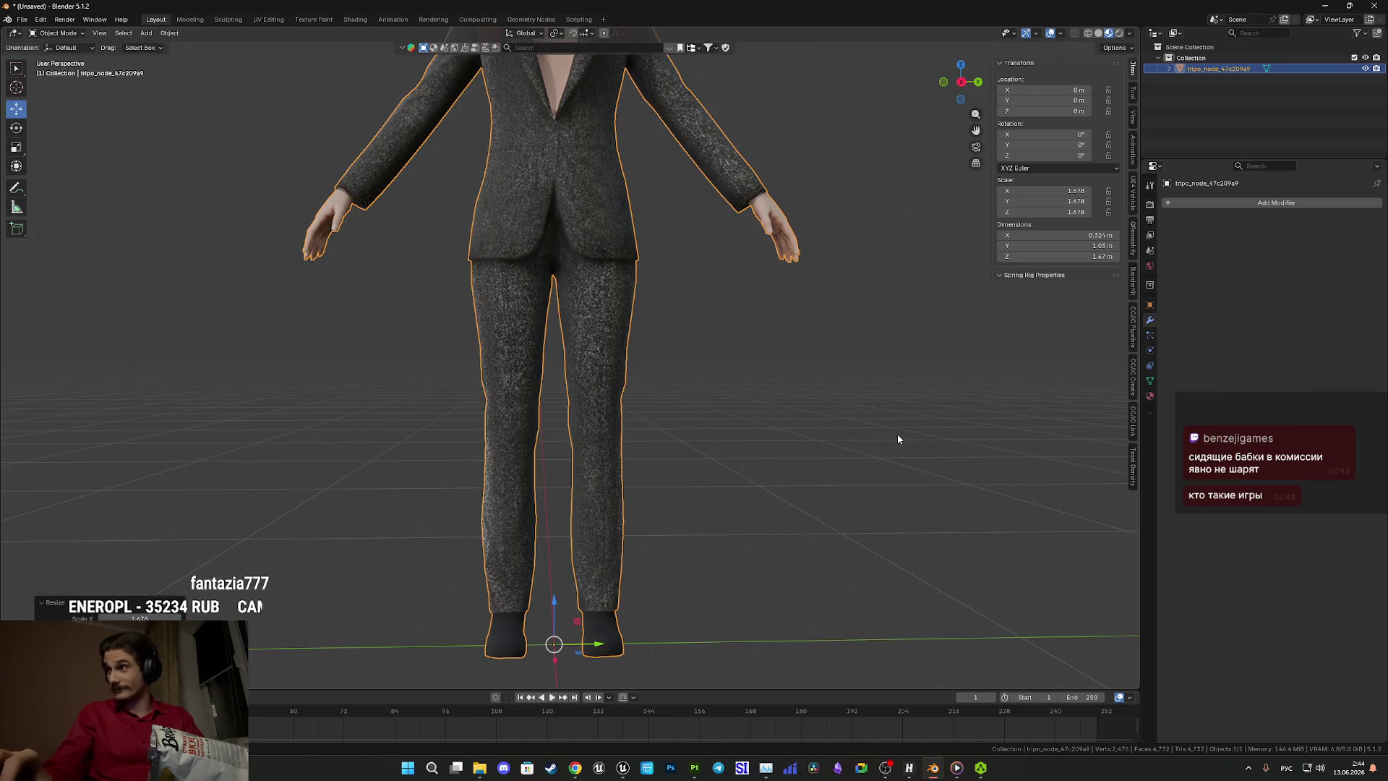
shift+middle_drag(739, 300, 782, 482)
scroll(712, 441, up, 5)
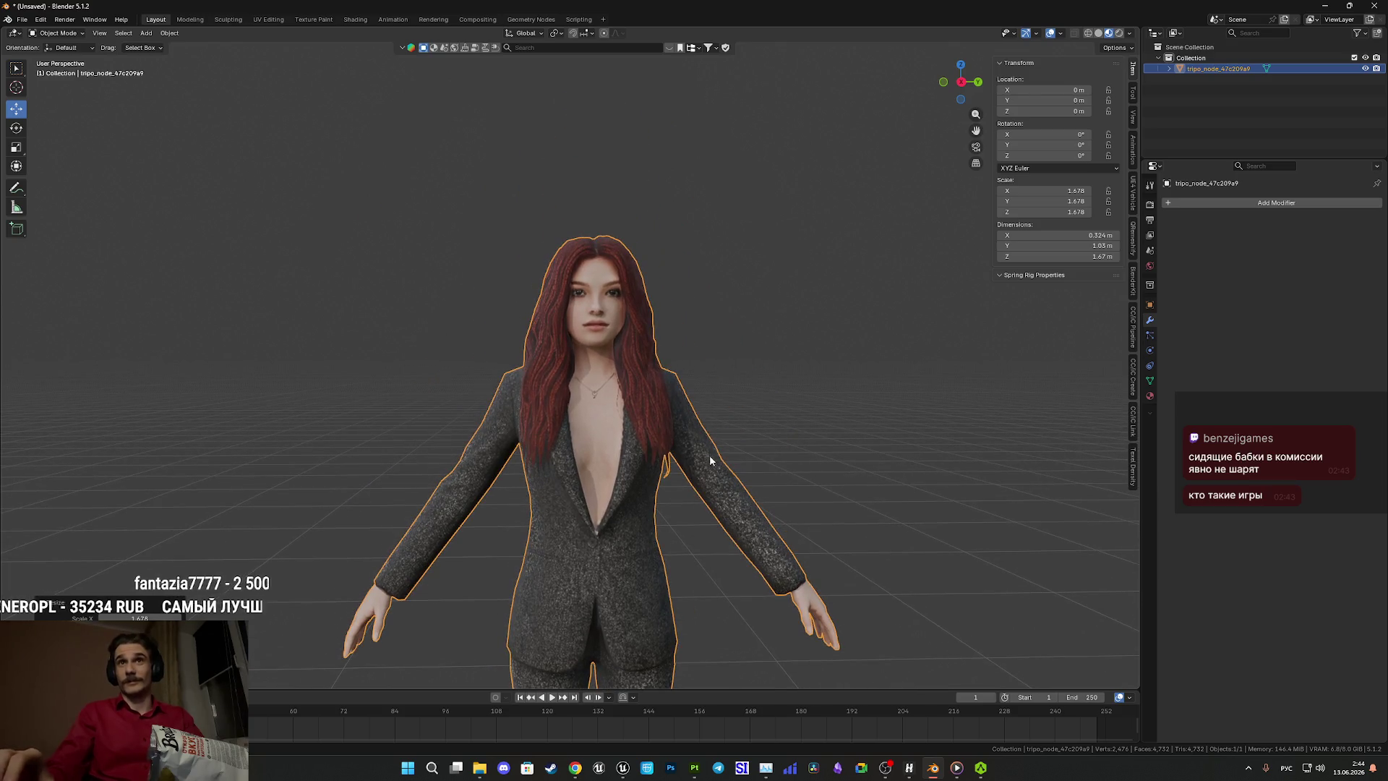
key(s)
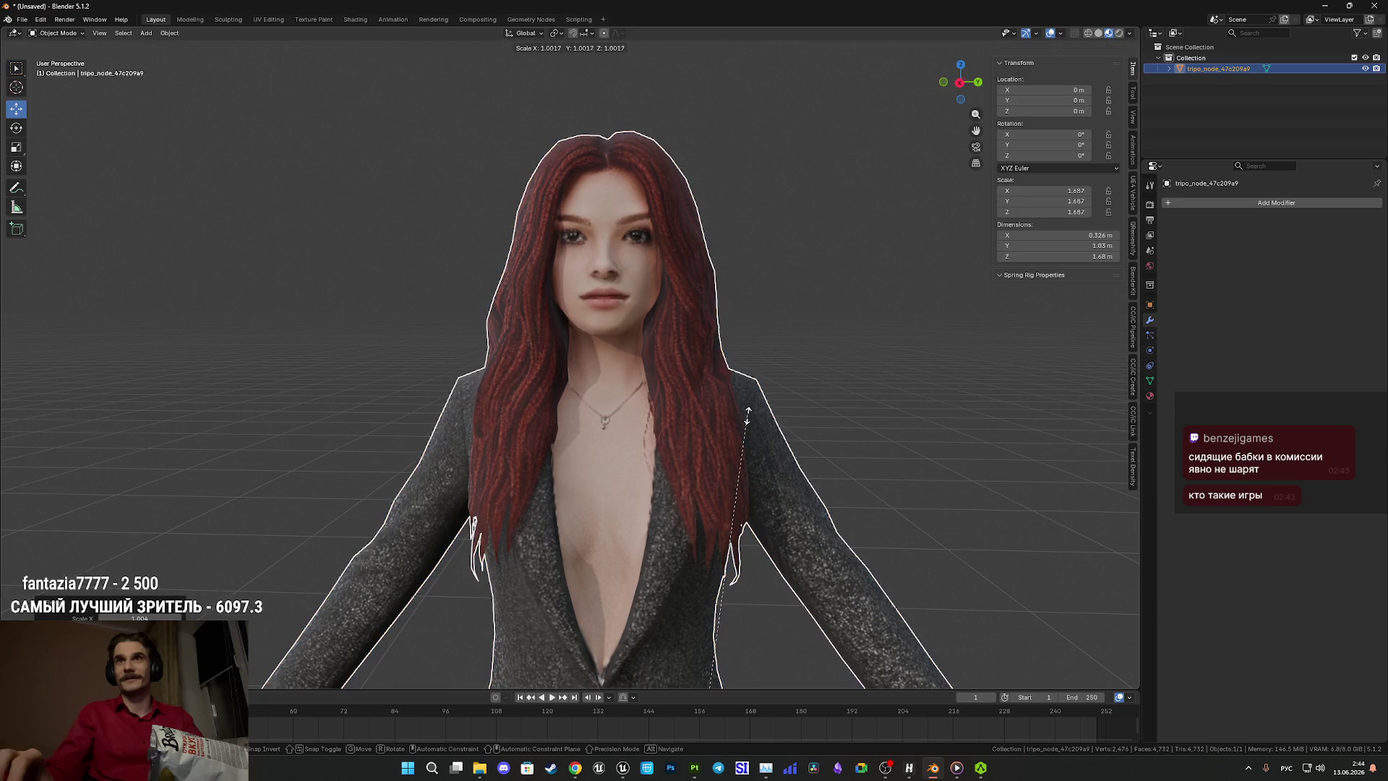
click(760, 406)
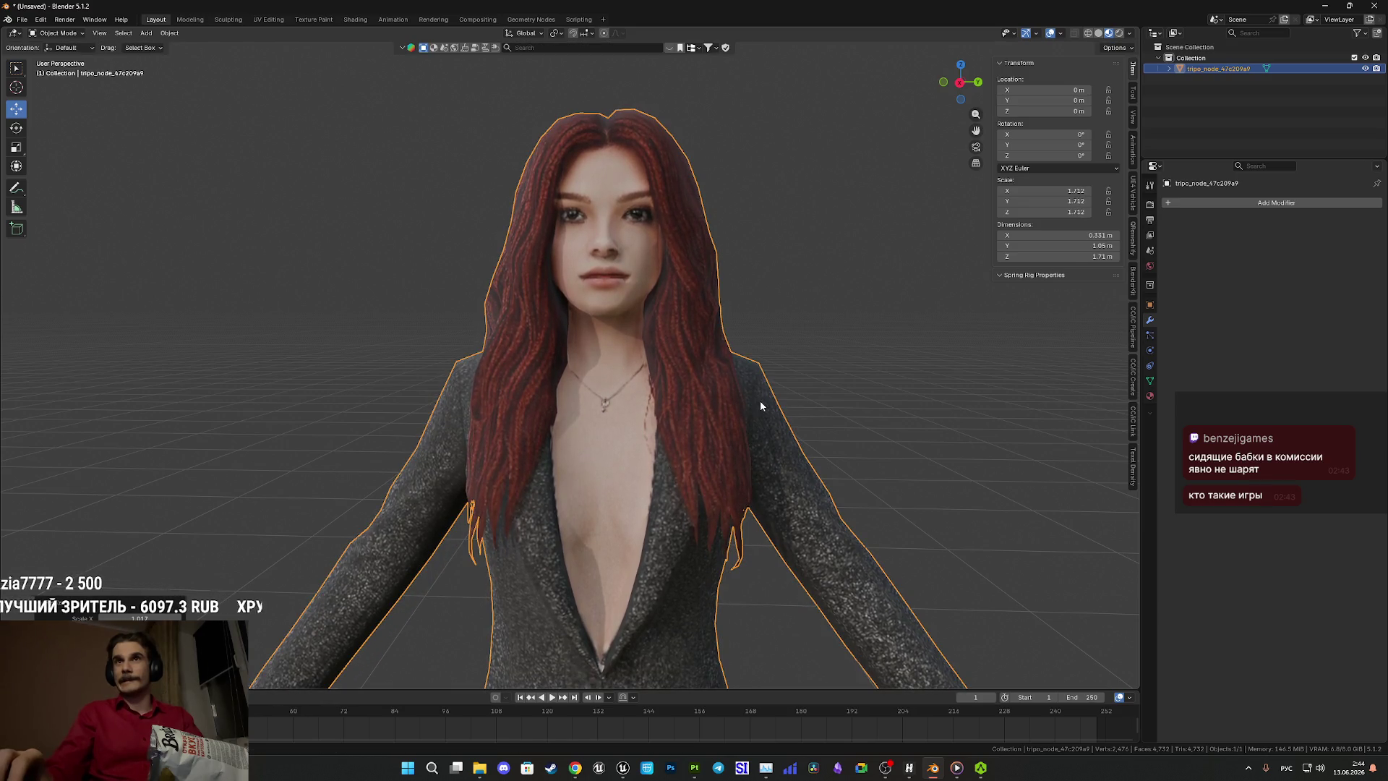
right_click(672, 434)
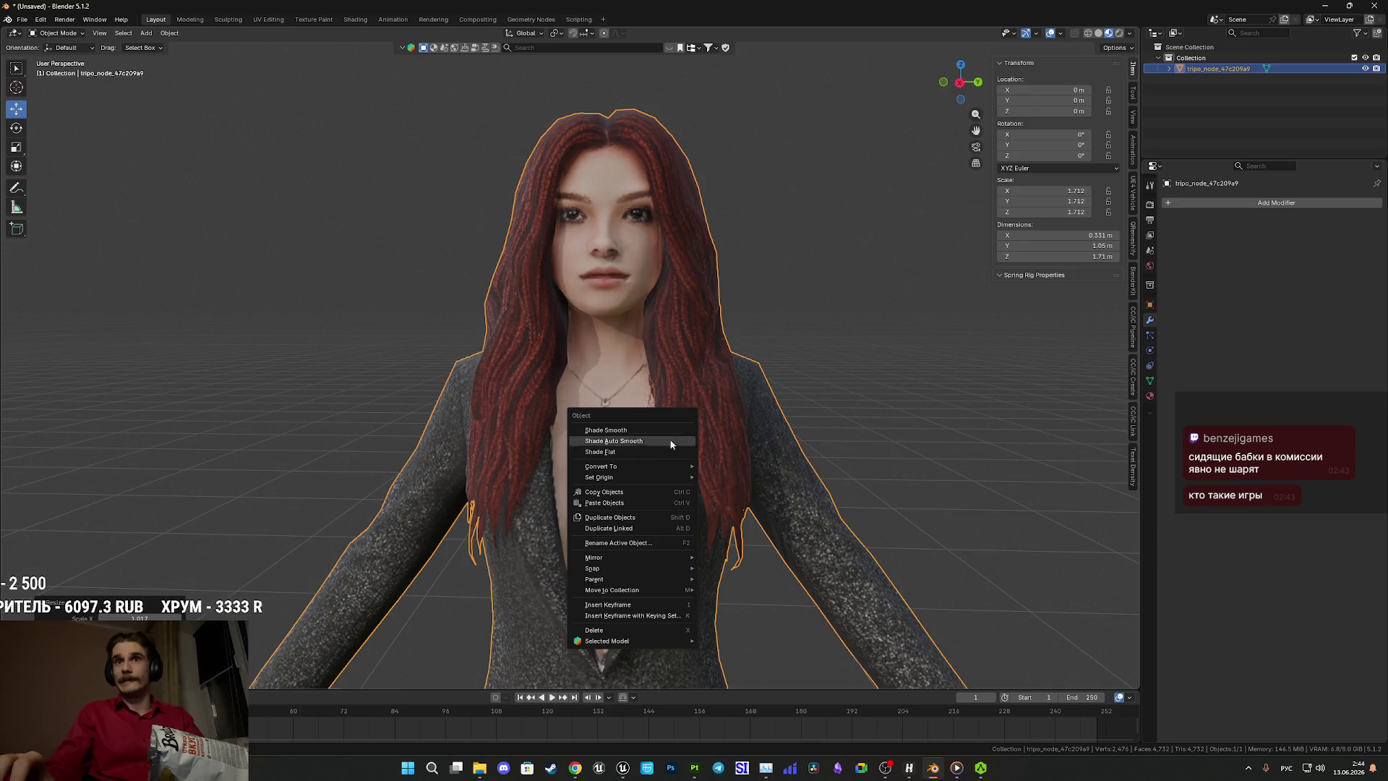
right_click(730, 385)
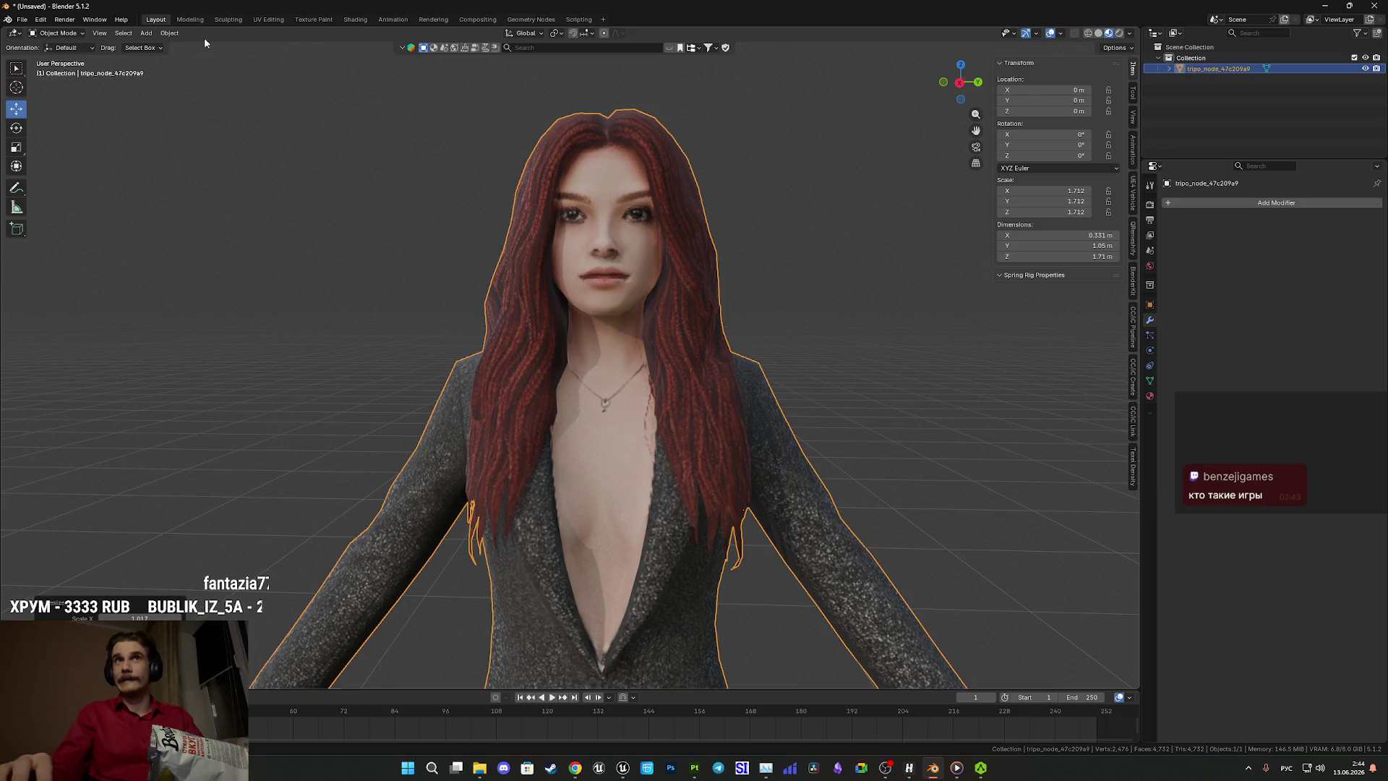
Use Object > Apply > Scale so the scale reads 1.000.
click(169, 33)
mouse_move(199, 88)
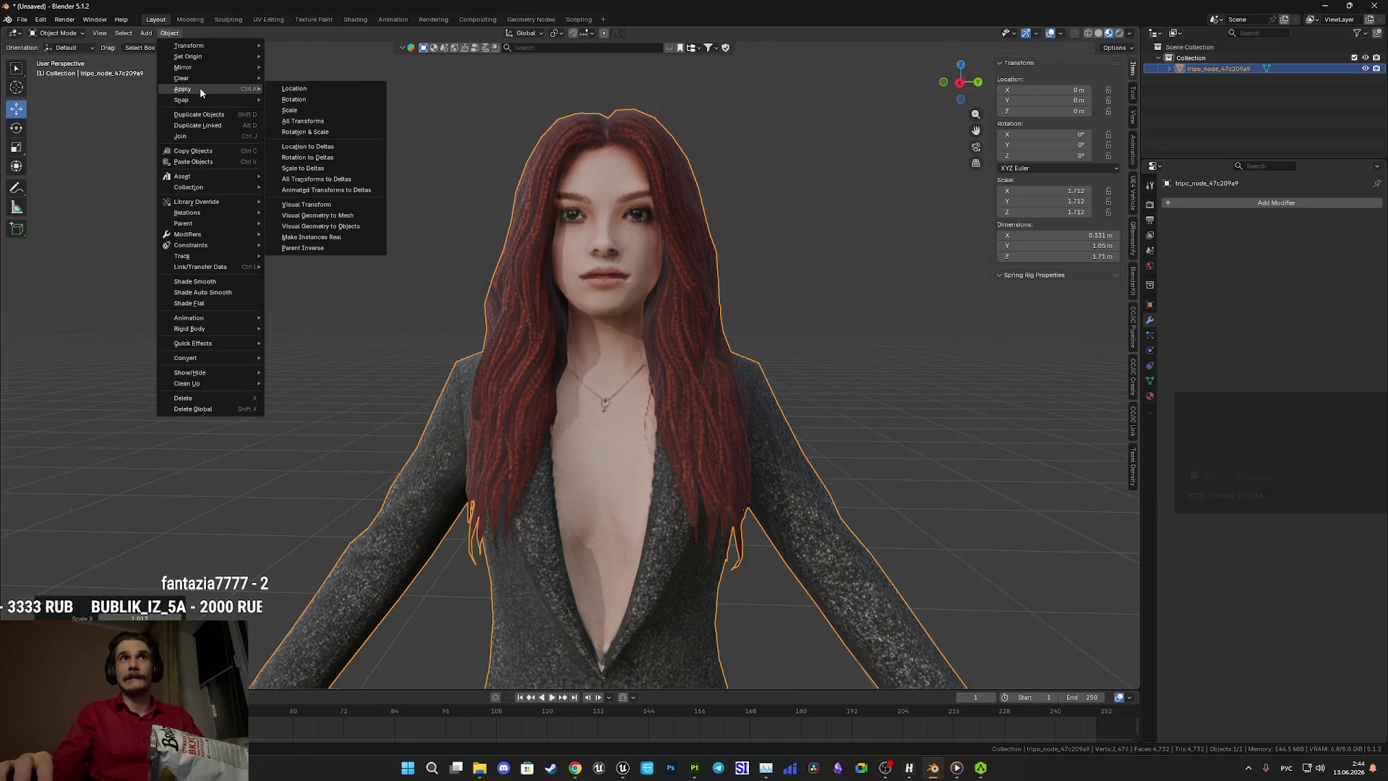
click(328, 109)
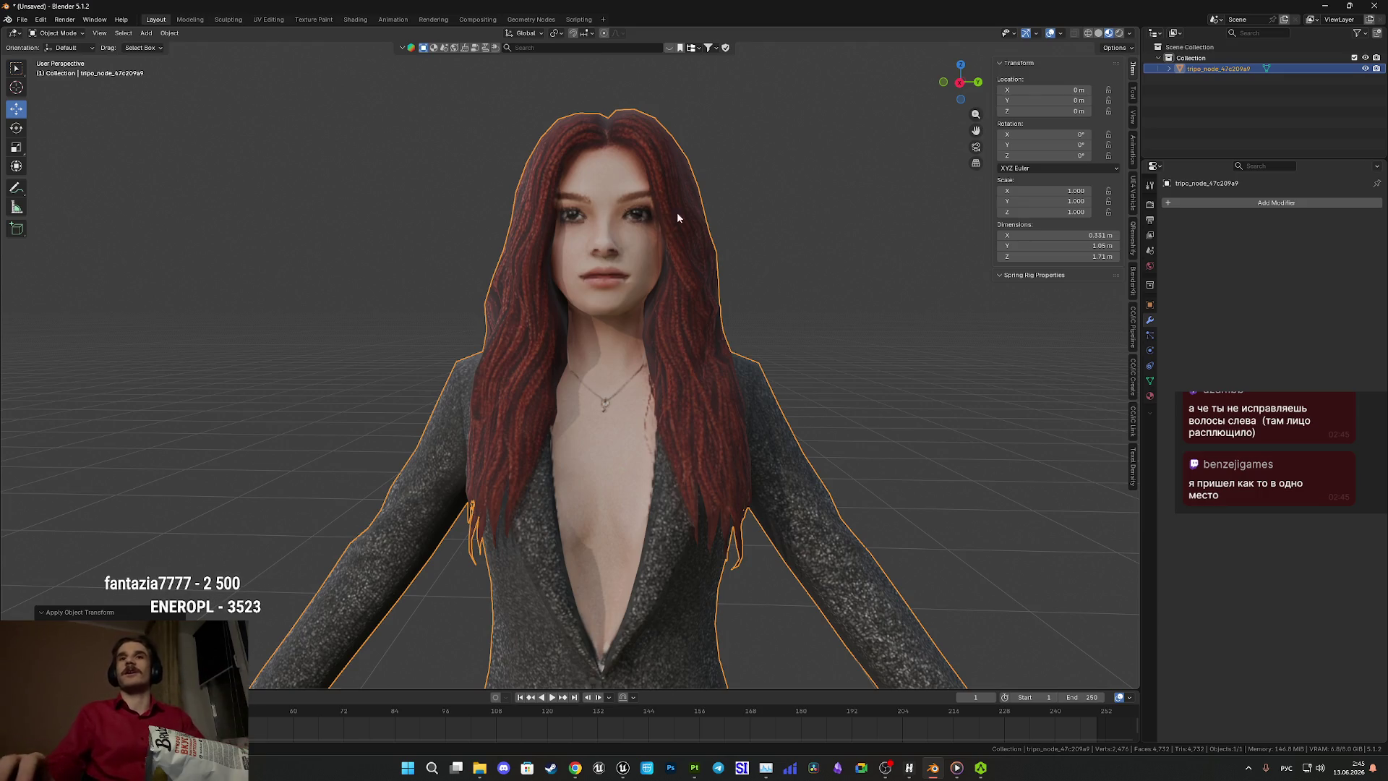
Orbit and zoom around the character to inspect her face, hair and chest.
scroll(668, 445, up, 3)
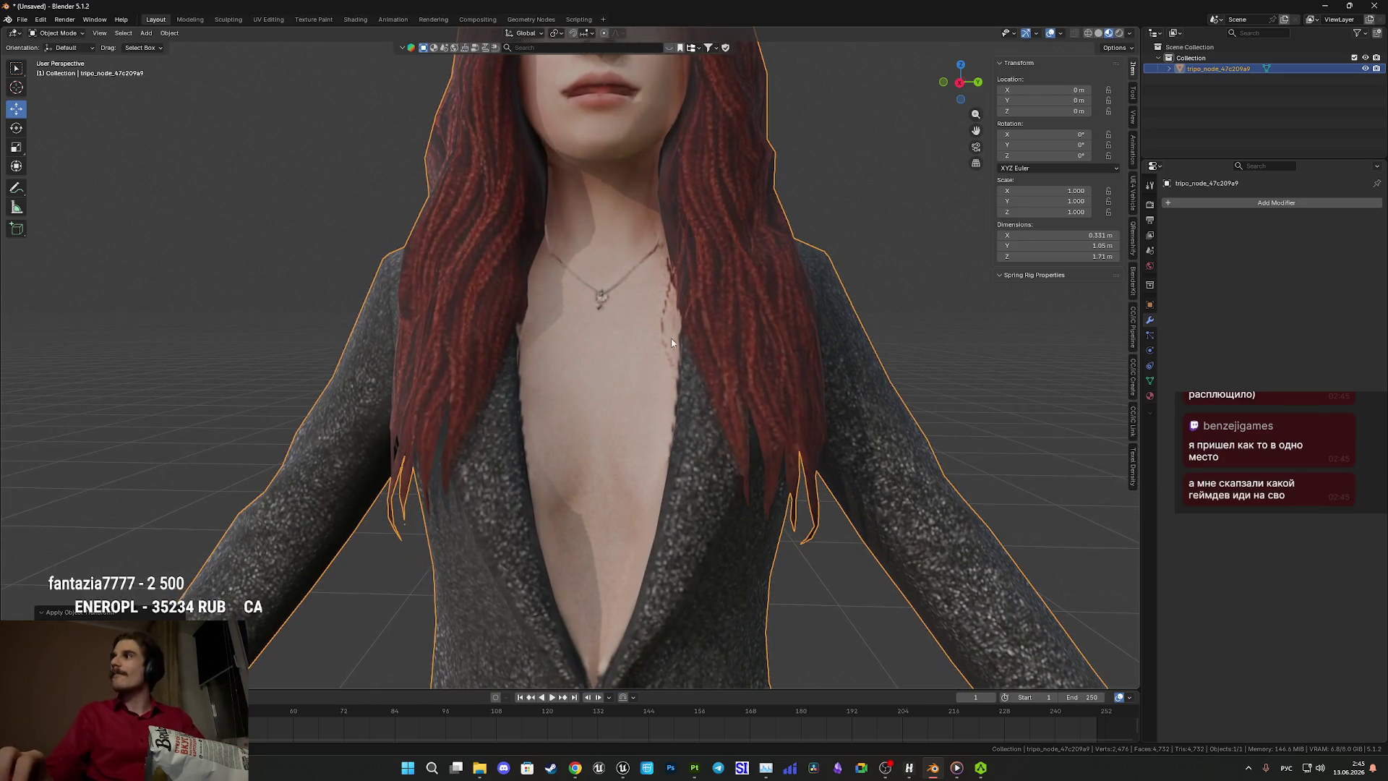
scroll(672, 342, down, 5)
mouse_move(631, 447)
middle_down()
mouse_move(740, 453)
mouse_move(735, 441)
mouse_move(646, 535)
mouse_move(533, 492)
mouse_move(510, 501)
middle_up()
scroll(615, 502, up, 3)
scroll(541, 498, up, 2)
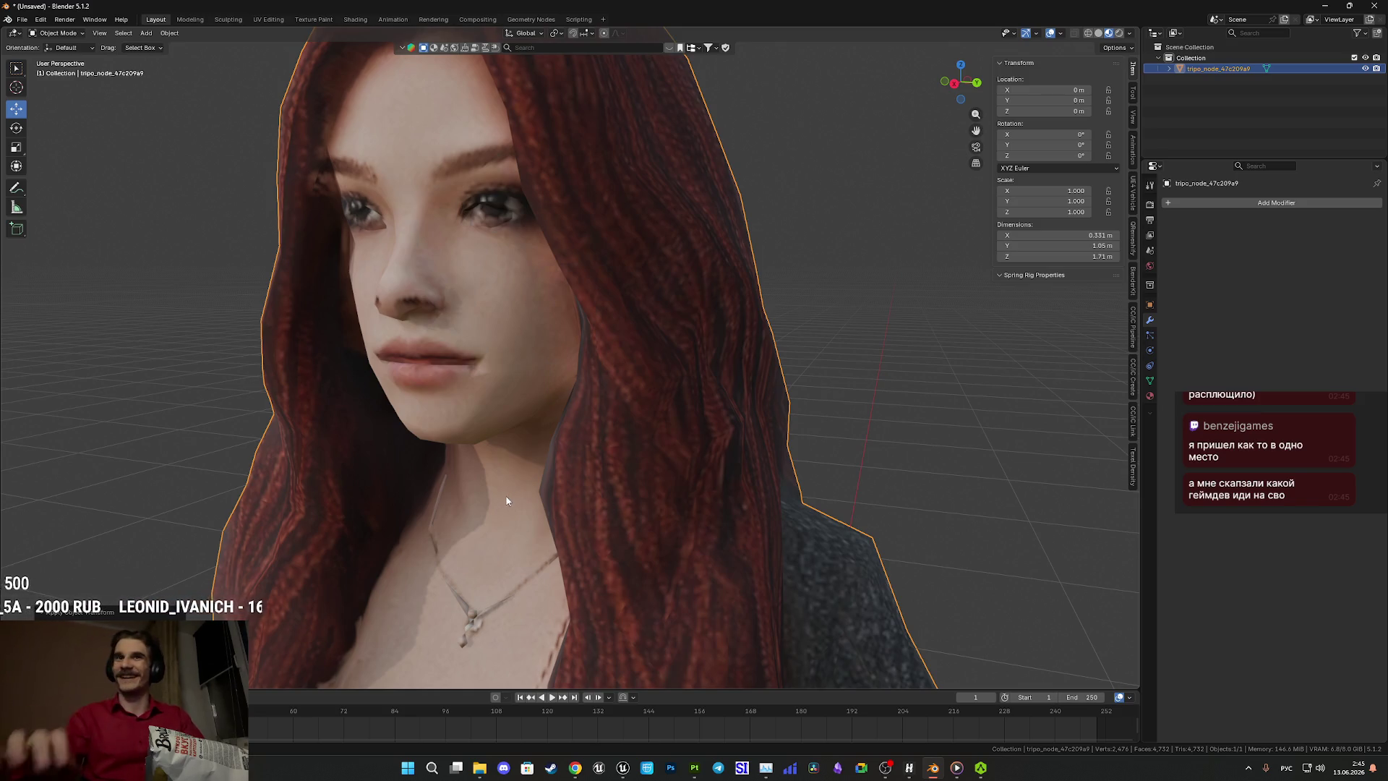
scroll(561, 472, down, 5)
middle_drag(561, 472, 587, 456)
scroll(649, 397, up, 6)
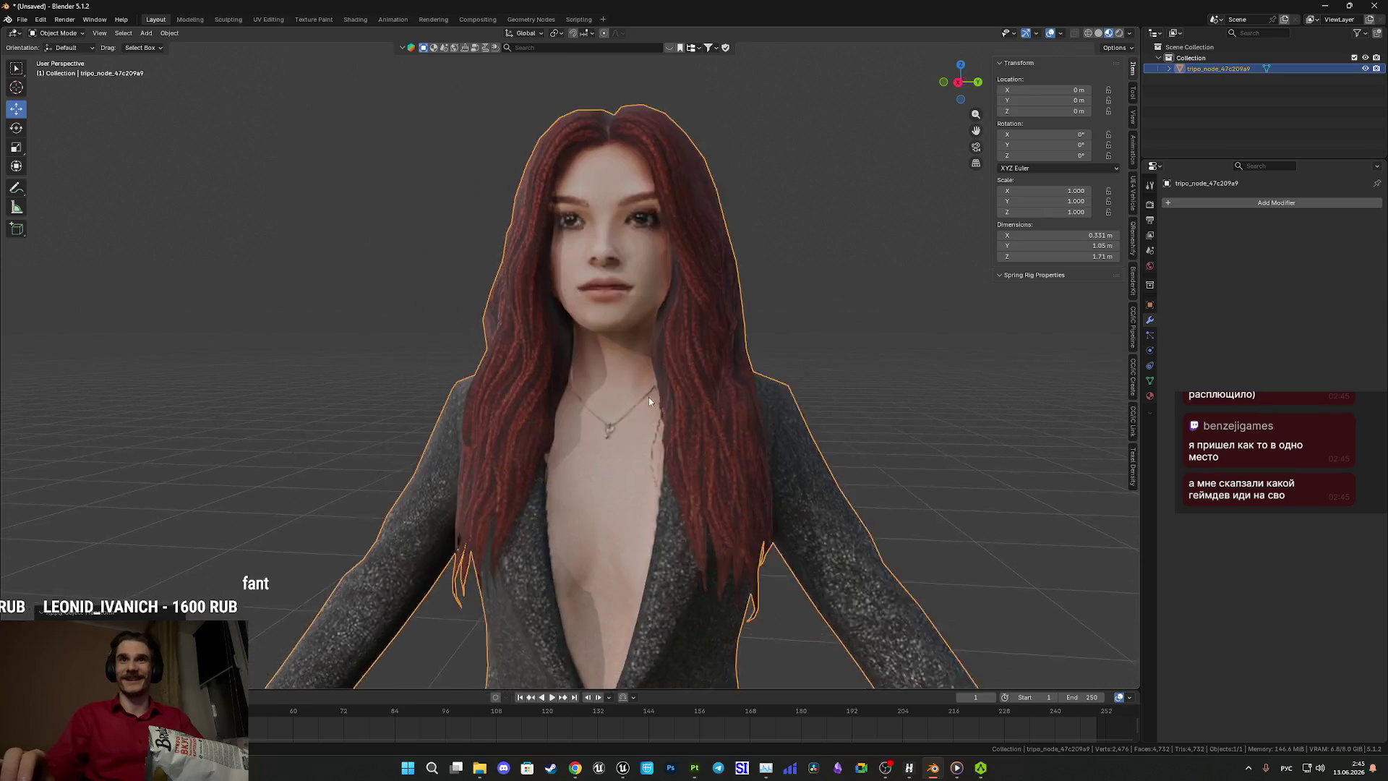
mouse_move(726, 419)
middle_down()
mouse_move(637, 374)
mouse_move(593, 377)
mouse_move(635, 396)
mouse_move(642, 366)
mouse_move(611, 391)
mouse_move(597, 433)
mouse_move(627, 414)
mouse_move(529, 381)
mouse_move(588, 346)
mouse_move(574, 439)
mouse_move(605, 472)
middle_up()
scroll(637, 374, down, 5)
scroll(597, 434, down, 2)
scroll(627, 419, down, 2)
key(z)
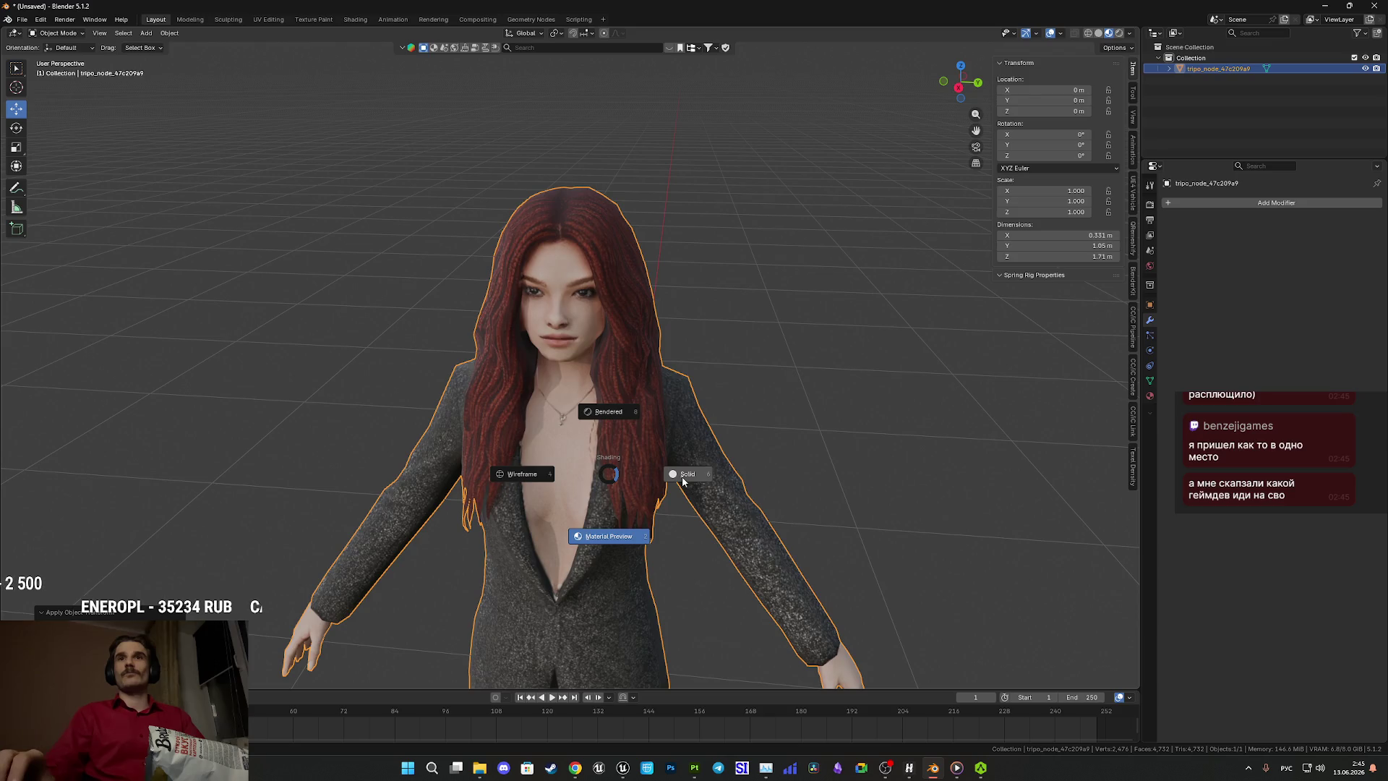